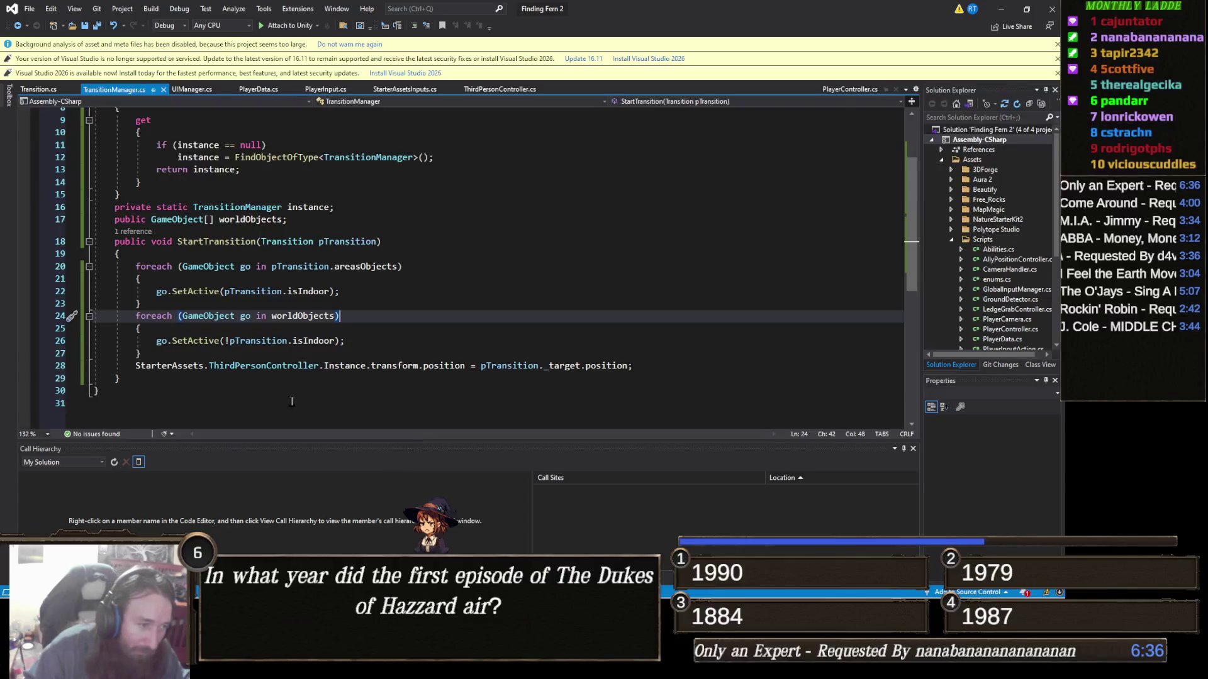
Step: Below the worldObjects loop, write a foreach header over StarterAssets.ThirdPersonController.players
{"action": "left_click", "coordinate": [167, 353]}
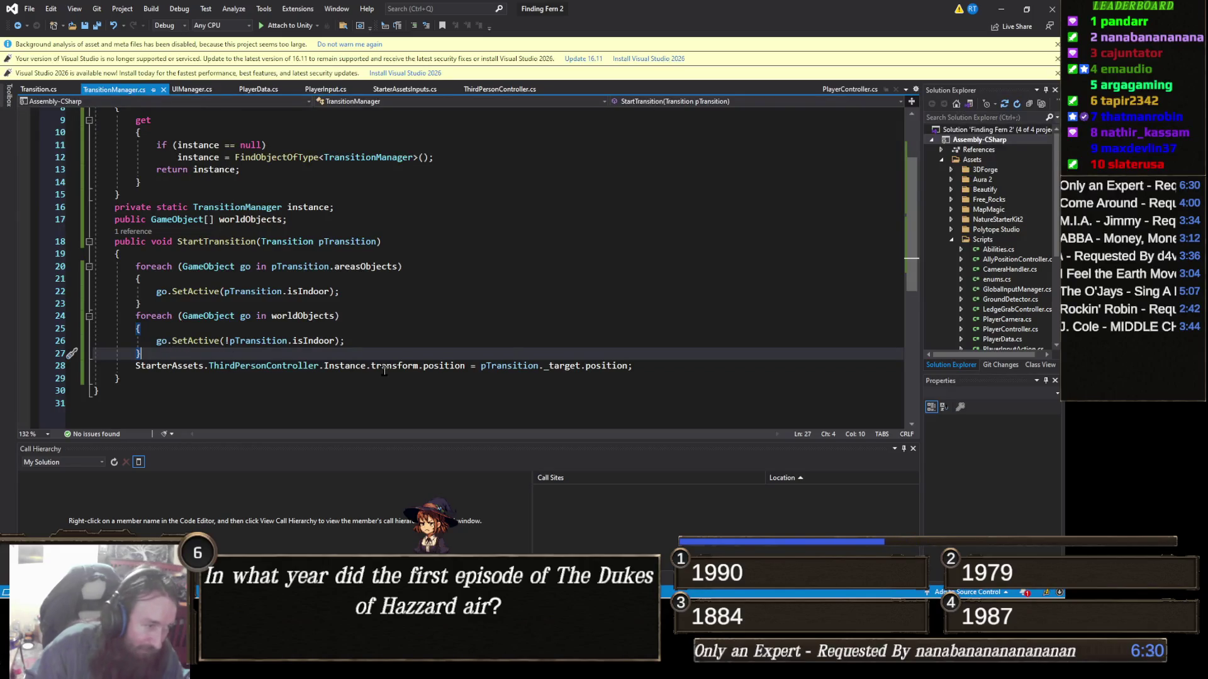
{"action": "key", "text": "Return"}
{"action": "type", "text": "fo"}
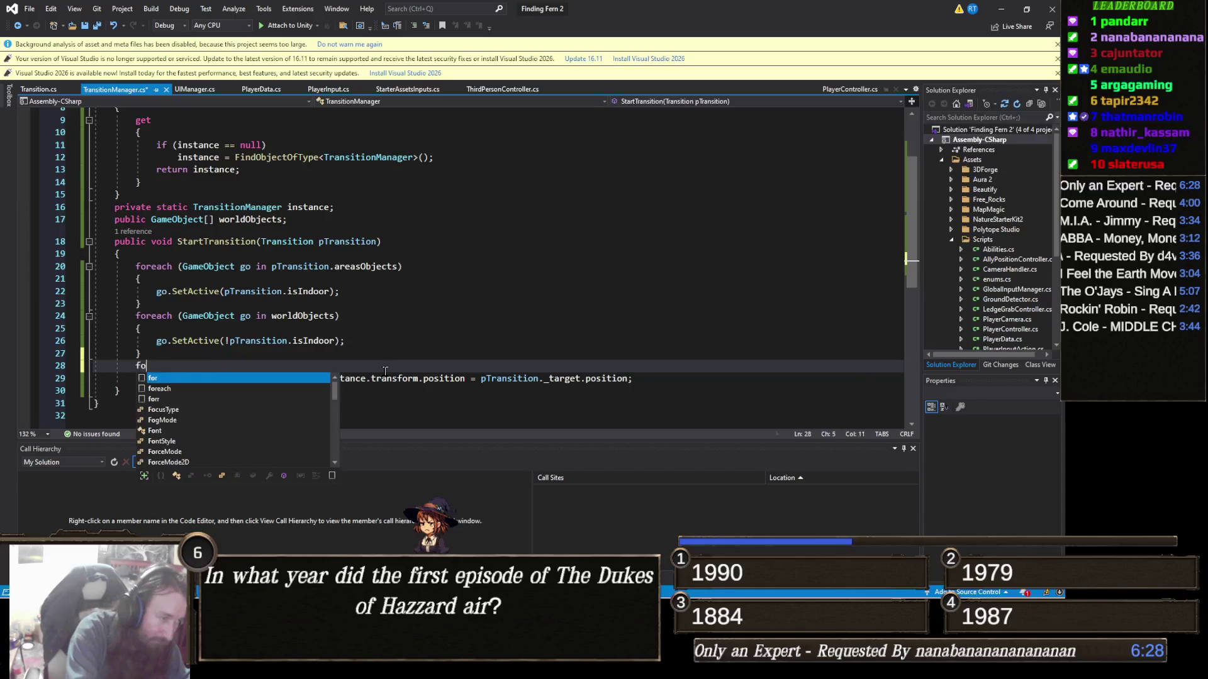
{"action": "type", "text": "reach ("}
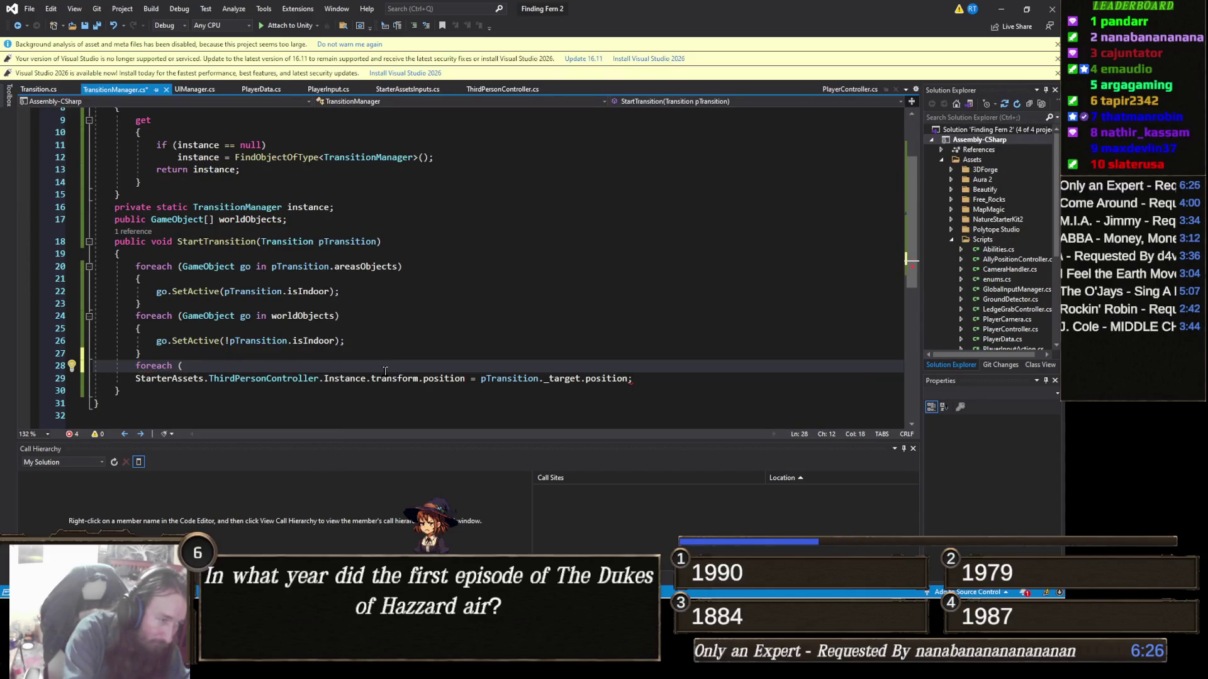
{"action": "type", "text": "Sta"}
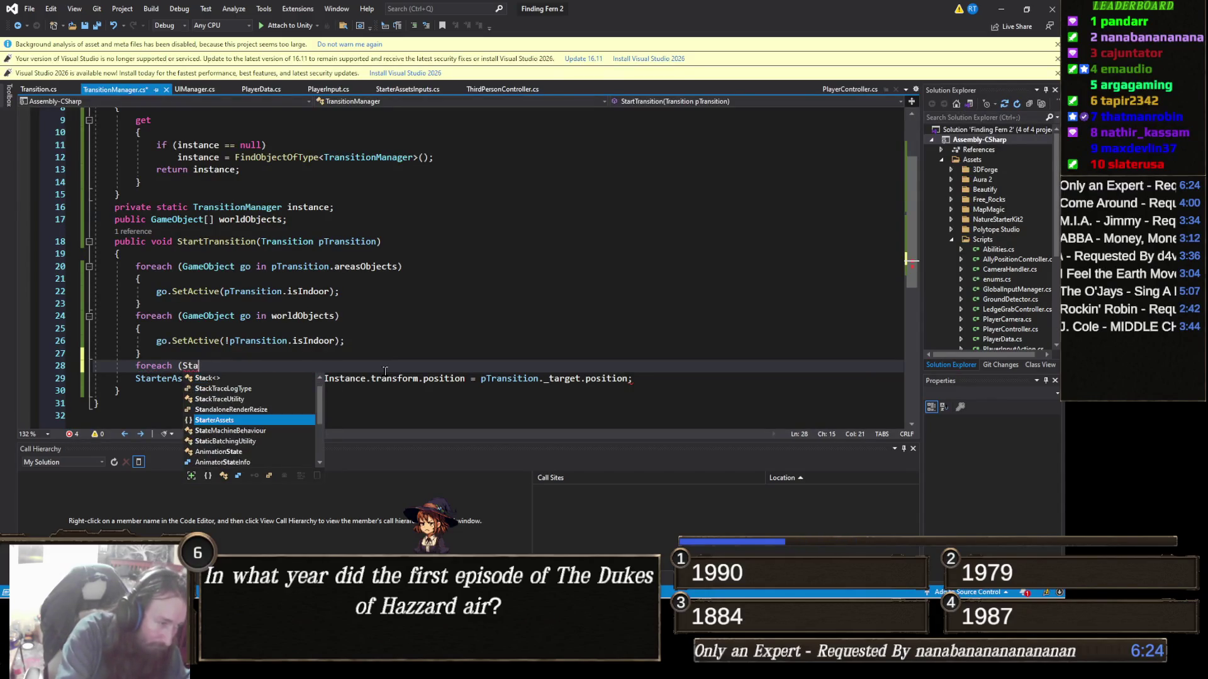
{"action": "type", "text": "rterAssets.Thier"}
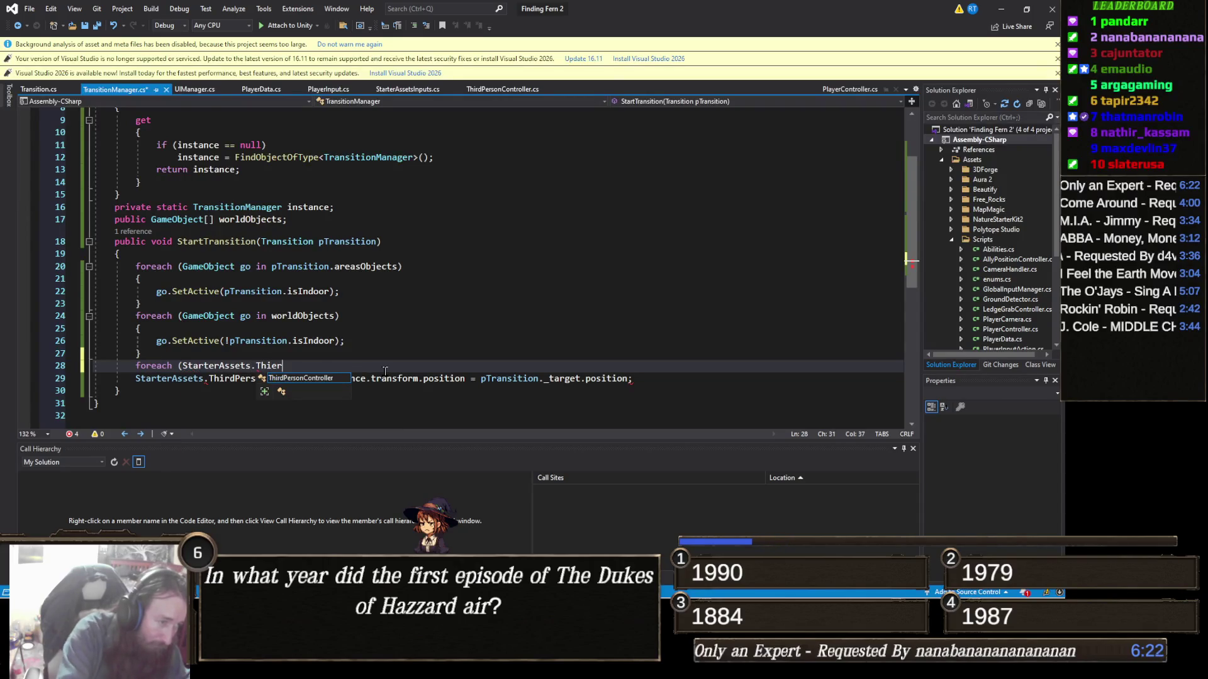
{"action": "key", "text": "Tab"}
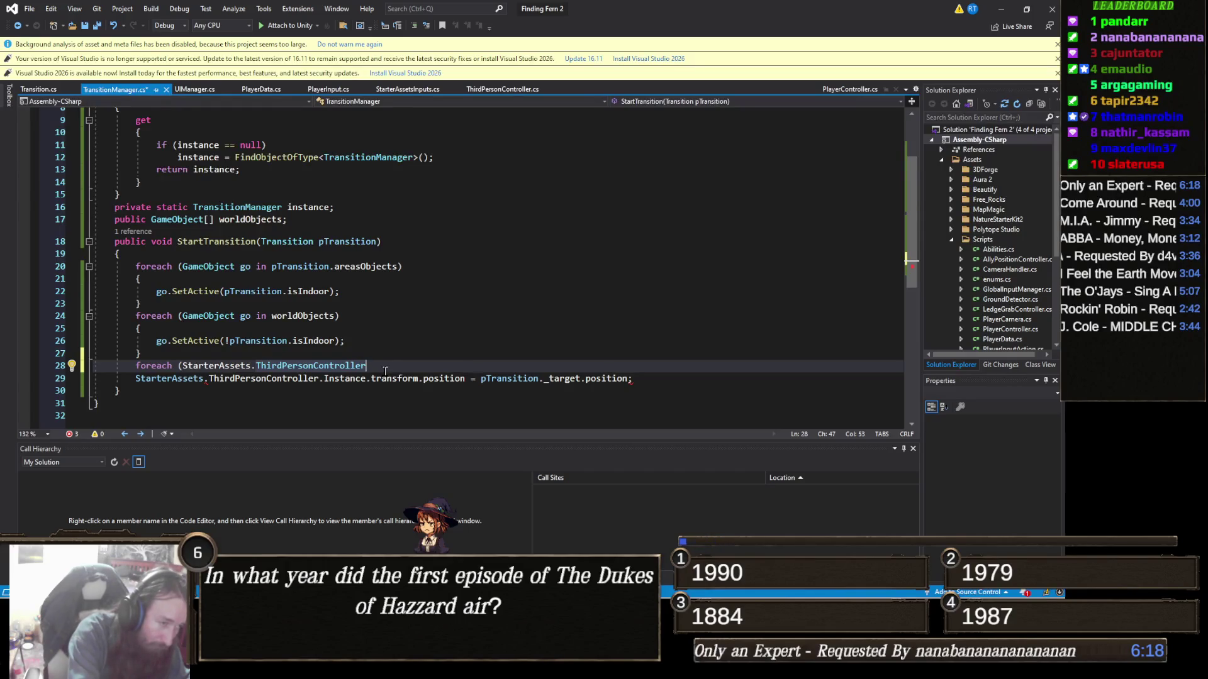
{"action": "type", "text": " i"}
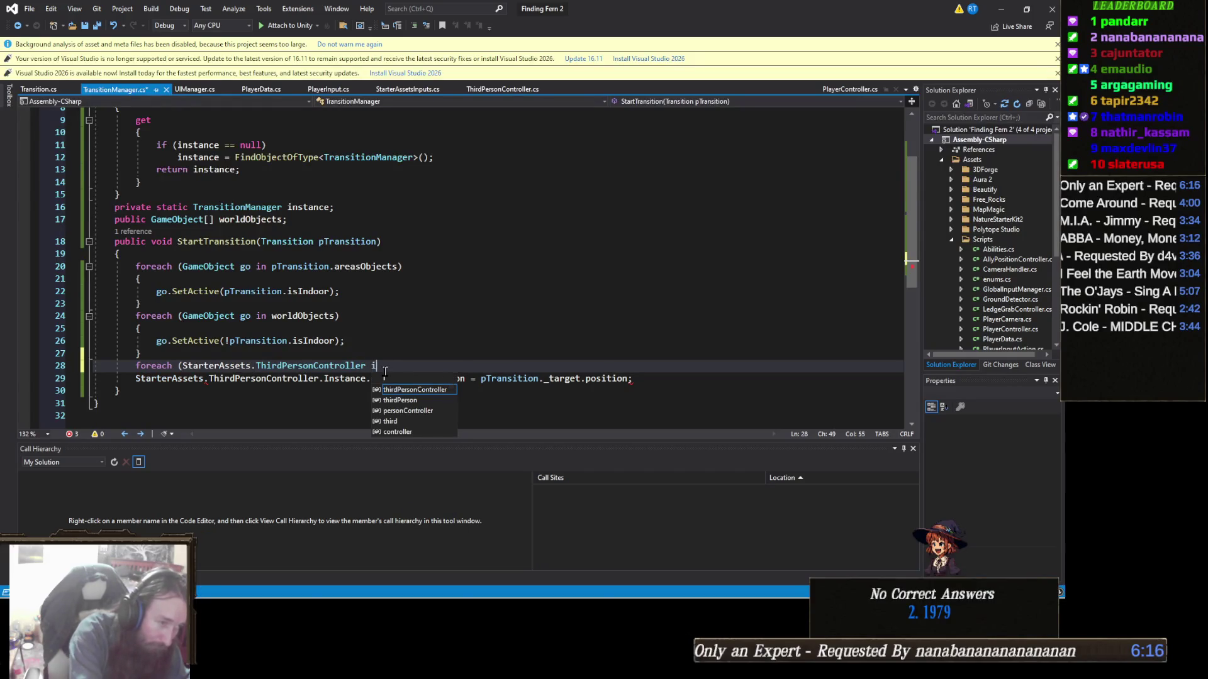
{"action": "type", "text": "n Start"}
{"action": "key", "text": "Tab"}
{"action": "type", "text": ".Thi"}
{"action": "key", "text": "Tab"}
{"action": "type", "text": ".pla"}
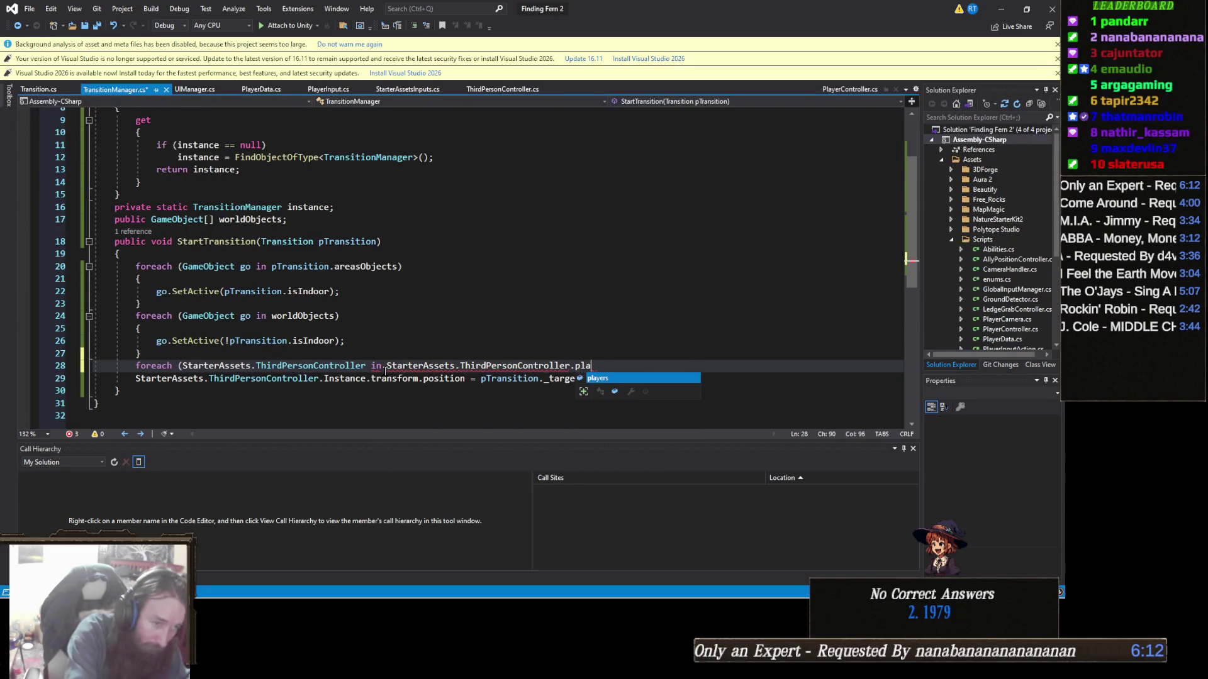
{"action": "key", "text": "Tab"}
{"action": "type", "text": ")"}
{"action": "key", "text": "Return"}
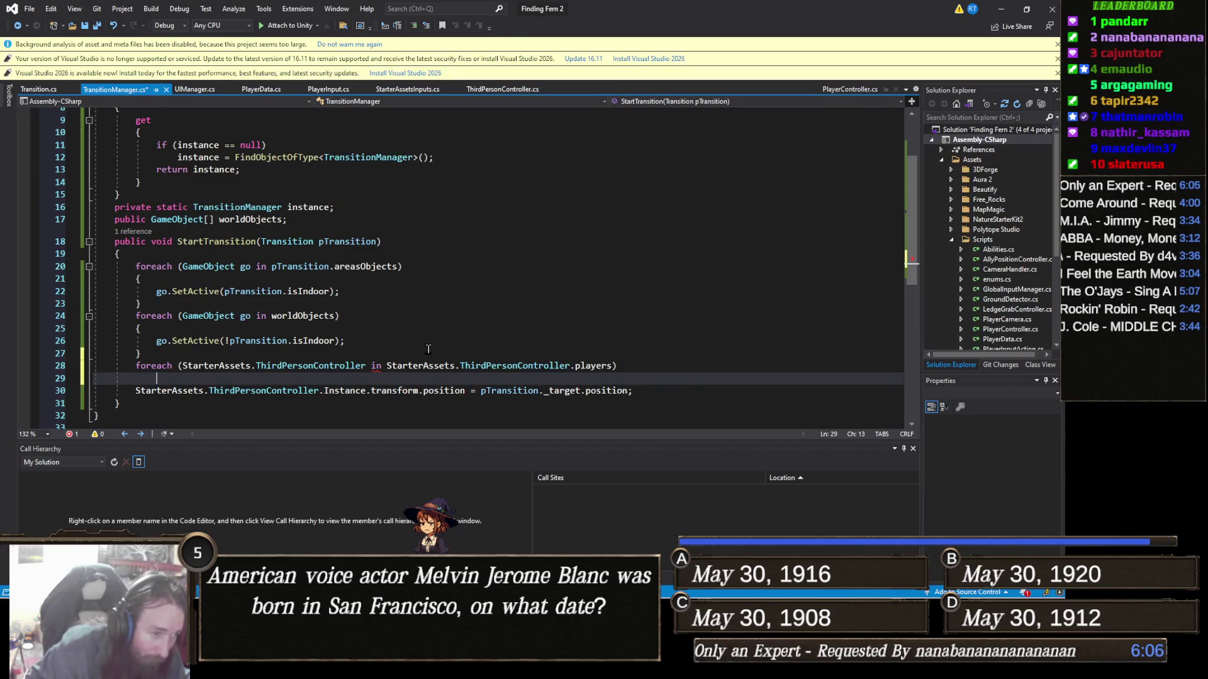
Step: Name the loop variable player and open the loop body with a brace
{"action": "left_click", "coordinate": [371, 365]}
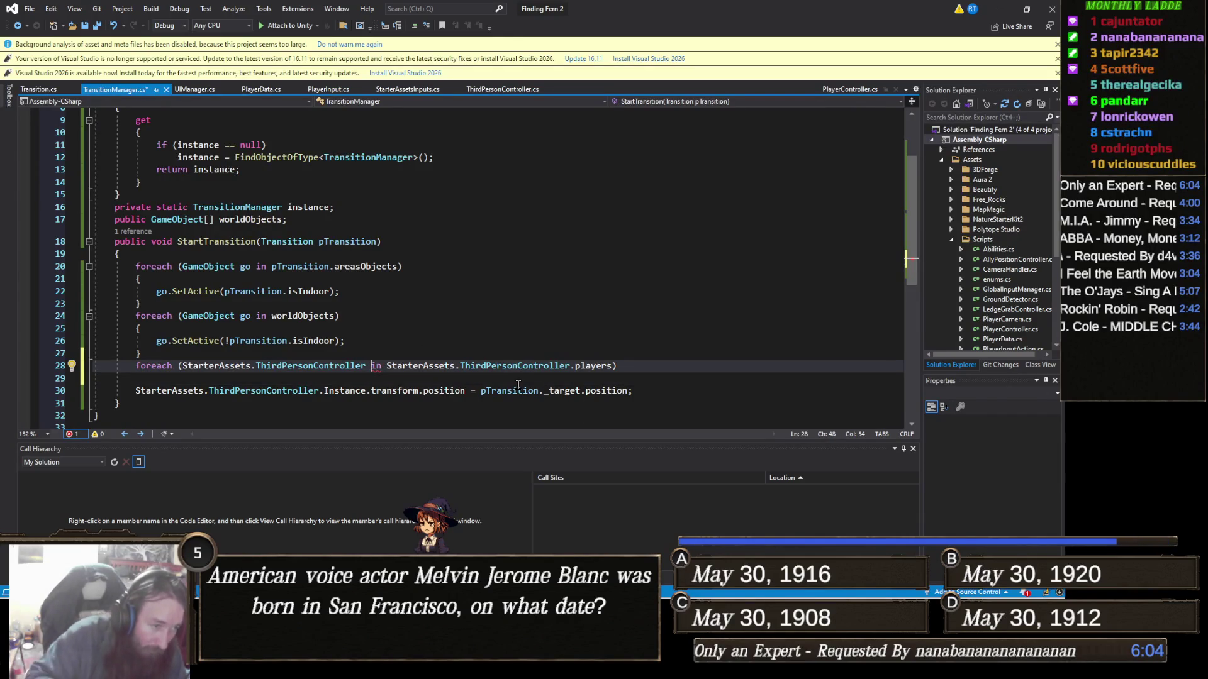
{"action": "type", "text": "player"}
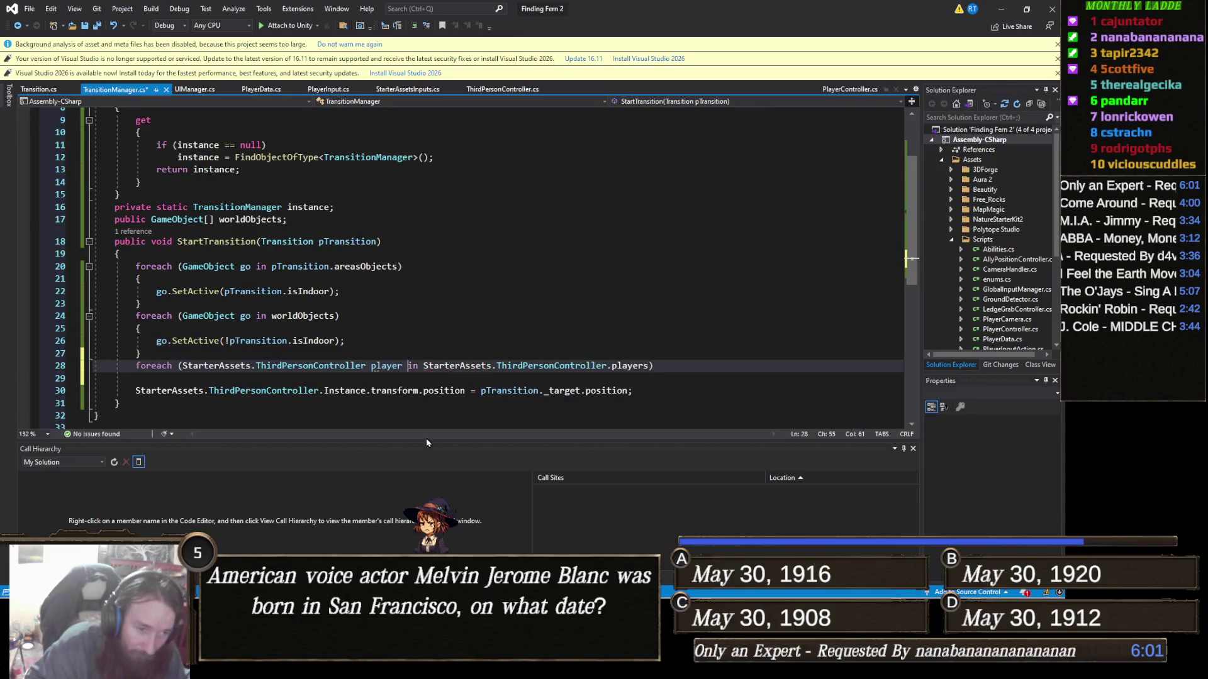
{"action": "key", "text": "End"}
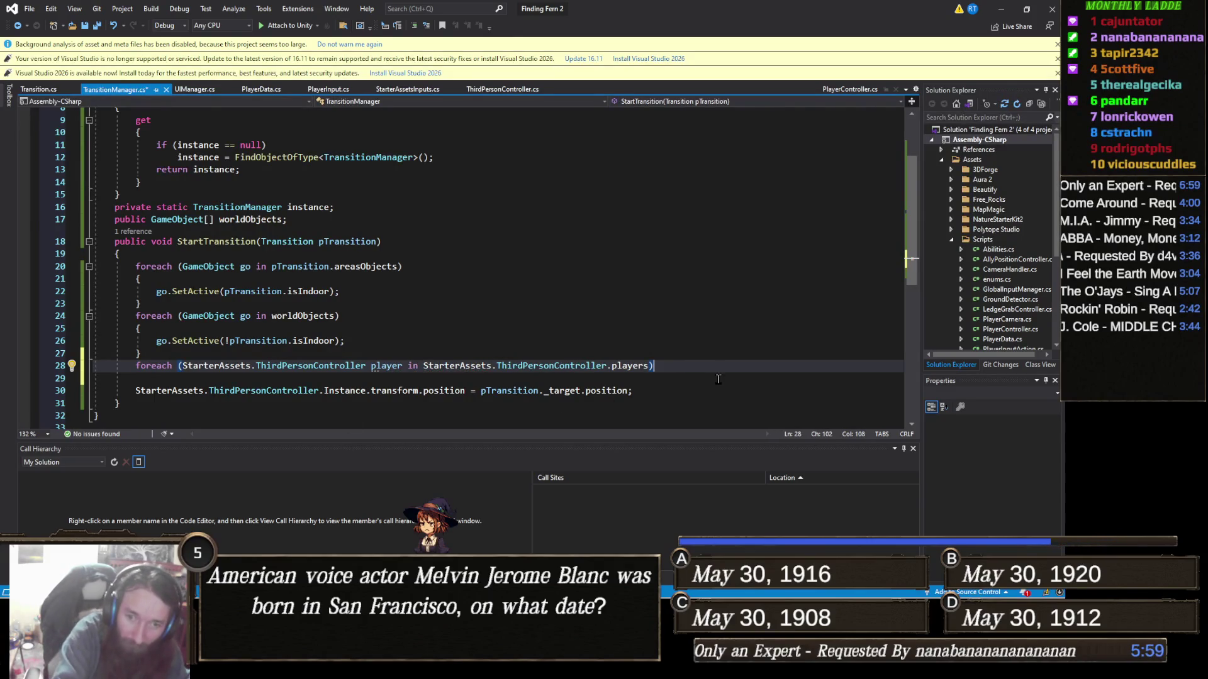
{"action": "key", "text": "Return"}
{"action": "type", "text": "{"}
{"action": "key", "text": "Return"}
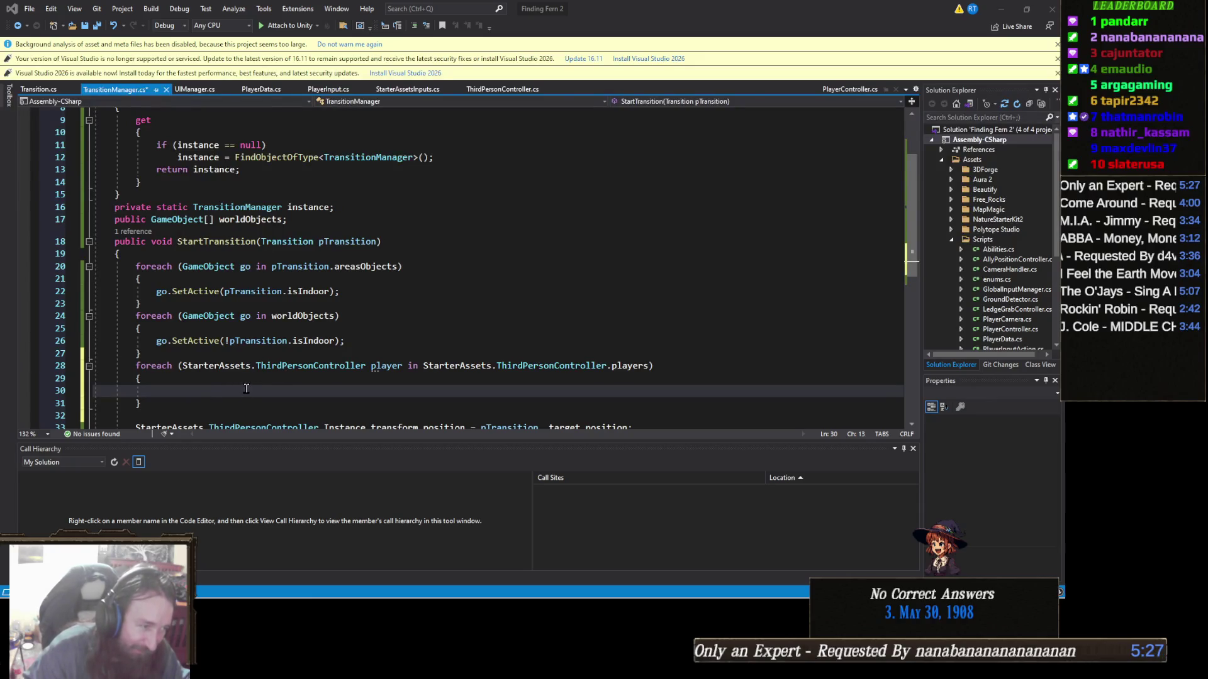
Step: Inside the loop, replace an unfinished Instance check with 'player.transform.position ='
{"action": "left_click", "coordinate": [247, 387]}
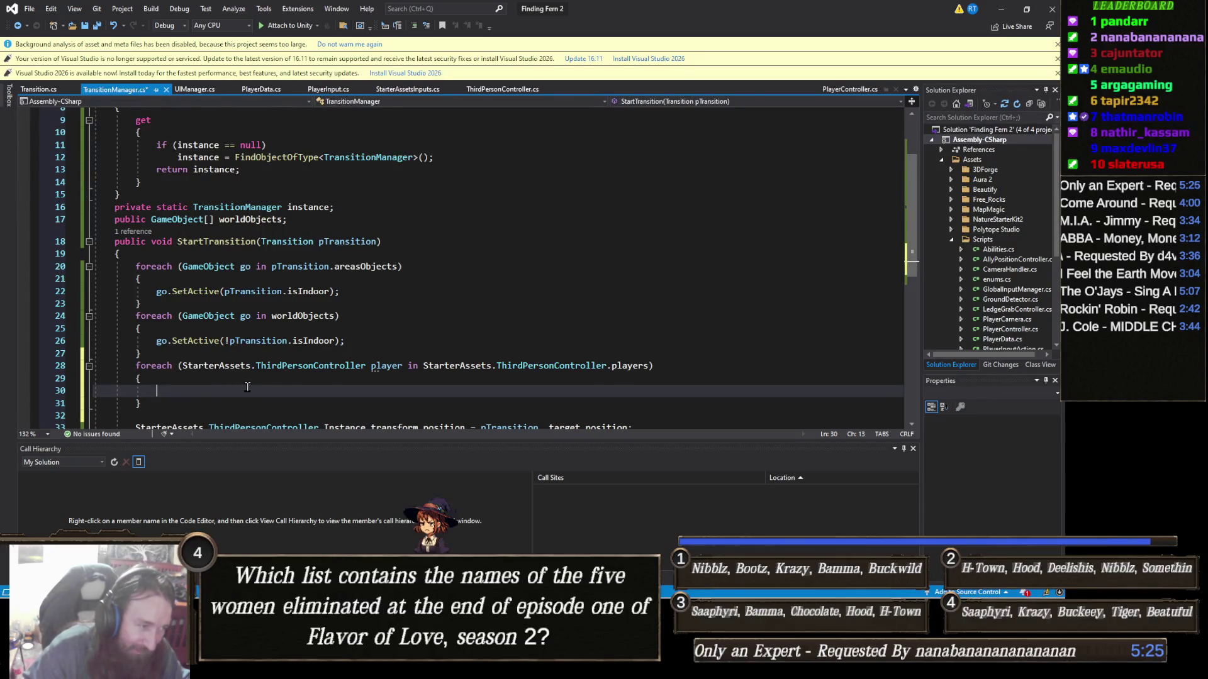
{"action": "scroll", "coordinate": [270, 384], "scroll_direction": "down", "scroll_amount": 2}
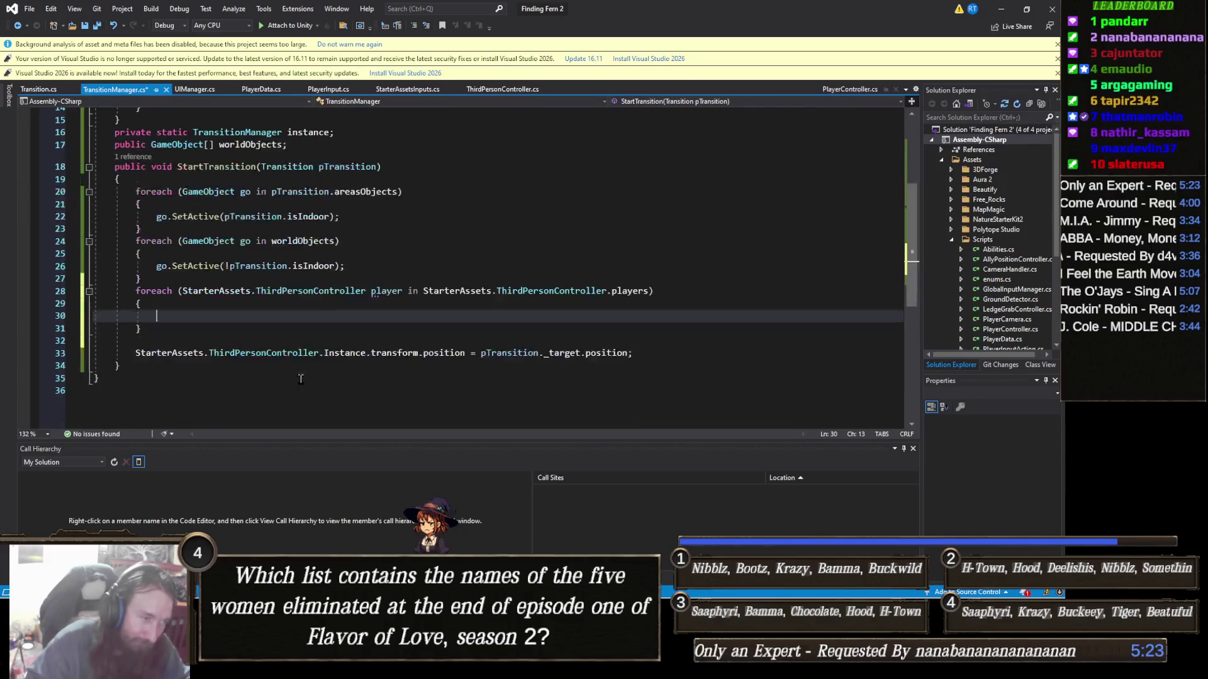
{"action": "type", "text": "if (player == StarterAssets.ThirdPersonController"}
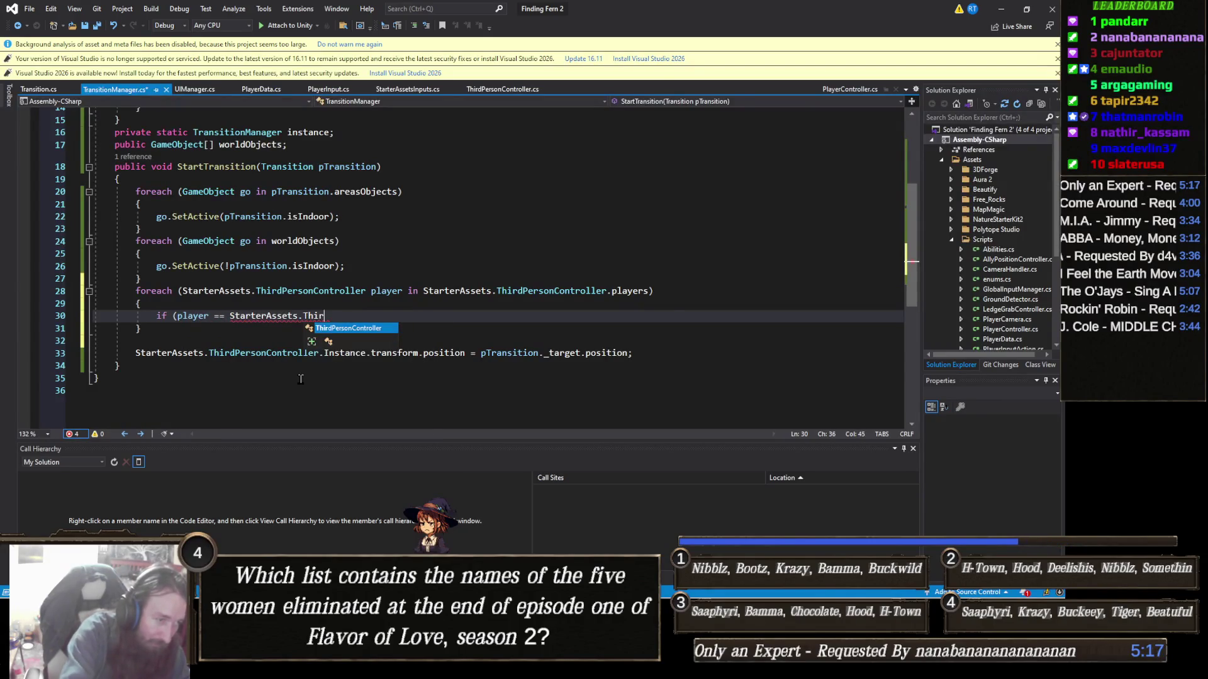
{"action": "type", "text": ".Ins"}
{"action": "key", "text": "Tab"}
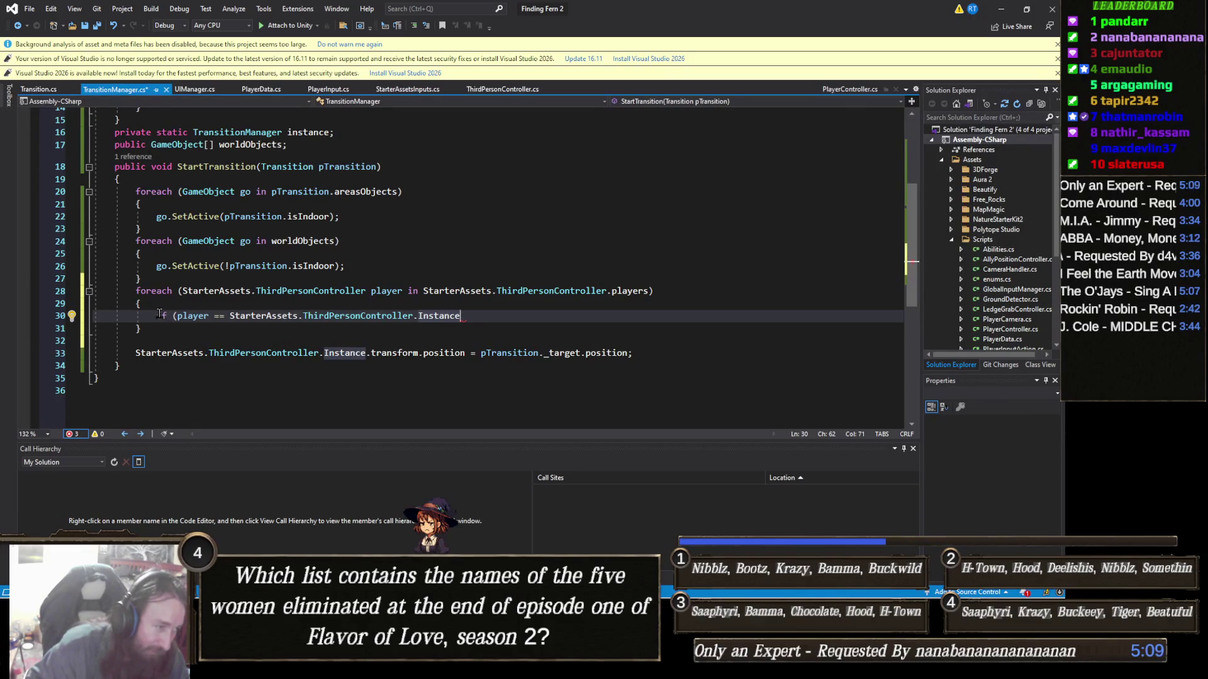
{"action": "key", "text": "shift+Home"}
{"action": "type", "text": "playe"}
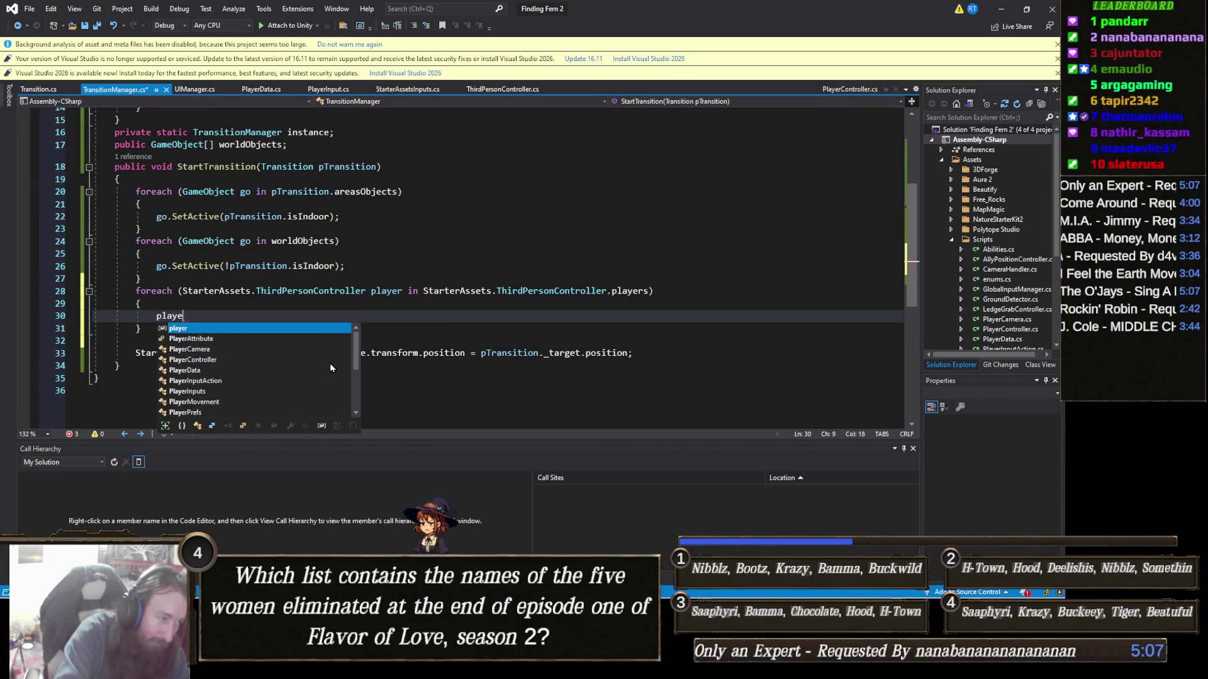
{"action": "type", "text": "r.transform.position ="}
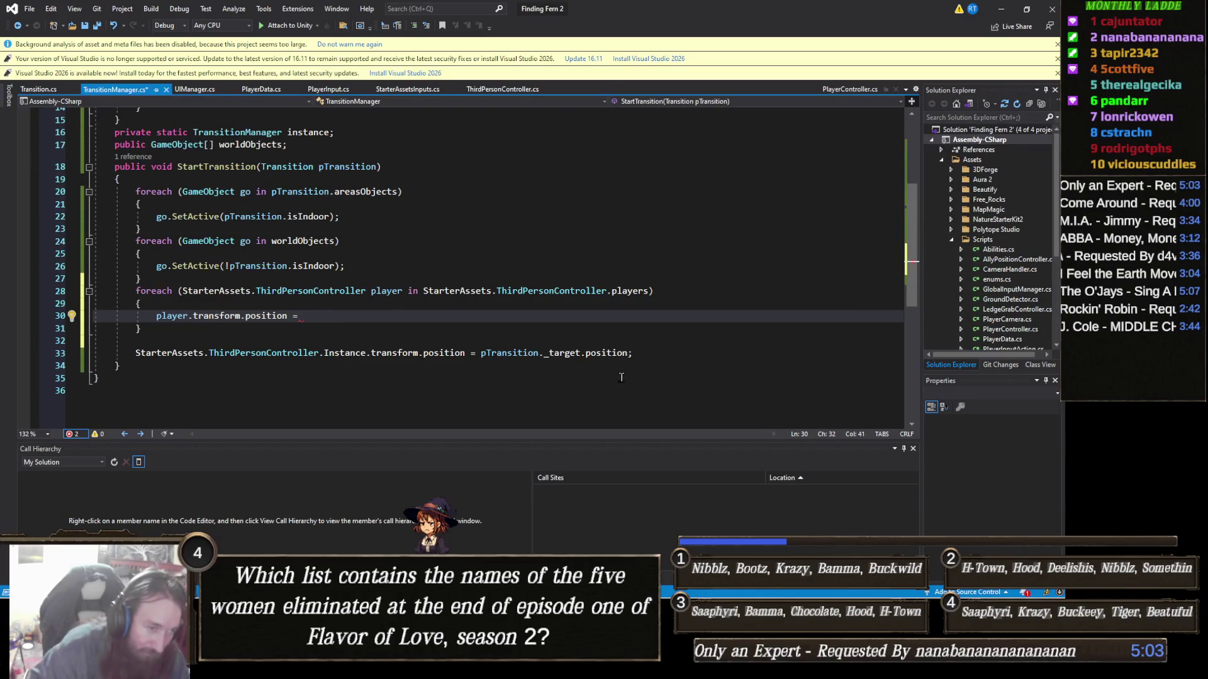
Step: Complete it with pTransition._target.position, delete the old single-player line, and save
{"action": "left_click_drag", "start_coordinate": [638, 353], "coordinate": [480, 353]}
{"action": "key", "text": "ctrl+c"}
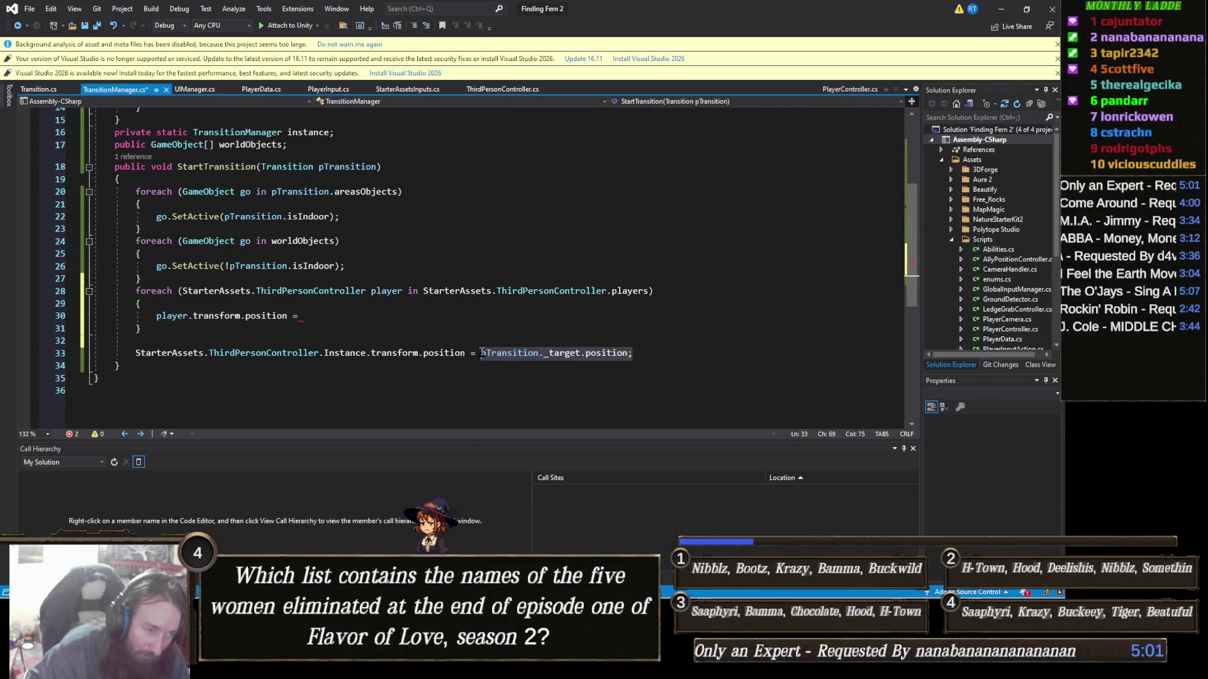
{"action": "left_click", "coordinate": [357, 324]}
{"action": "left_click", "coordinate": [357, 315]}
{"action": "key", "text": "ctrl+v"}
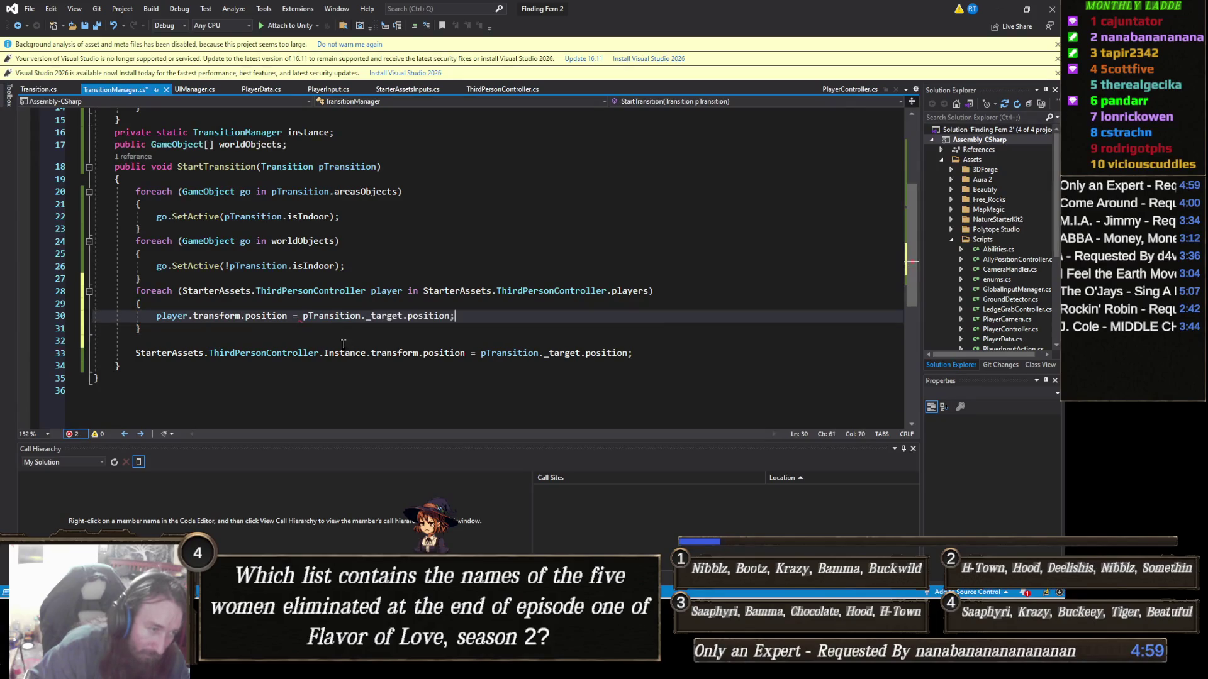
{"action": "triple_click", "coordinate": [341, 355]}
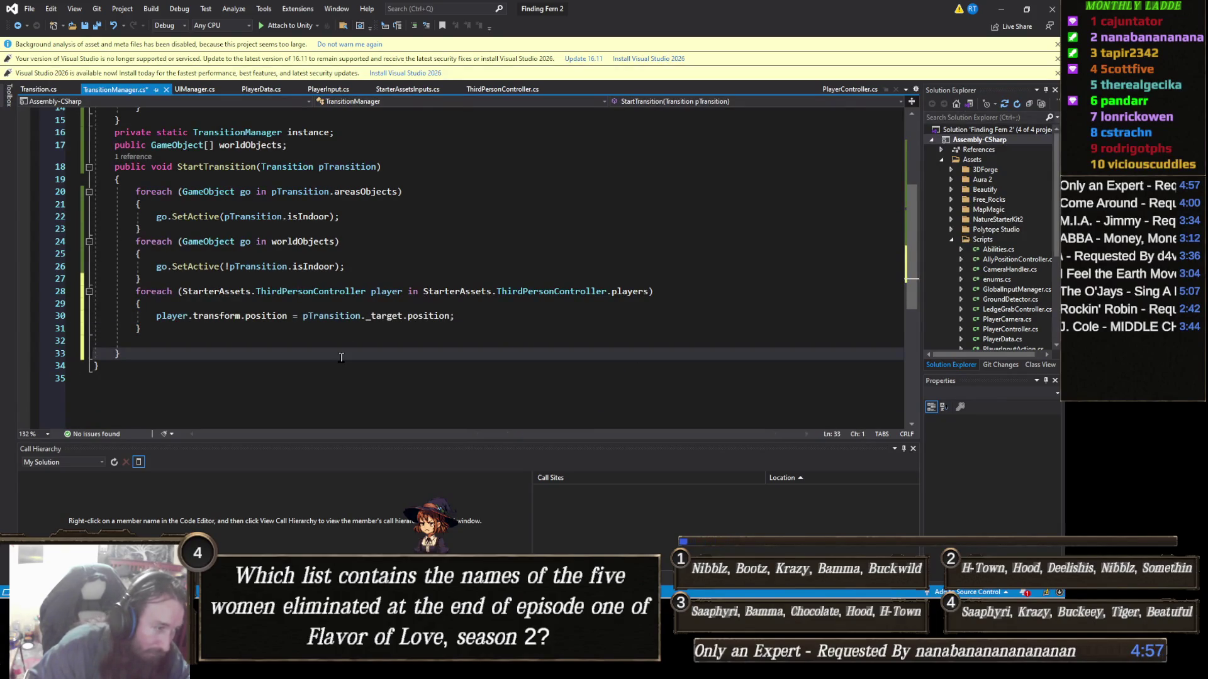
{"action": "key", "text": "BackSpace"}
{"action": "key", "text": "BackSpace"}
{"action": "key", "text": "ctrl+s"}
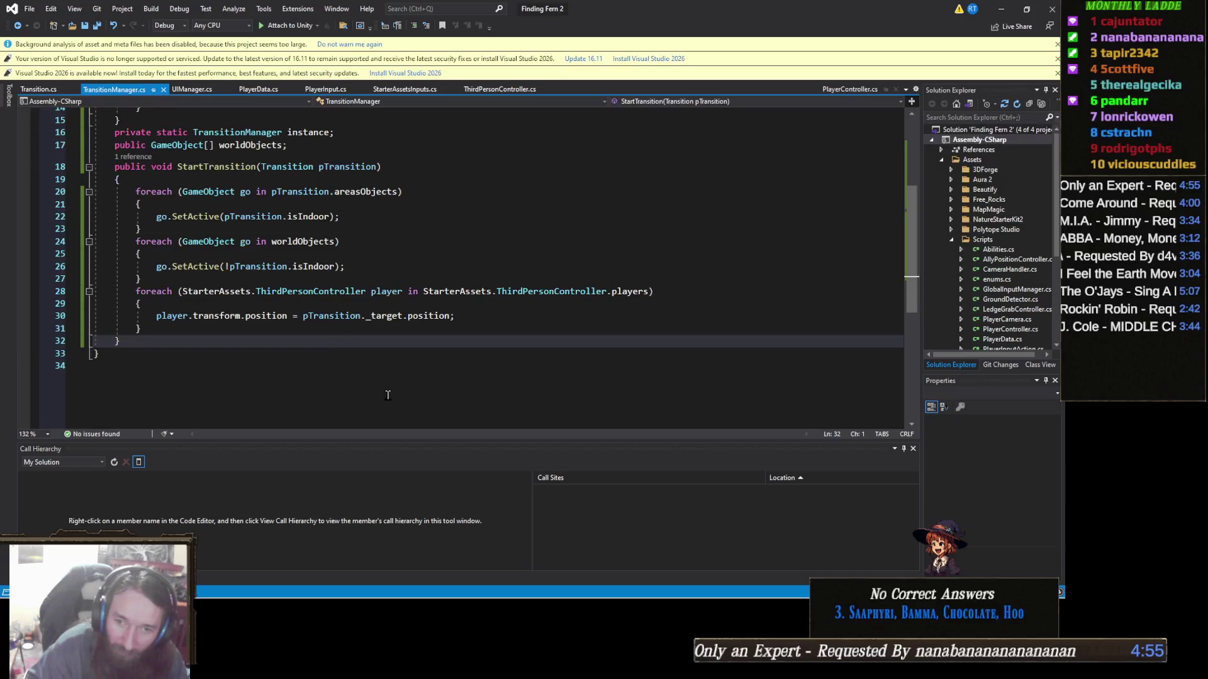
Step: In Unity, play the scene to test all players teleporting, then stop and switch windows
{"action": "left_click", "coordinate": [1001, 9]}
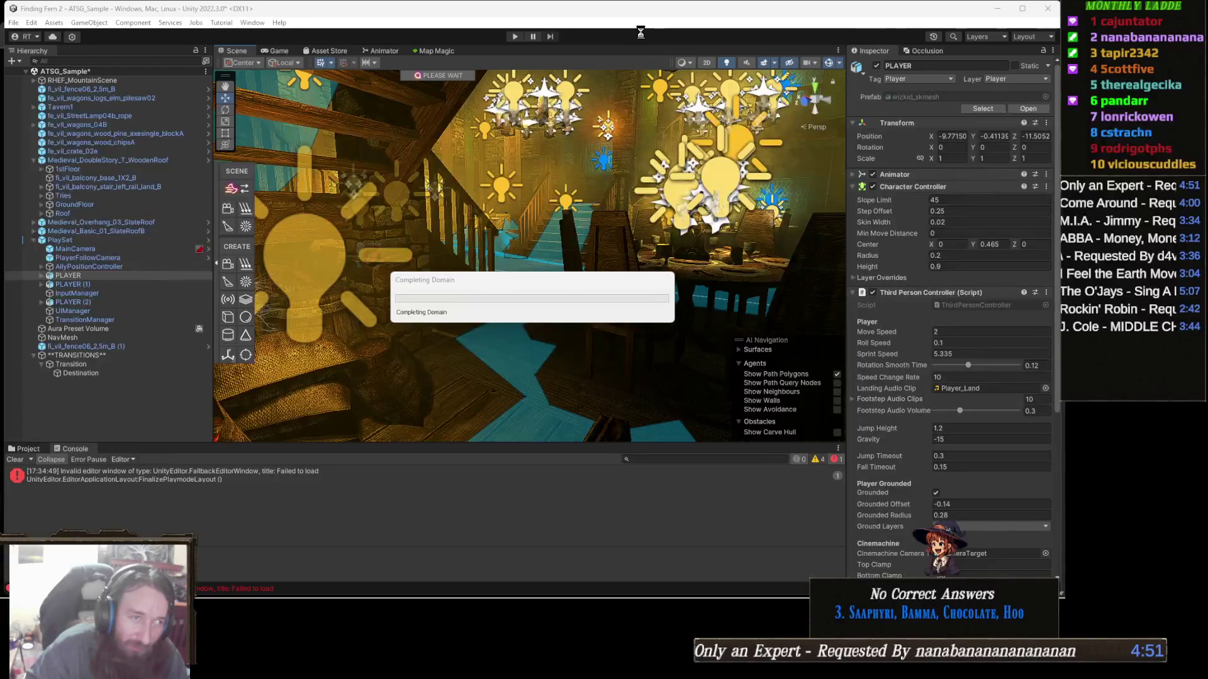
{"action": "left_click", "coordinate": [514, 36]}
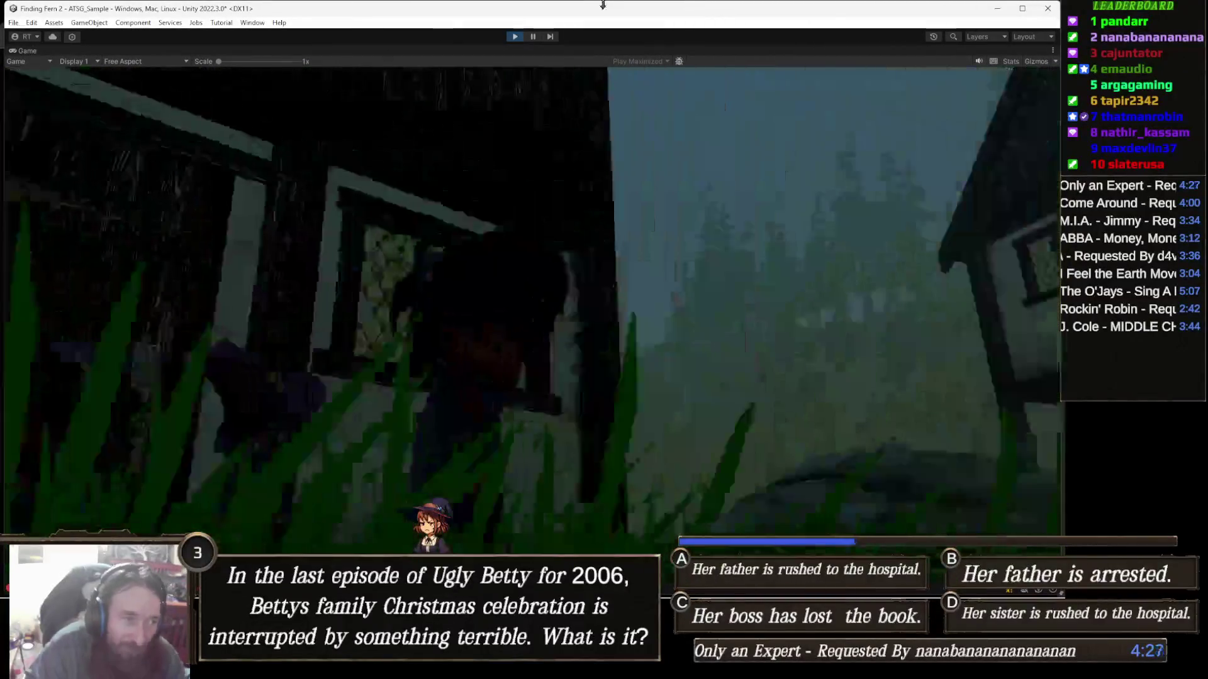
{"action": "left_click", "coordinate": [511, 37]}
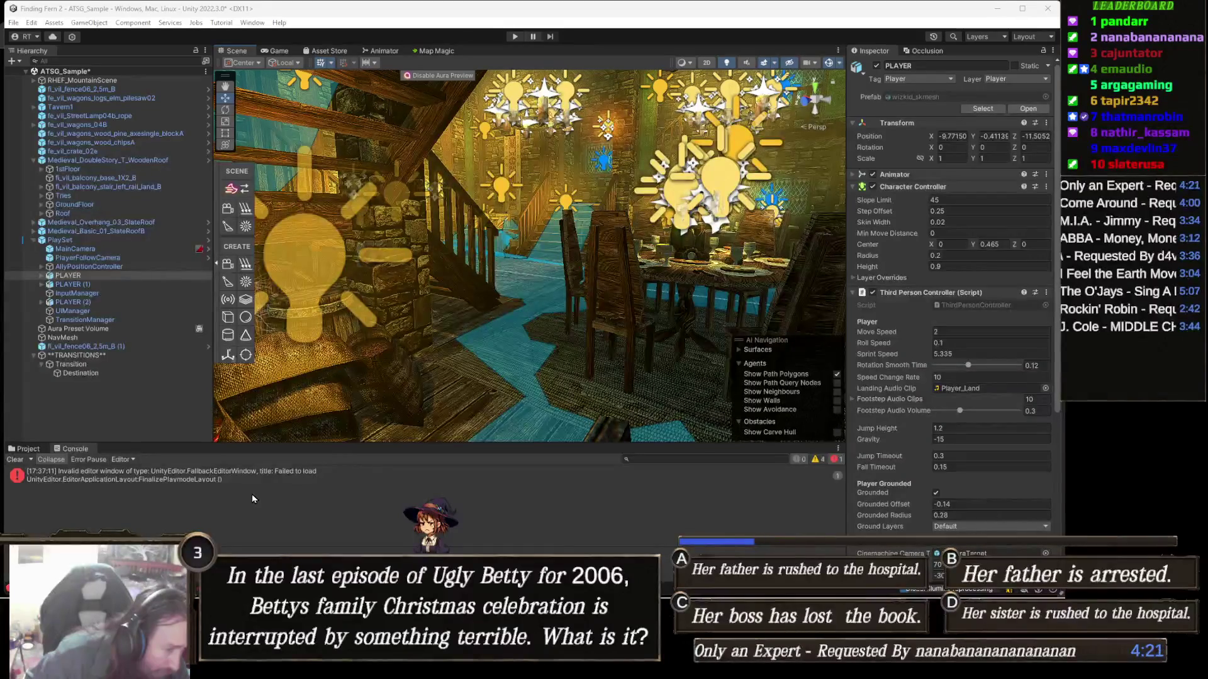
{"action": "key", "text": "alt+Tab"}
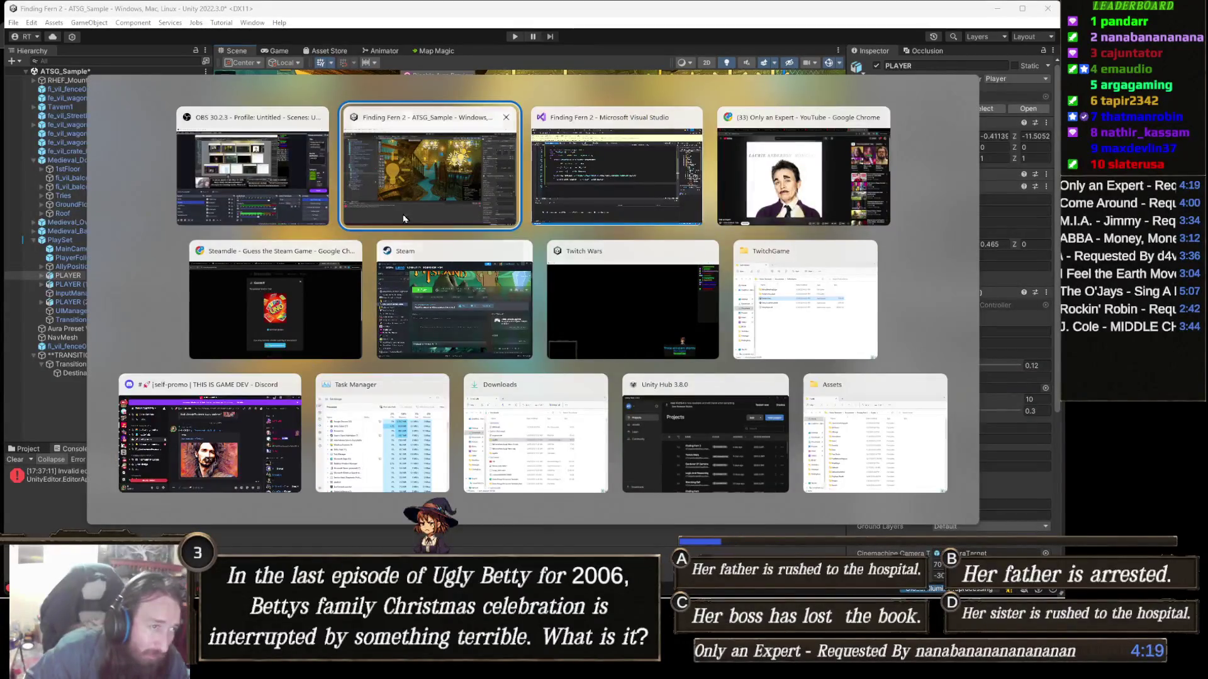
Step: Add Debug.Log("Transitioning"); after the player position line, then return to Unity
{"action": "left_click", "coordinate": [580, 176]}
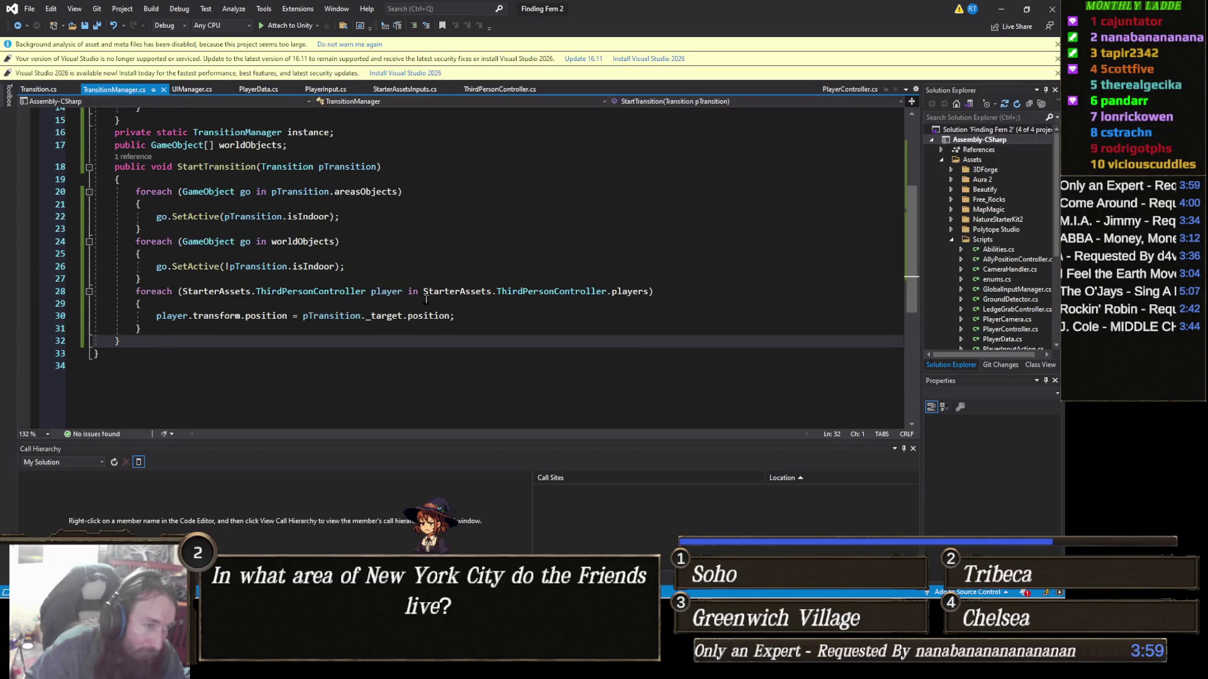
{"action": "left_click", "coordinate": [484, 315]}
{"action": "key", "text": "Return"}
{"action": "type", "text": "Debug.LogEr"}
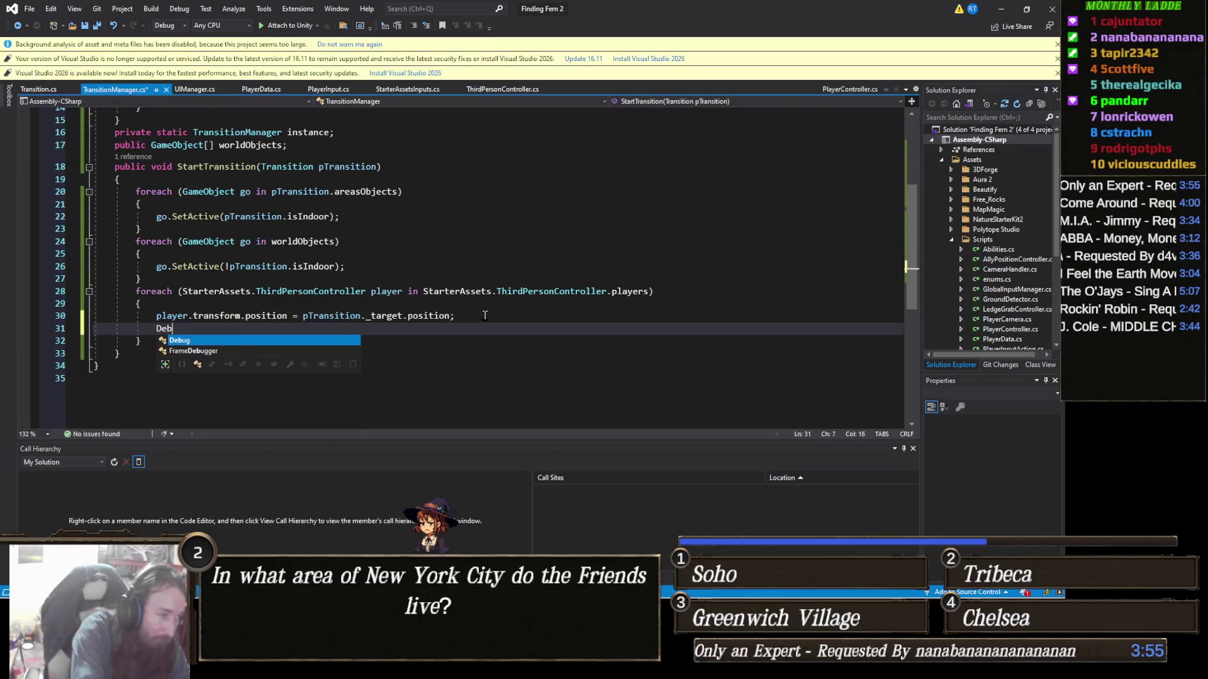
{"action": "key", "text": "BackSpace"}
{"action": "key", "text": "BackSpace"}
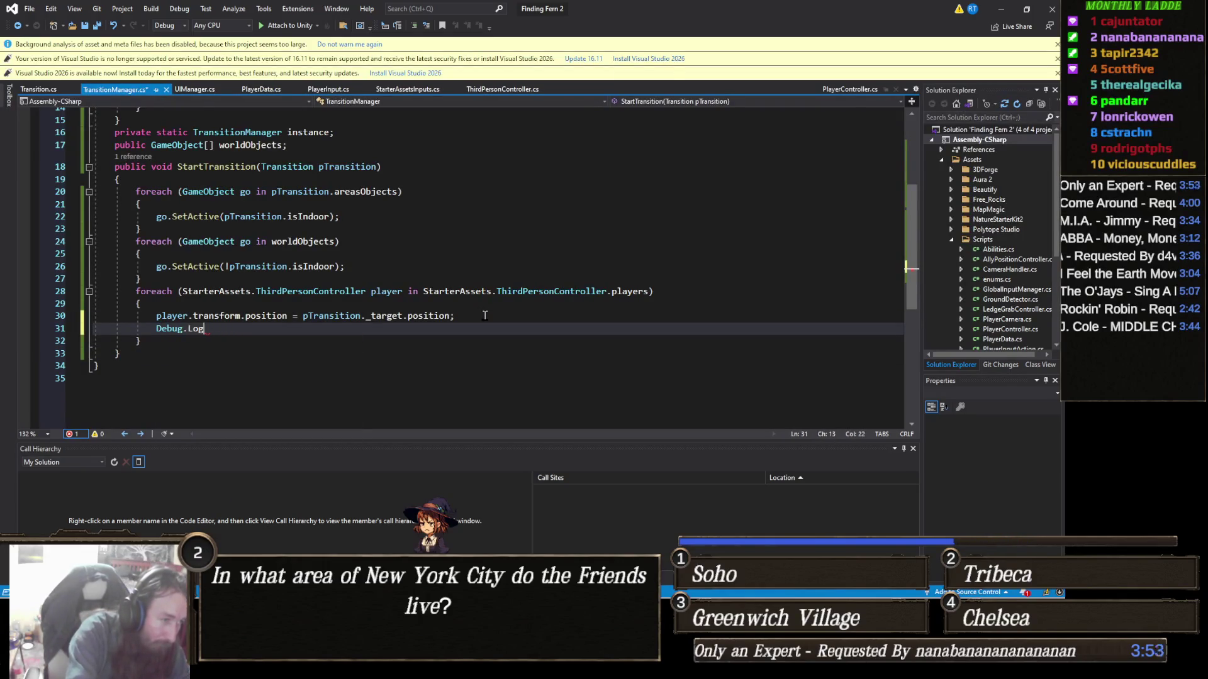
{"action": "type", "text": "(\"Transitionin"}
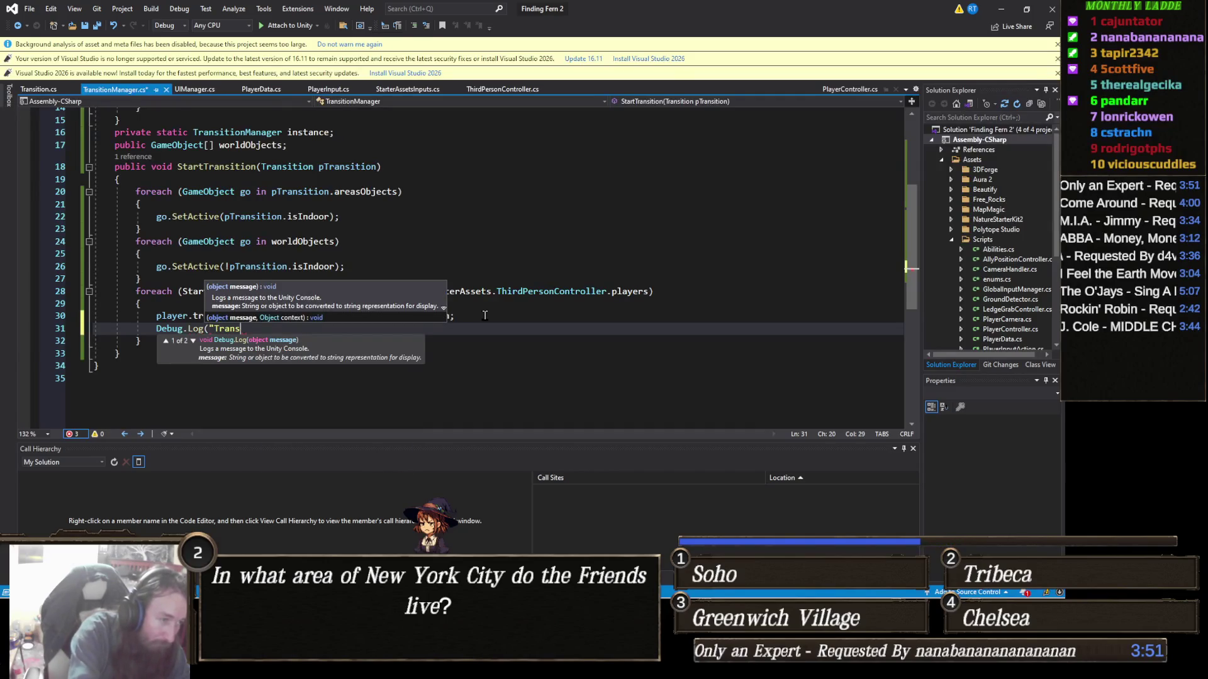
{"action": "type", "text": "g\");"}
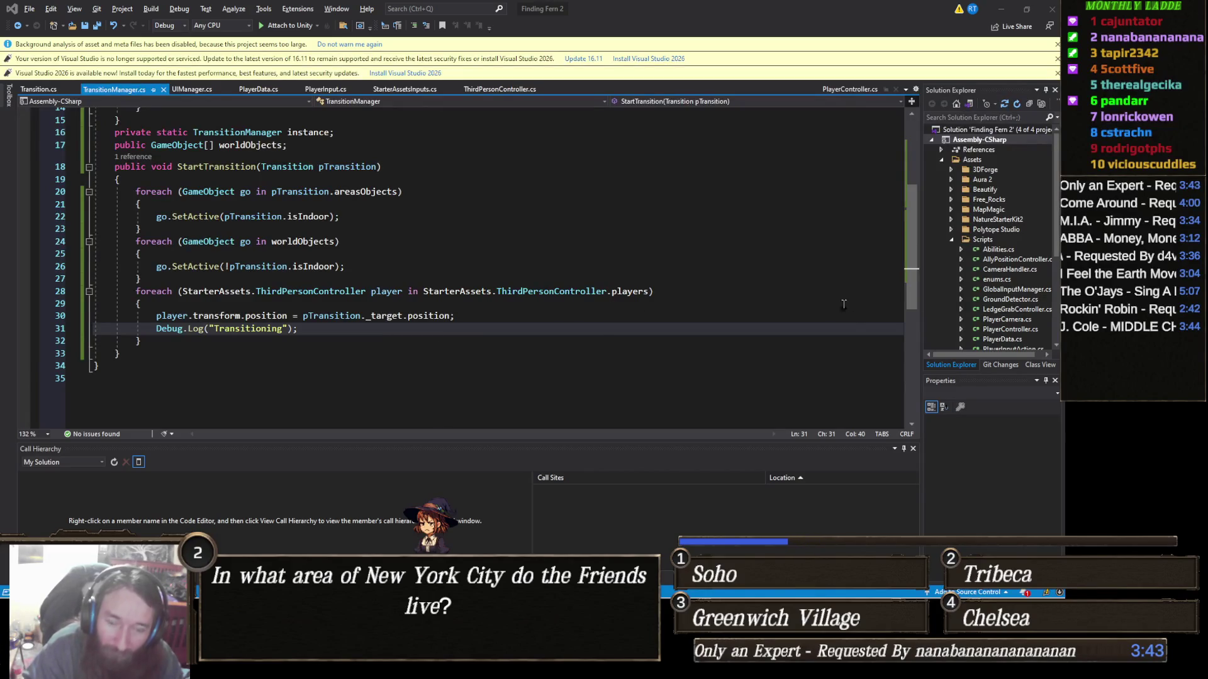
{"action": "left_click", "coordinate": [1006, 8]}
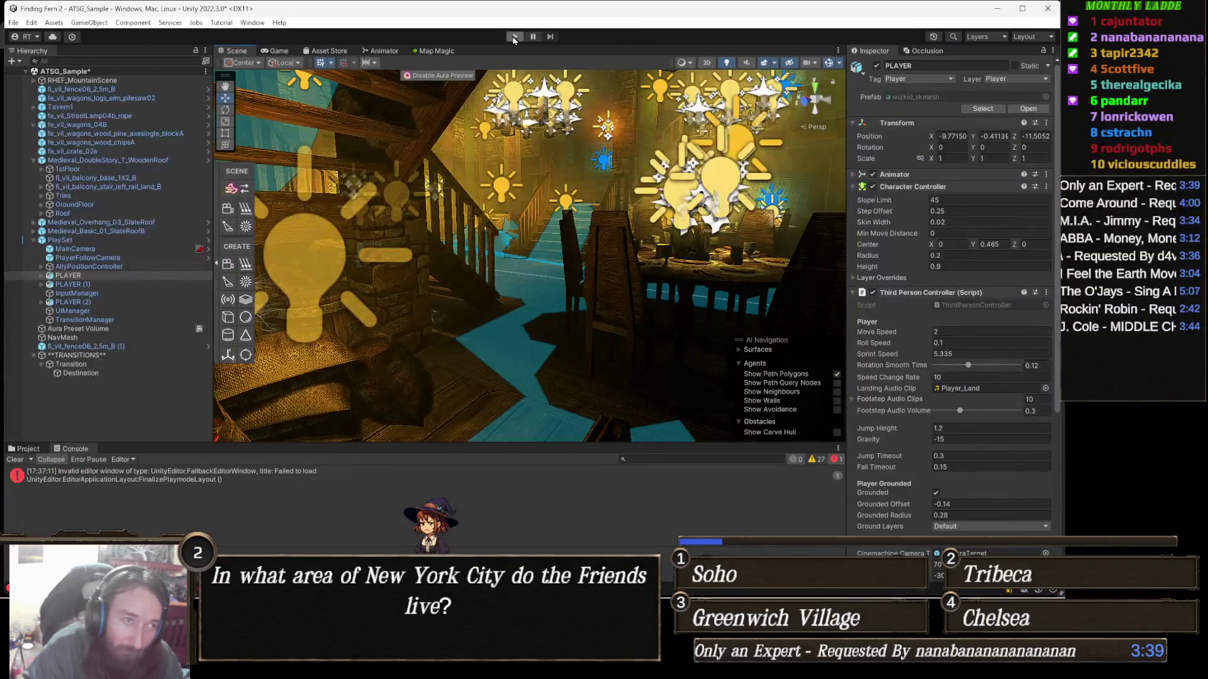
Step: Play the scene with Ctrl+P, stop once Transitioning is logged, and switch windows
{"action": "key", "text": "ctrl+p"}
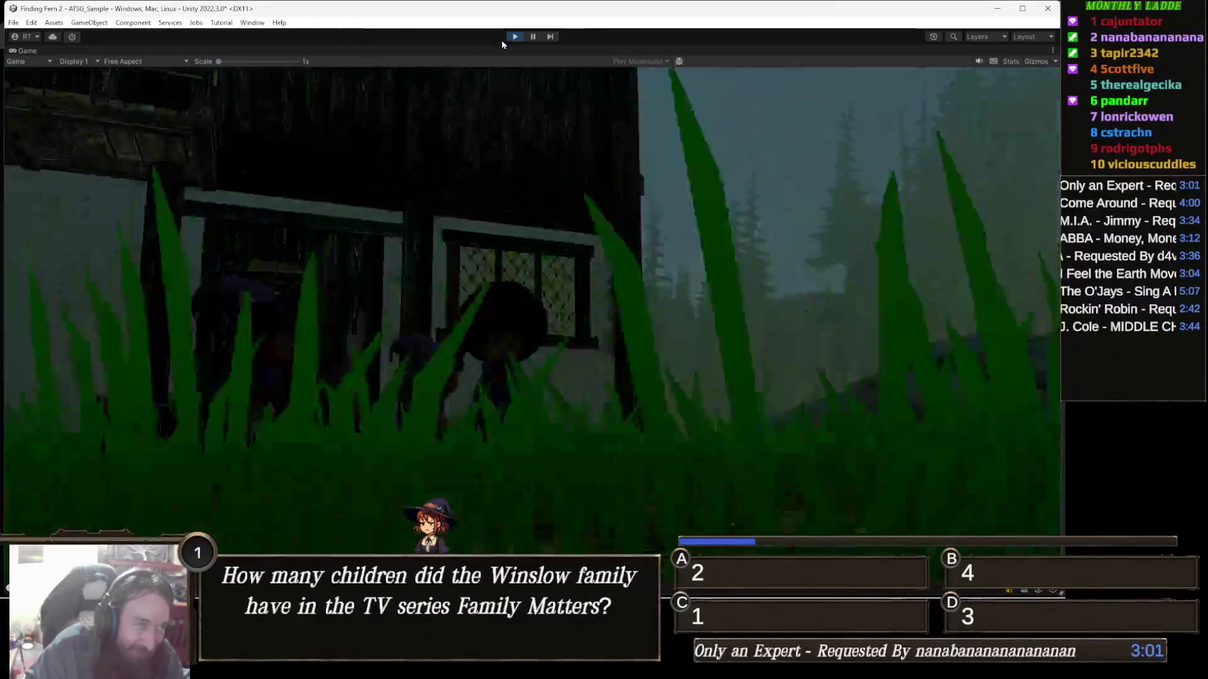
{"action": "left_click", "coordinate": [515, 38]}
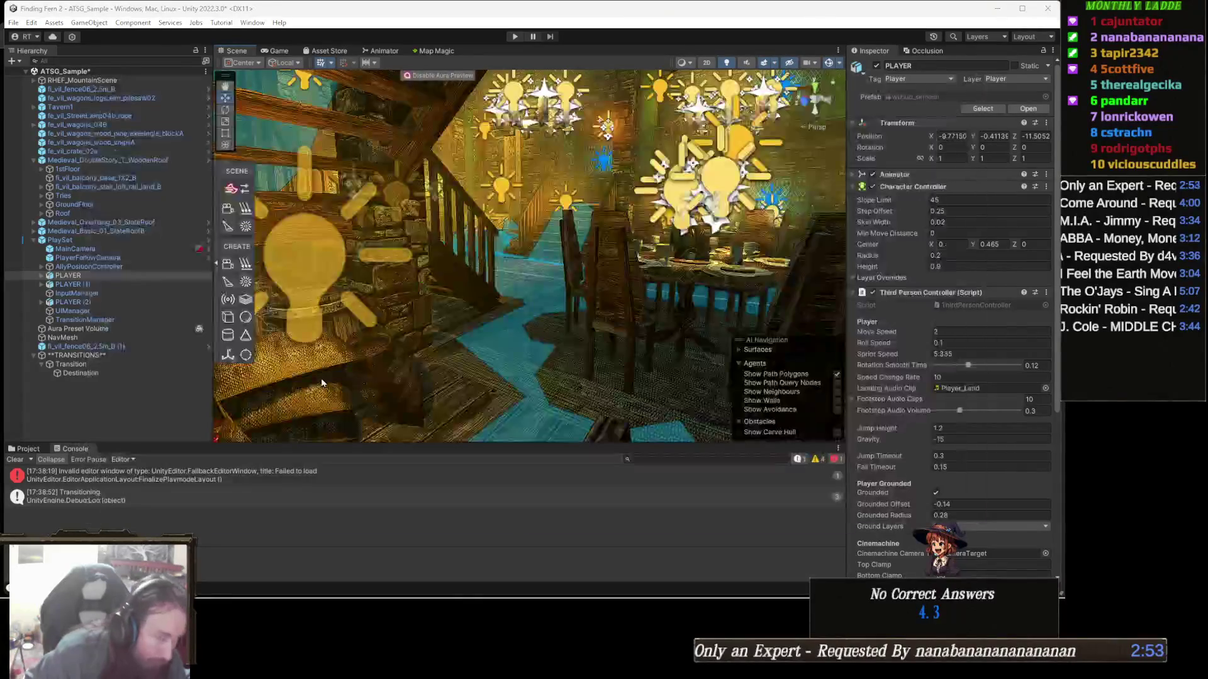
{"action": "key", "text": "alt+Tab"}
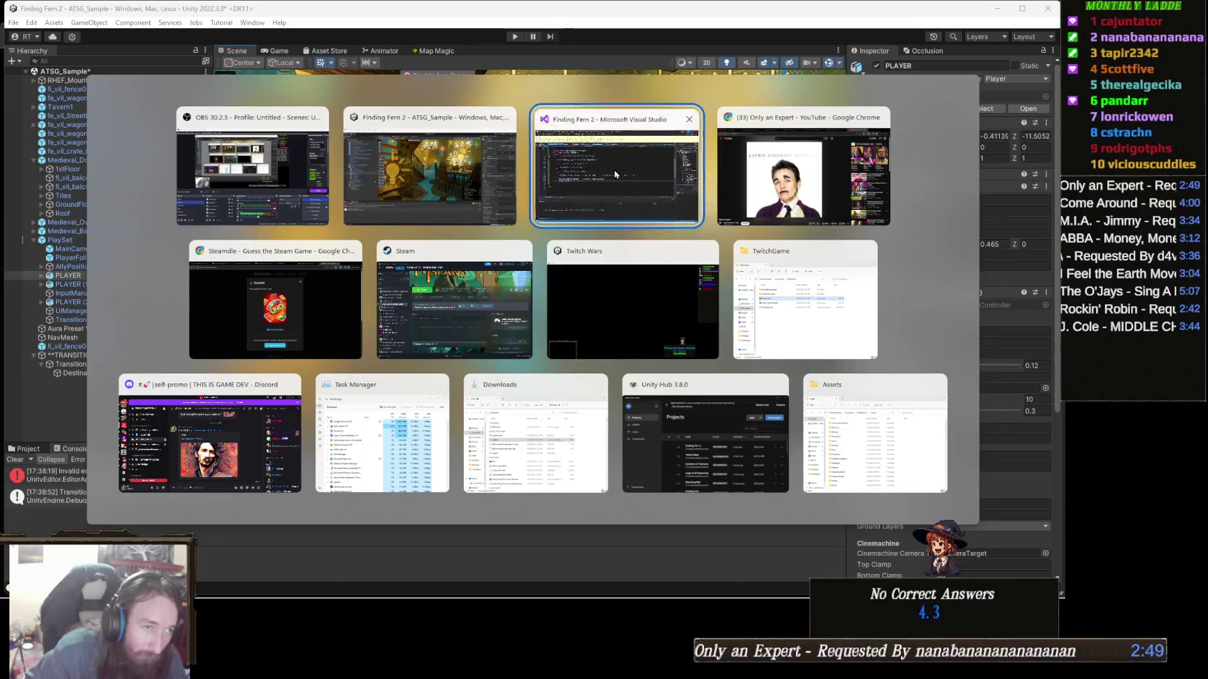
Step: Replace the Debug.Log line with player.enabled = false; after the position assignment
{"action": "key", "text": "alt"}
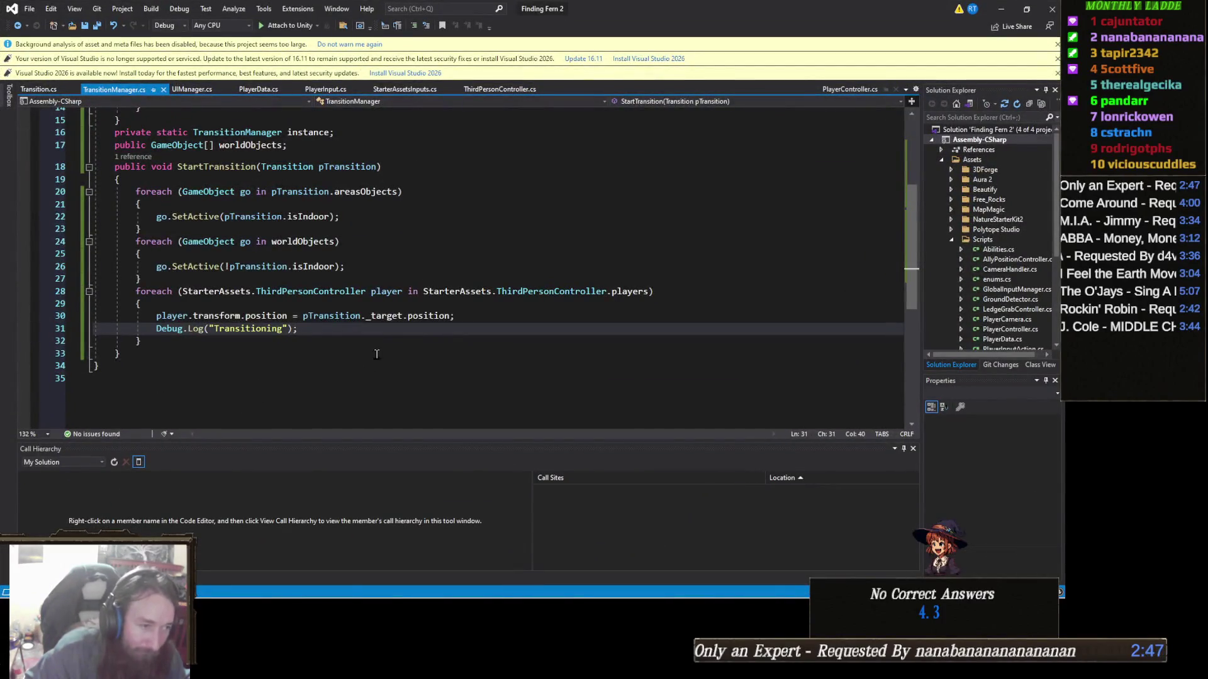
{"action": "left_click", "coordinate": [307, 304]}
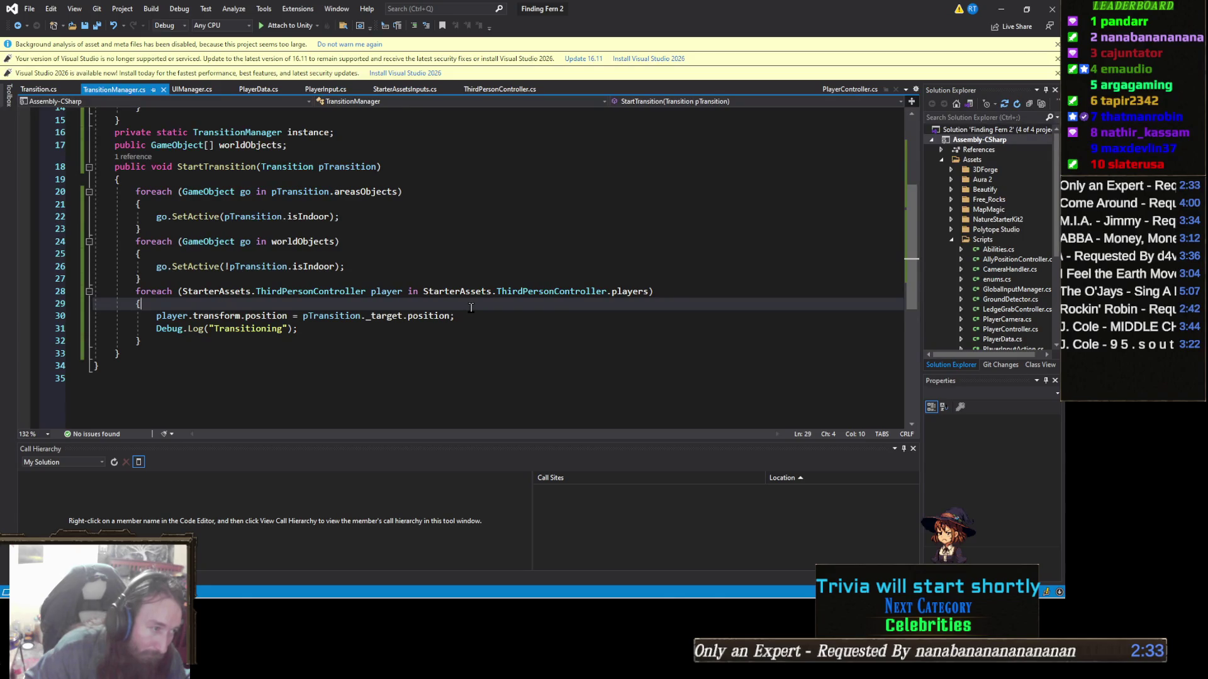
{"action": "key", "text": "Return"}
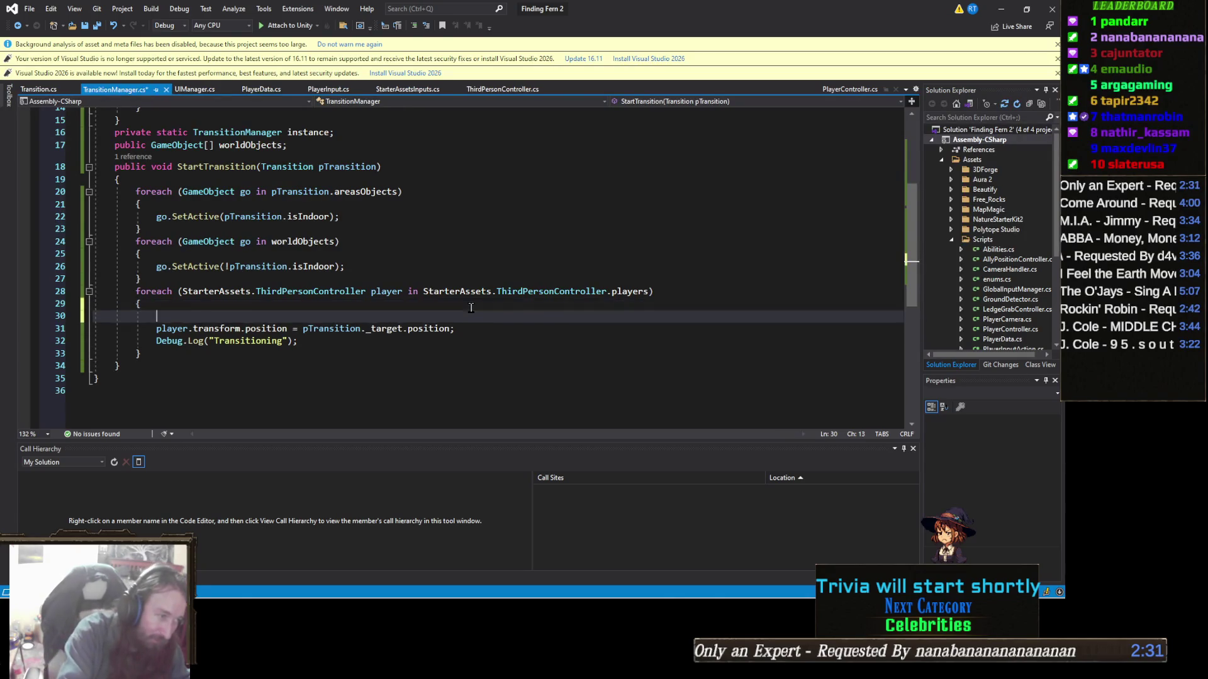
{"action": "key", "text": "ctrl+z"}
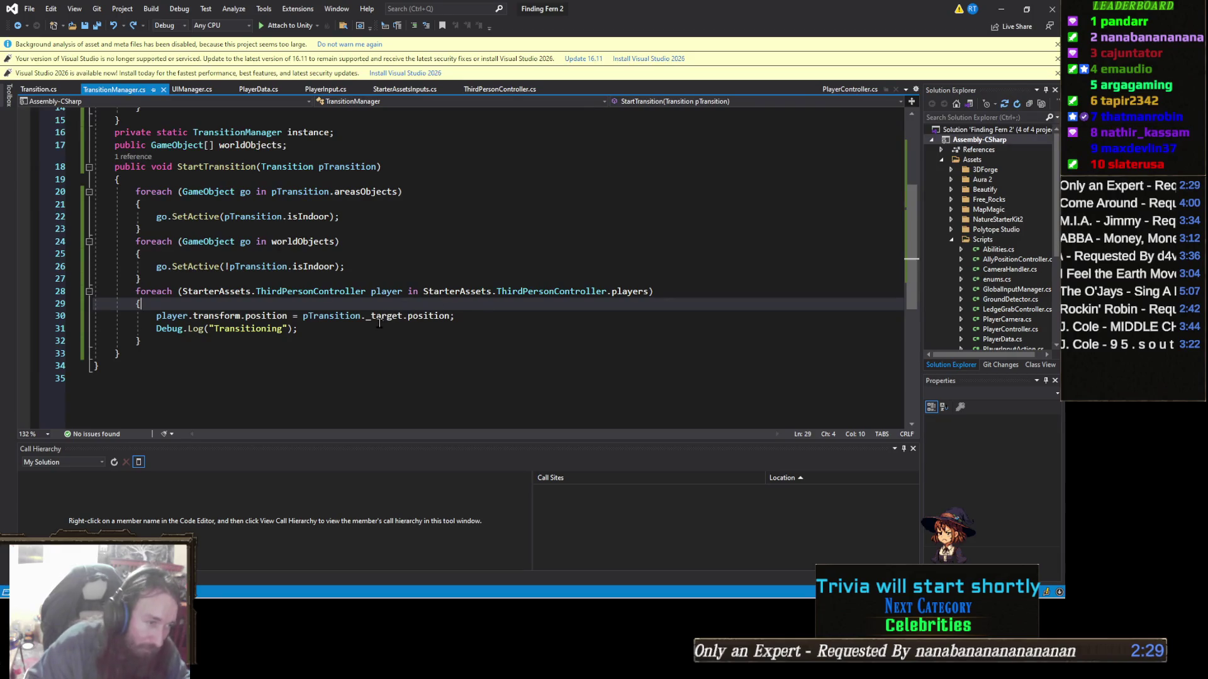
{"action": "left_click", "coordinate": [333, 328]}
{"action": "key", "text": "ctrl+x"}
{"action": "left_click", "coordinate": [498, 319]}
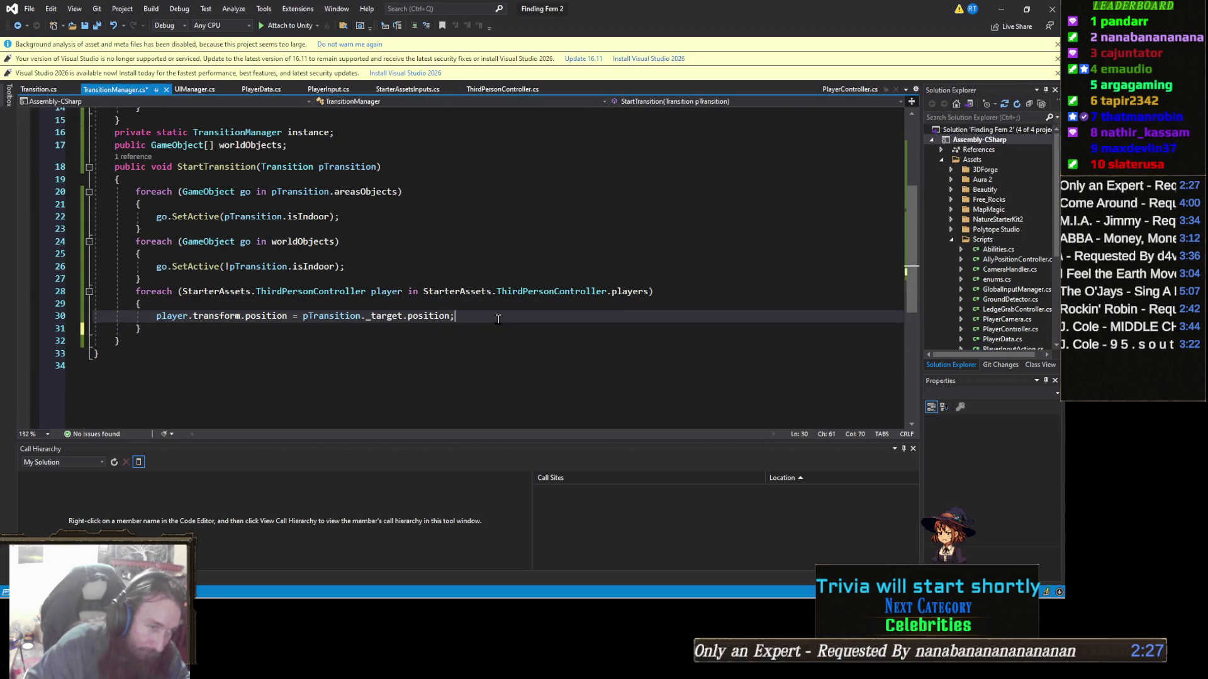
{"action": "key", "text": "Return"}
{"action": "type", "text": "player"}
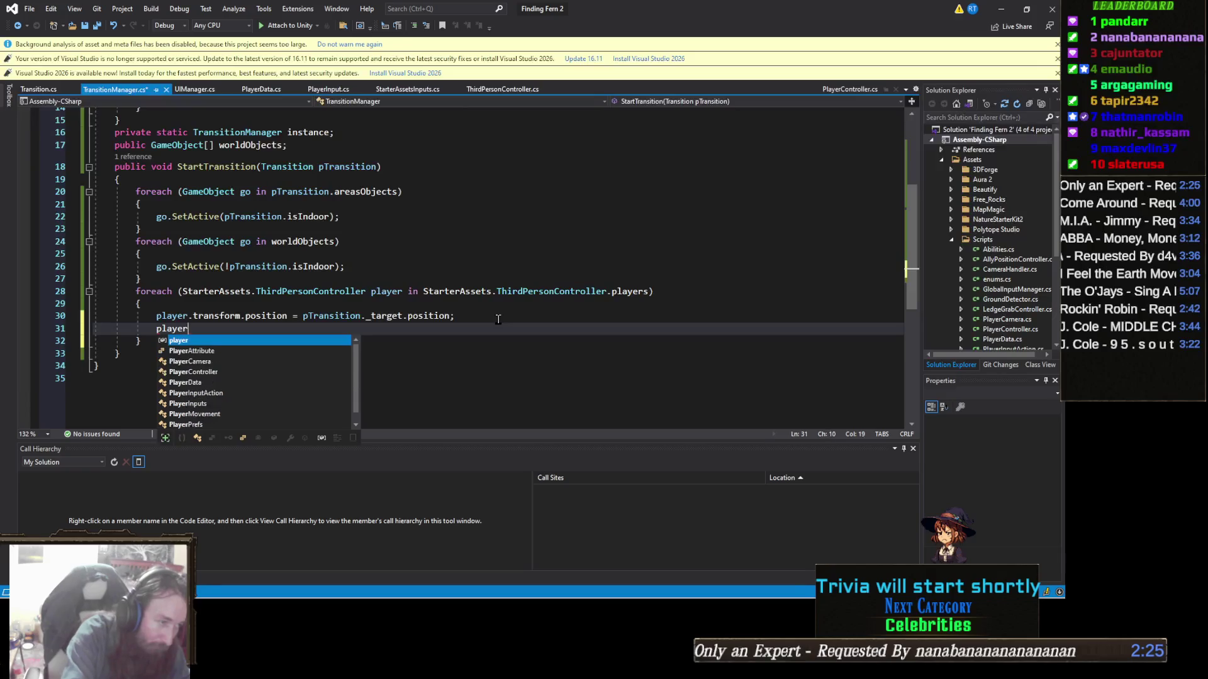
{"action": "type", "text": ".enabled = false;"}
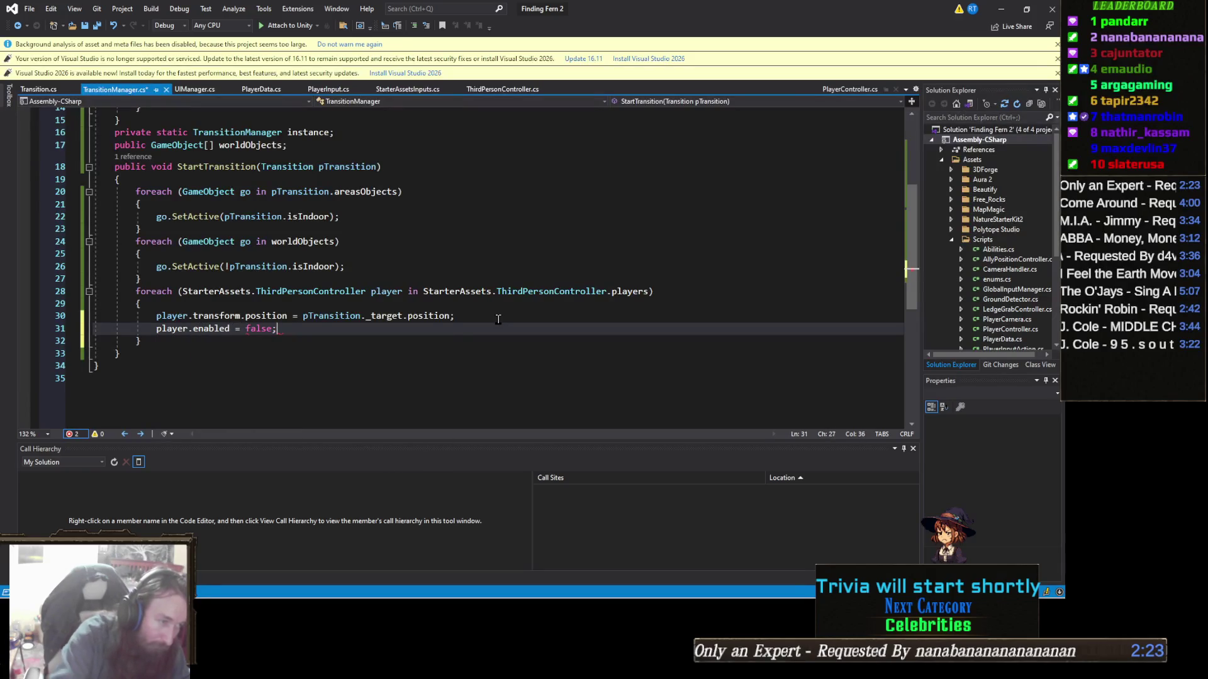
Step: Begin a new public line after StartTransition's closing brace
{"action": "left_click", "coordinate": [161, 339]}
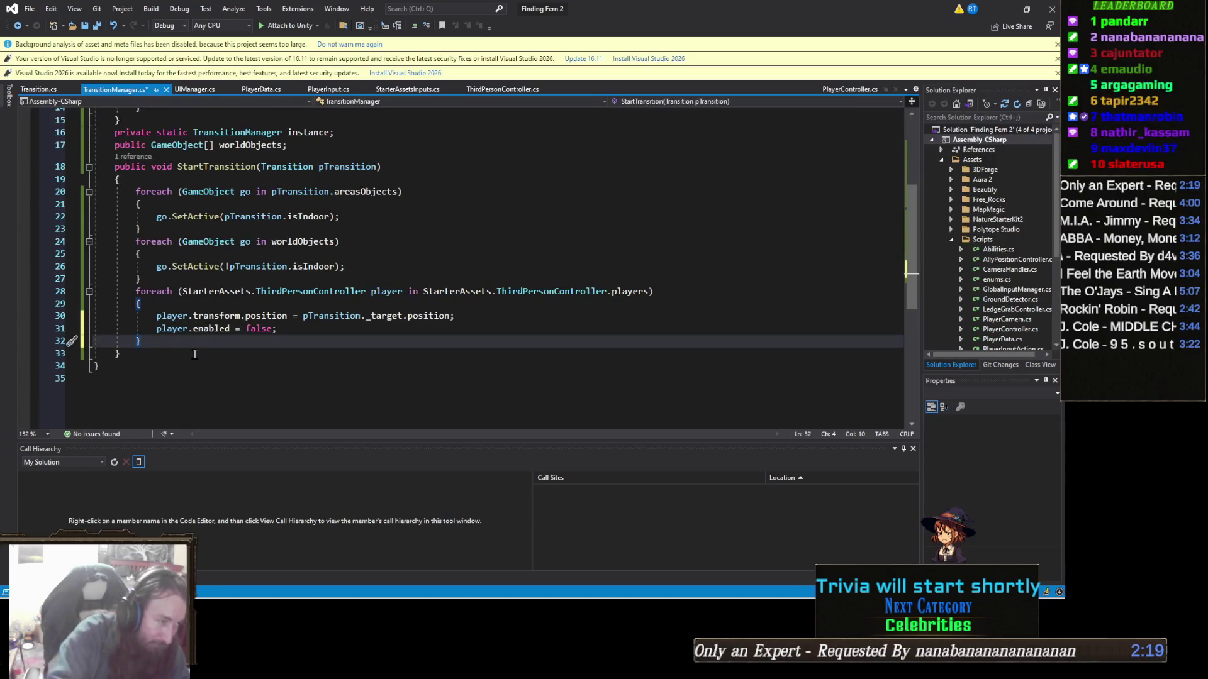
{"action": "scroll", "coordinate": [195, 354], "scroll_direction": "up", "scroll_amount": 5}
{"action": "scroll", "coordinate": [178, 350], "scroll_direction": "down", "scroll_amount": 6}
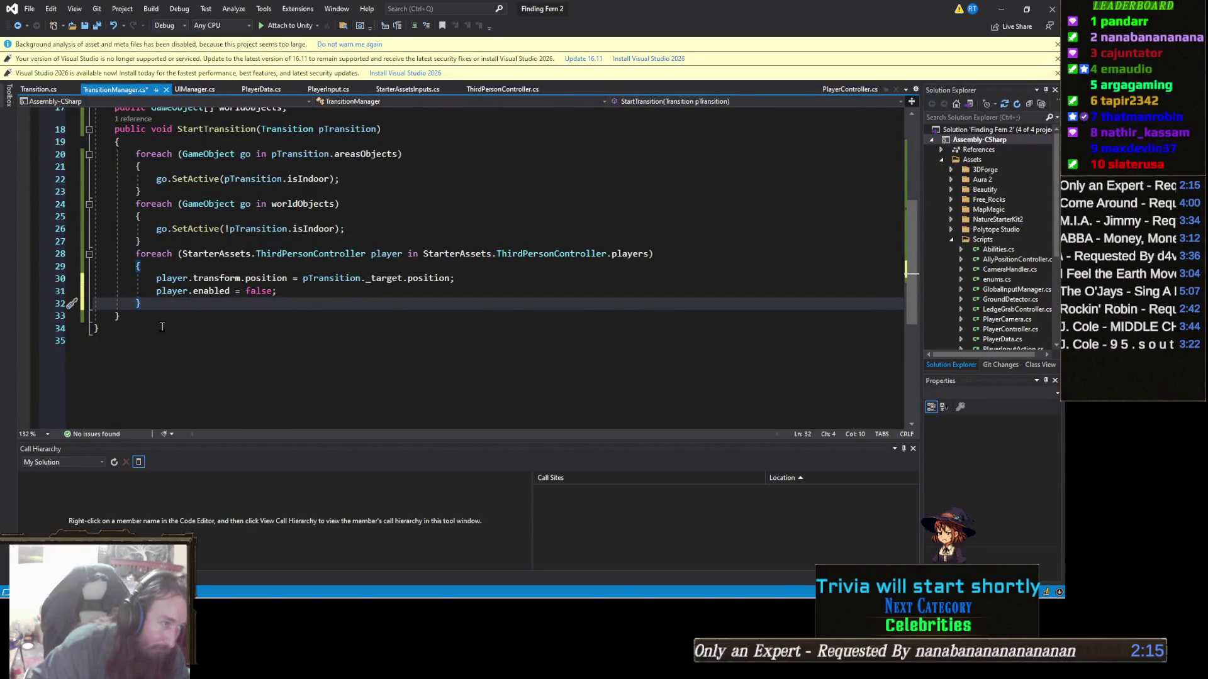
{"action": "left_click", "coordinate": [162, 323]}
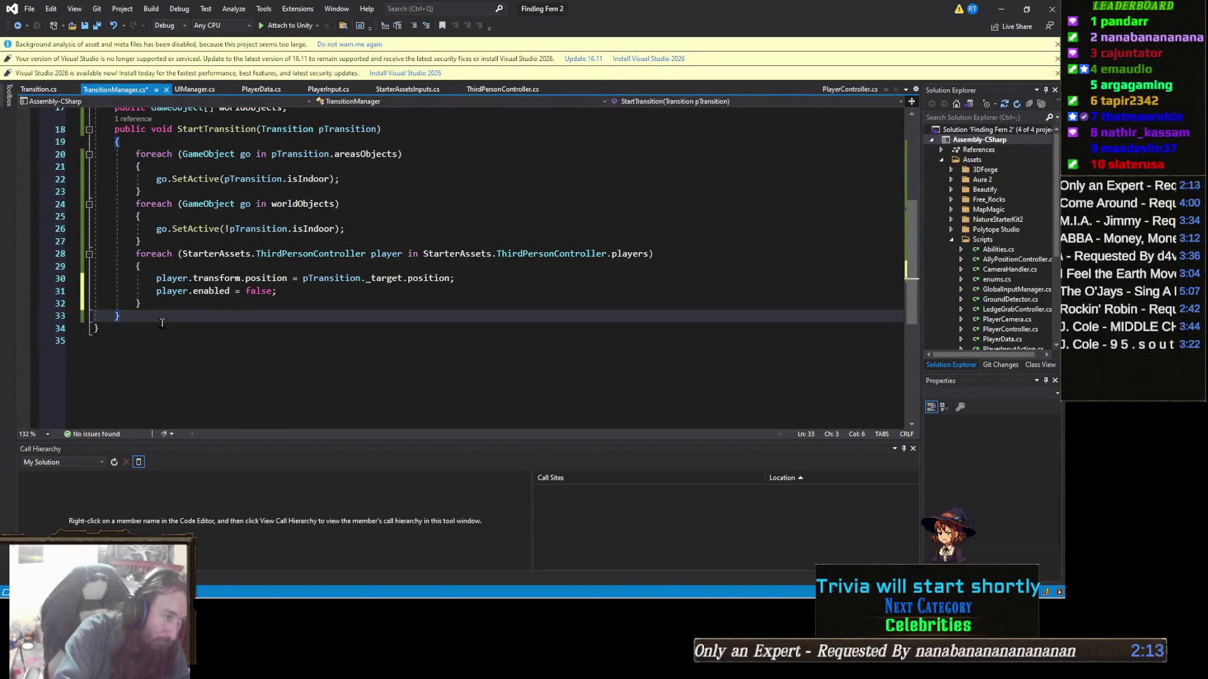
{"action": "key", "text": "Return"}
{"action": "type", "text": "public"}
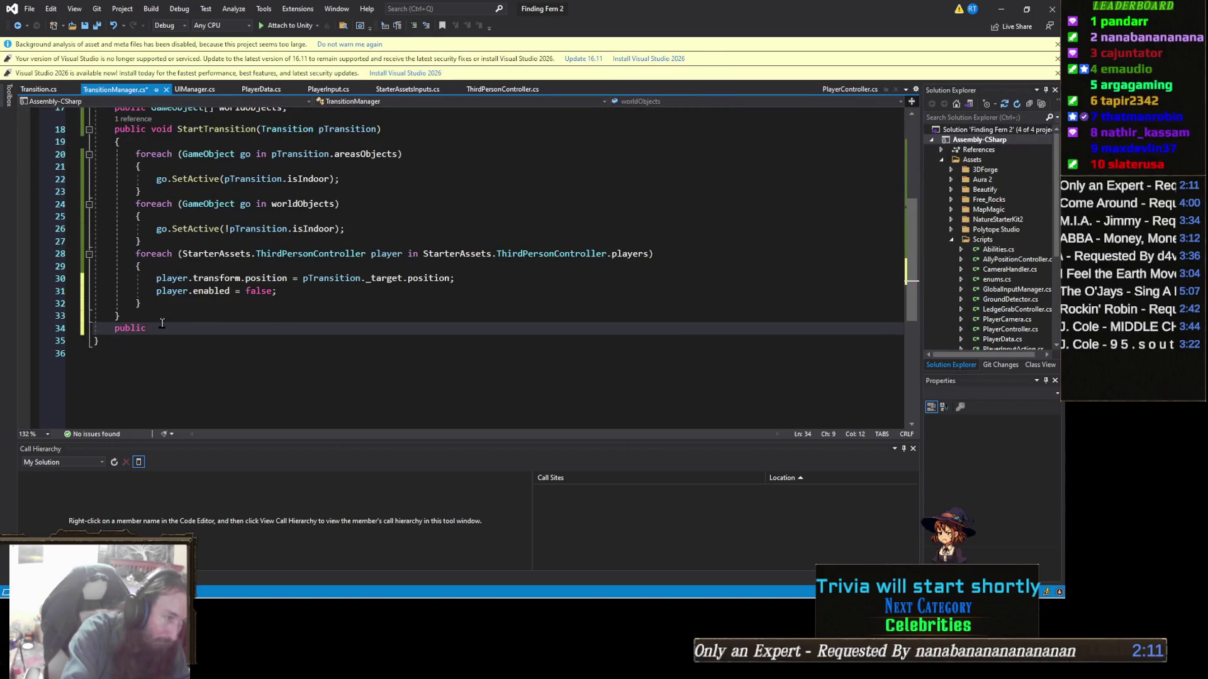
Step: Declare an empty void FinalizeTransition() method
{"action": "key", "text": "BackSpace"}
{"action": "key", "text": "BackSpace"}
{"action": "key", "text": "BackSpace"}
{"action": "type", "text": "void Final"}
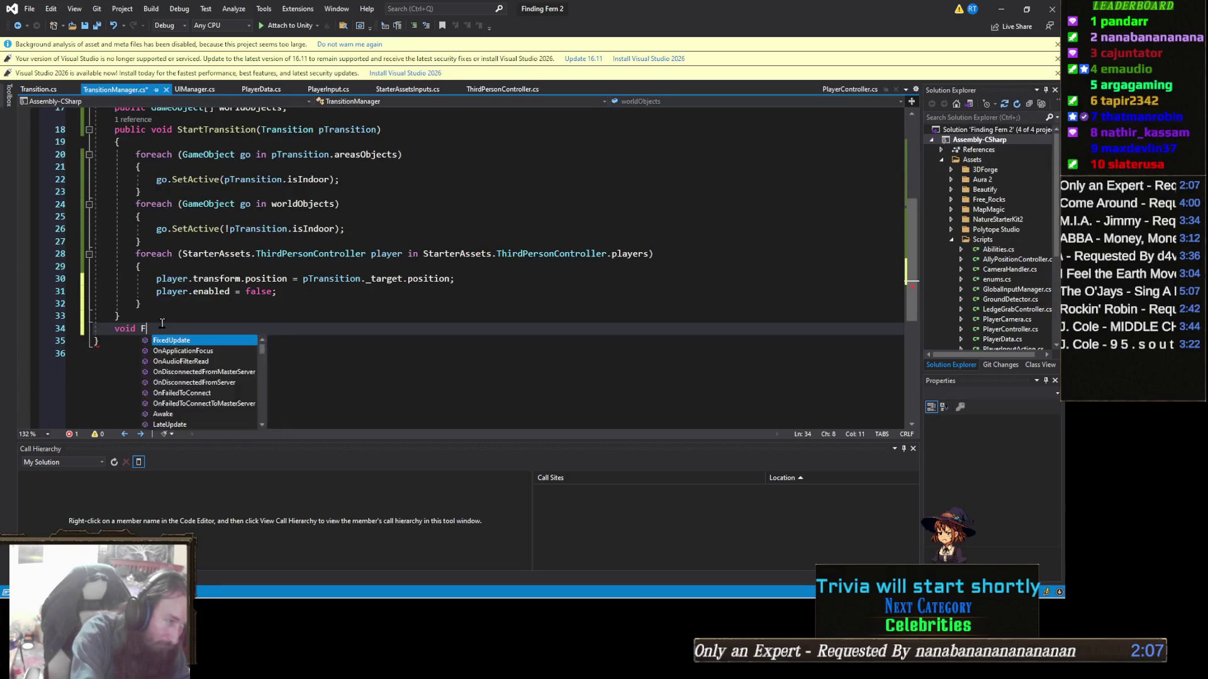
{"action": "type", "text": "ize"}
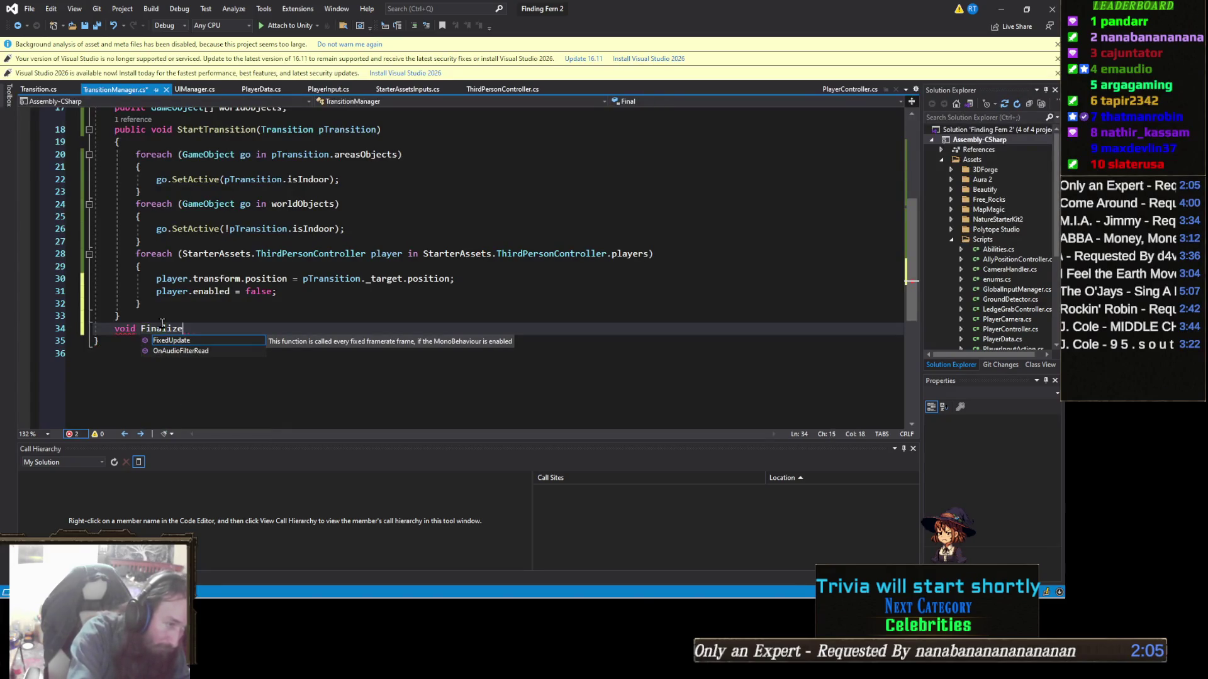
{"action": "type", "text": "Transition"}
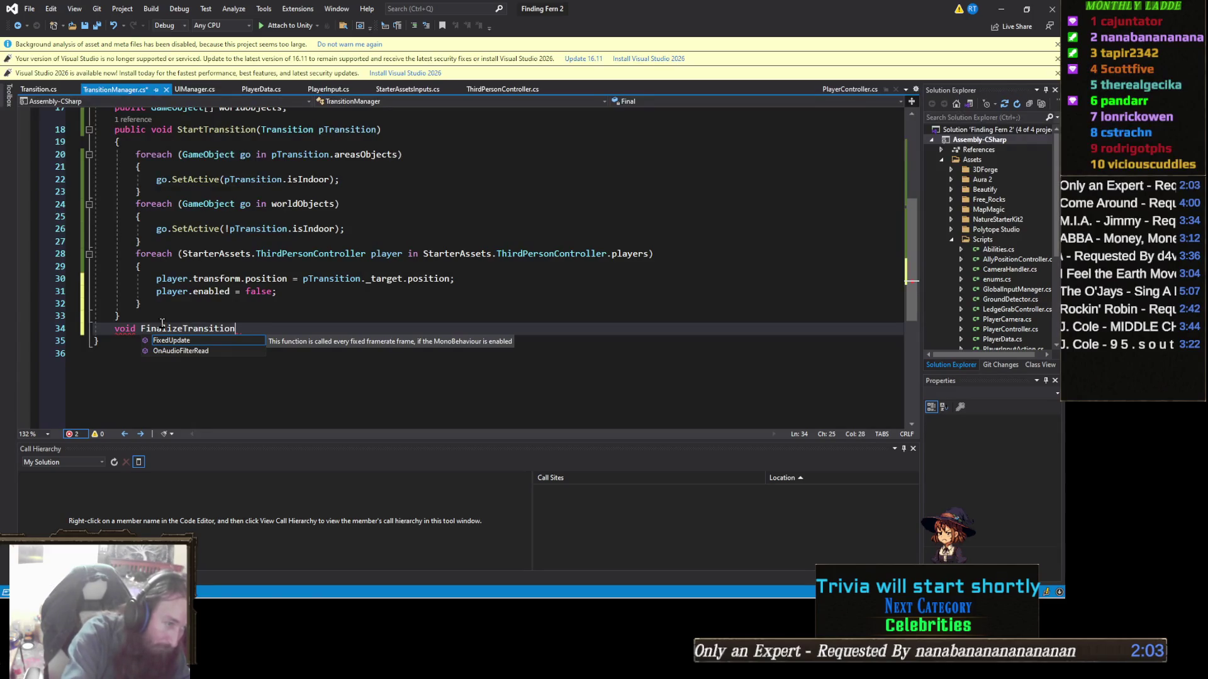
{"action": "type", "text": "()"}
{"action": "key", "text": "Return"}
{"action": "type", "text": "{"}
{"action": "key", "text": "Return"}
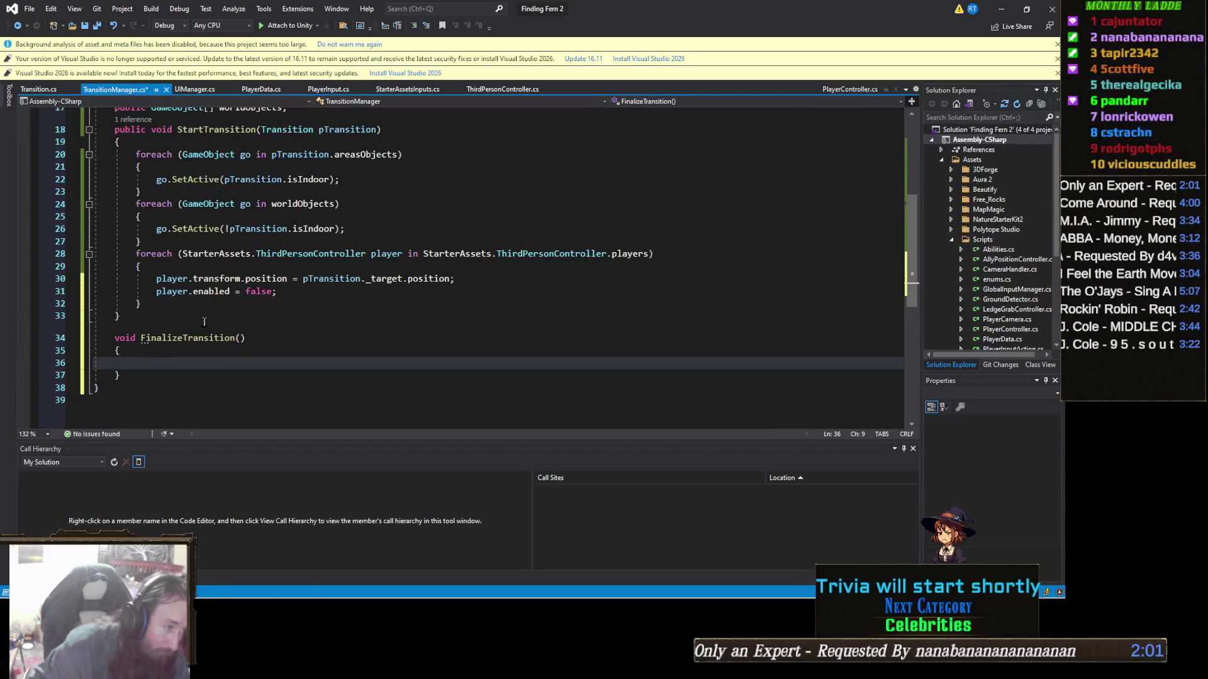
Step: Copy the players loop into FinalizeTransition, keeping only player.enabled = true;
{"action": "mouse_move", "coordinate": [206, 293]}
{"action": "mouse_move", "coordinate": [142, 304]}
{"action": "left_mouse_down"}
{"action": "mouse_move", "coordinate": [154, 279]}
{"action": "mouse_move", "coordinate": [33, 259]}
{"action": "left_mouse_up"}
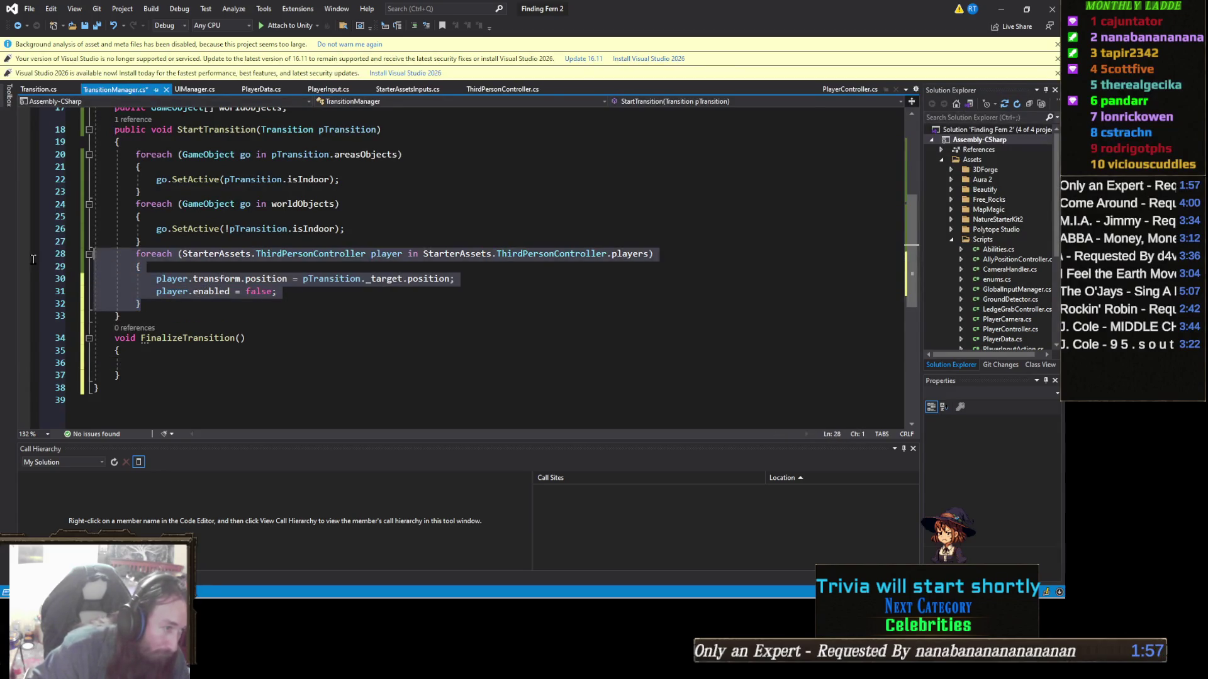
{"action": "left_click", "coordinate": [166, 363]}
{"action": "key", "text": "ctrl+v"}
{"action": "left_click", "coordinate": [296, 394]}
{"action": "key", "text": "shift+Home"}
{"action": "key", "text": "shift+Home"}
{"action": "key", "text": "Delete"}
{"action": "key", "text": "Delete"}
{"action": "double_click", "coordinate": [260, 387]}
{"action": "type", "text": "tr"}
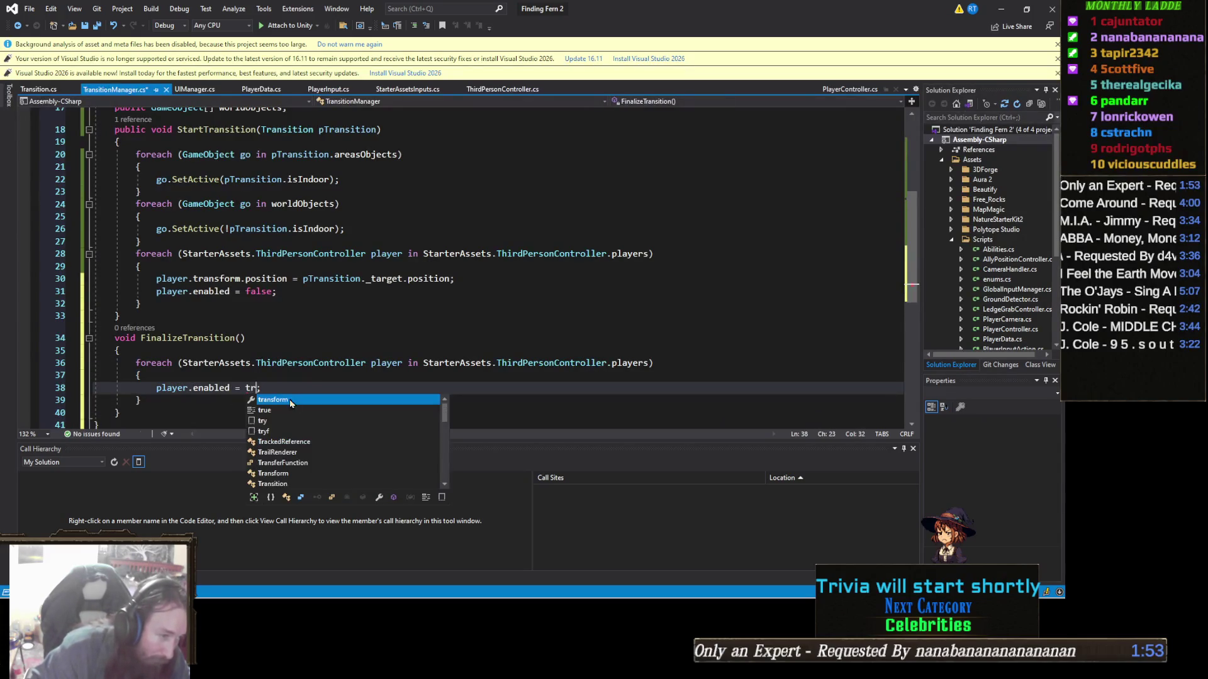
{"action": "key", "text": "Tab"}
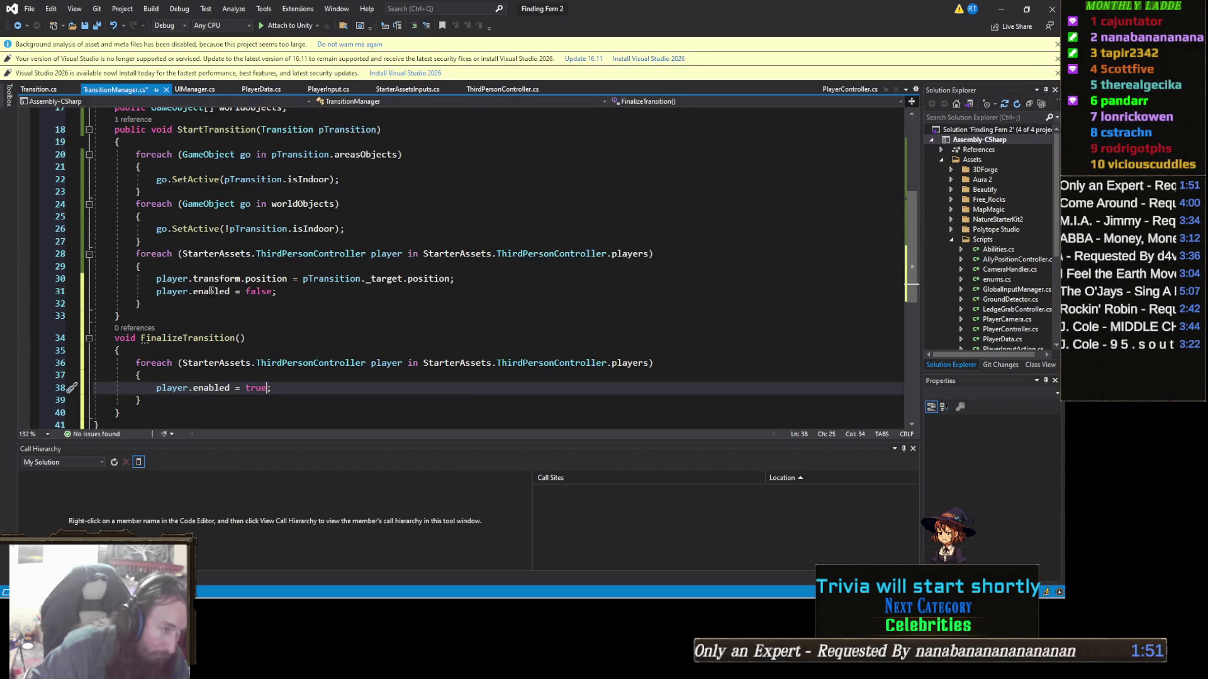
Step: After the first players loop, add Invoke("", .1f);
{"action": "left_click", "coordinate": [185, 304]}
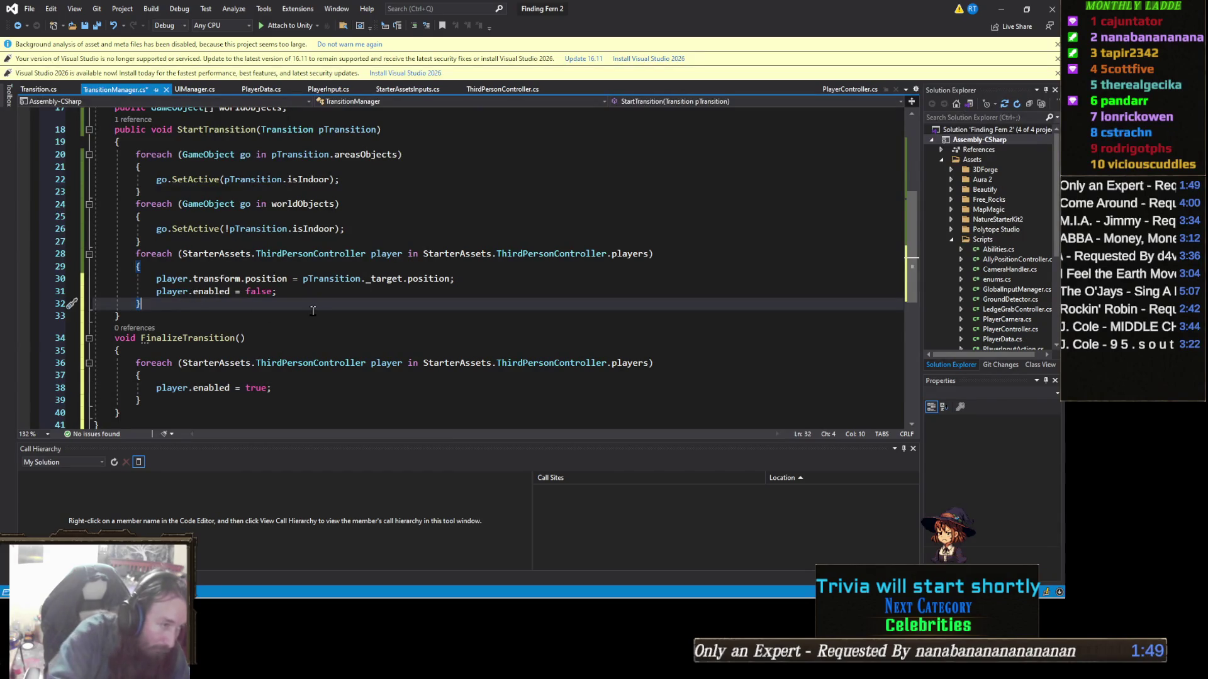
{"action": "key", "text": "Return"}
{"action": "type", "text": "Invoke("}
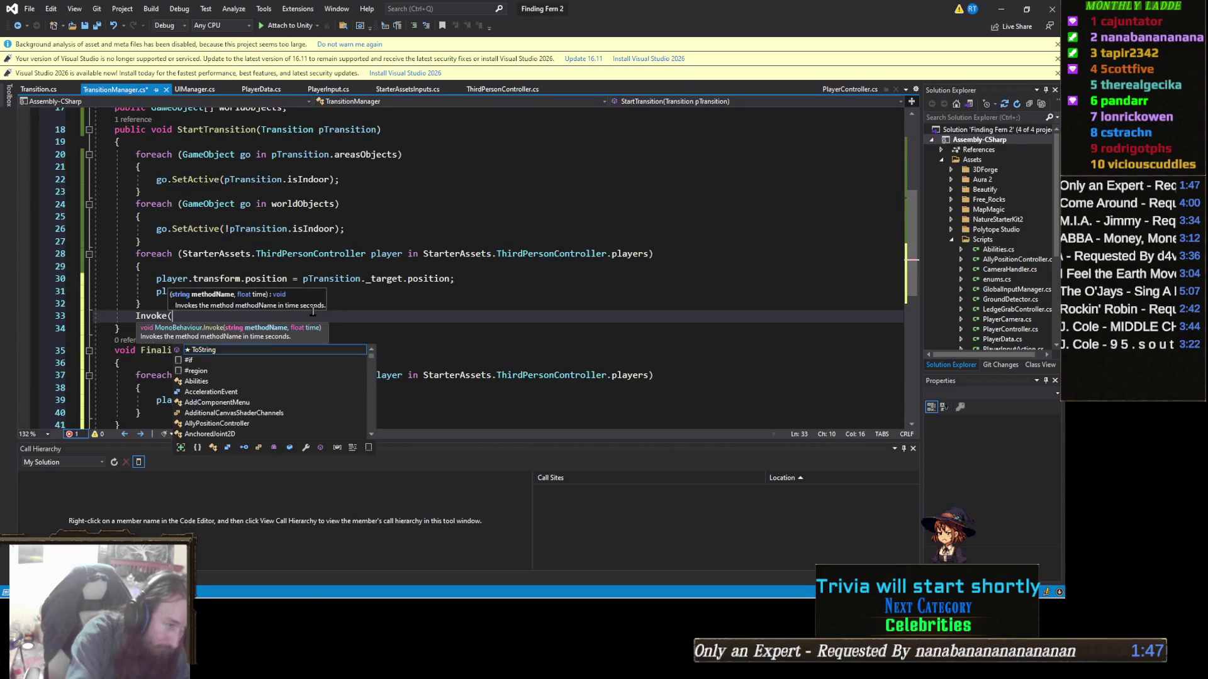
{"action": "type", "text": "\"\", 1"}
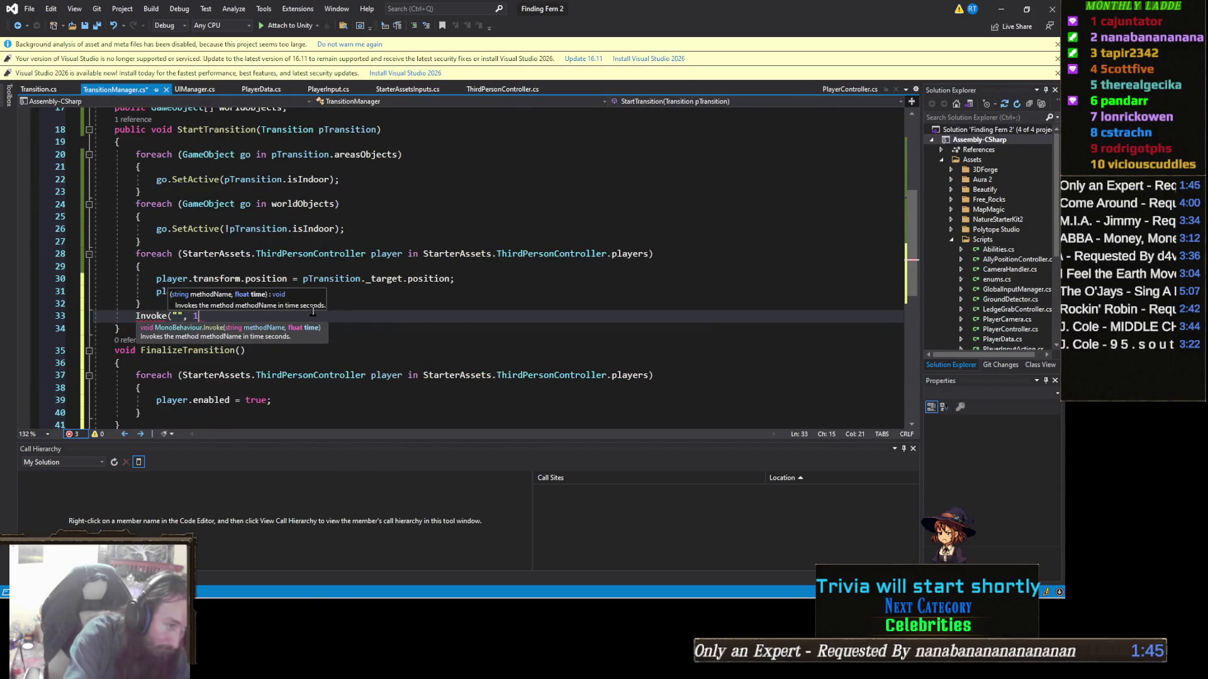
{"action": "key", "text": "BackSpace"}
{"action": "type", "text": ".1f);"}
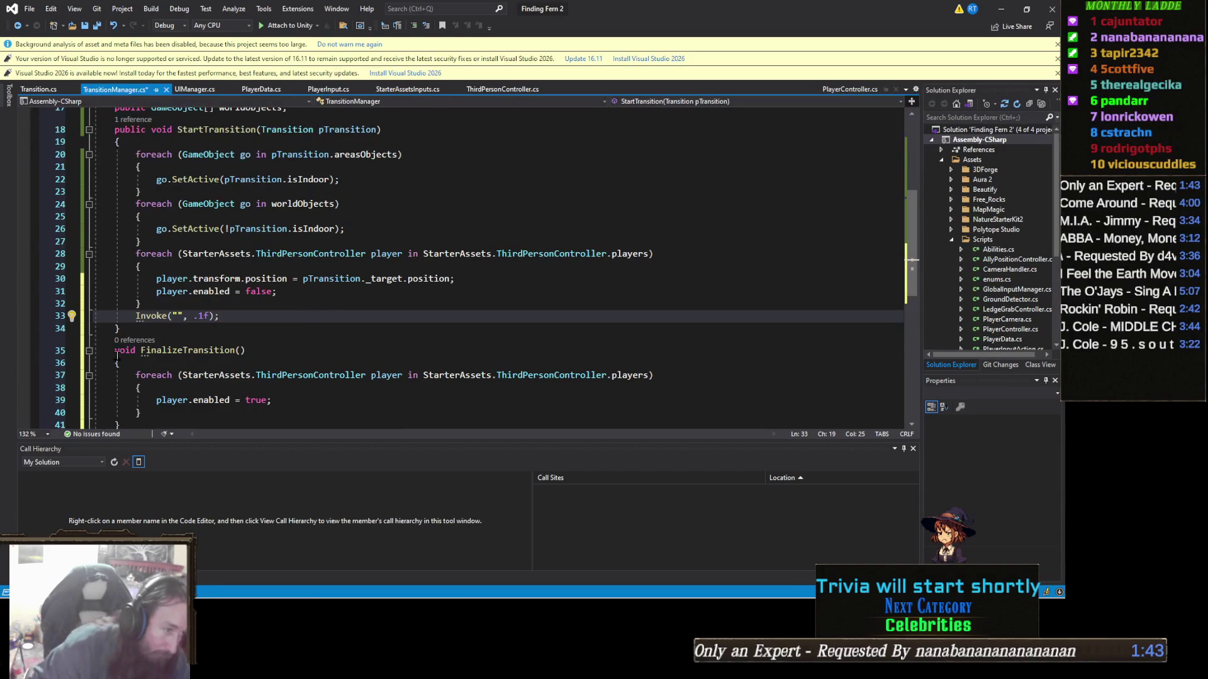
Step: Make the call Invoke("FinalizeTransition", .1f); using the copied method name, and save
{"action": "double_click", "coordinate": [183, 351]}
{"action": "key", "text": "ctrl+c"}
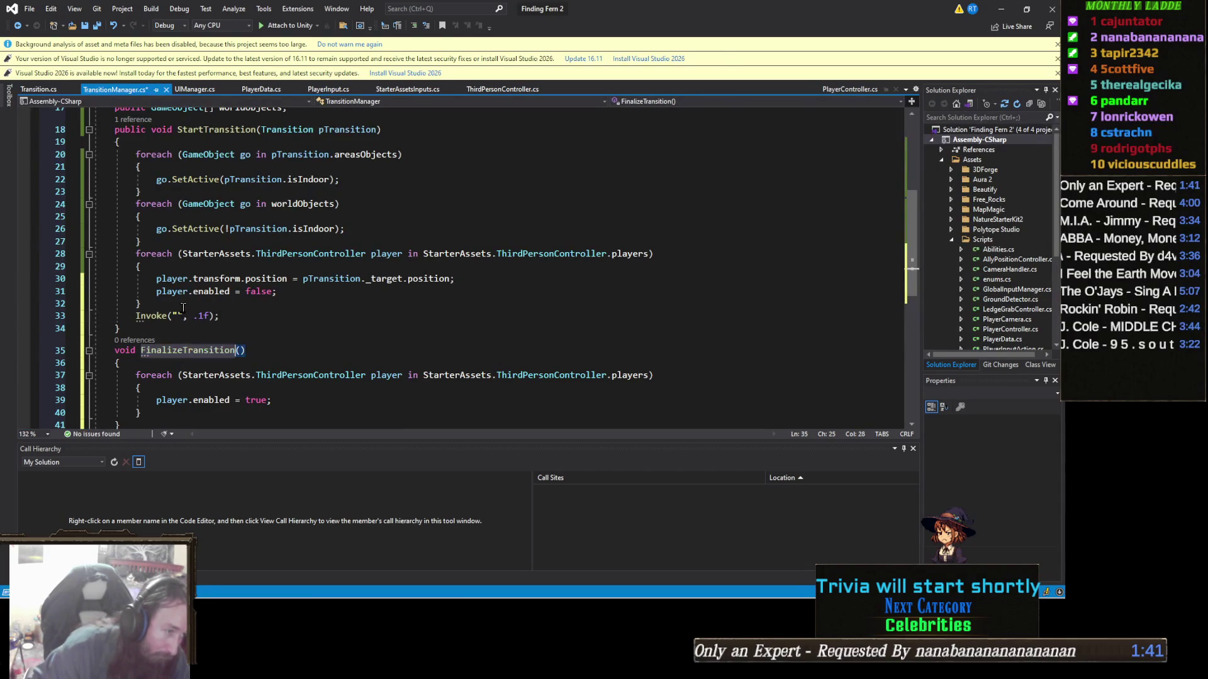
{"action": "left_click", "coordinate": [170, 316]}
{"action": "key", "text": "ctrl+v"}
{"action": "key", "text": "ctrl+z"}
{"action": "key", "text": "Right"}
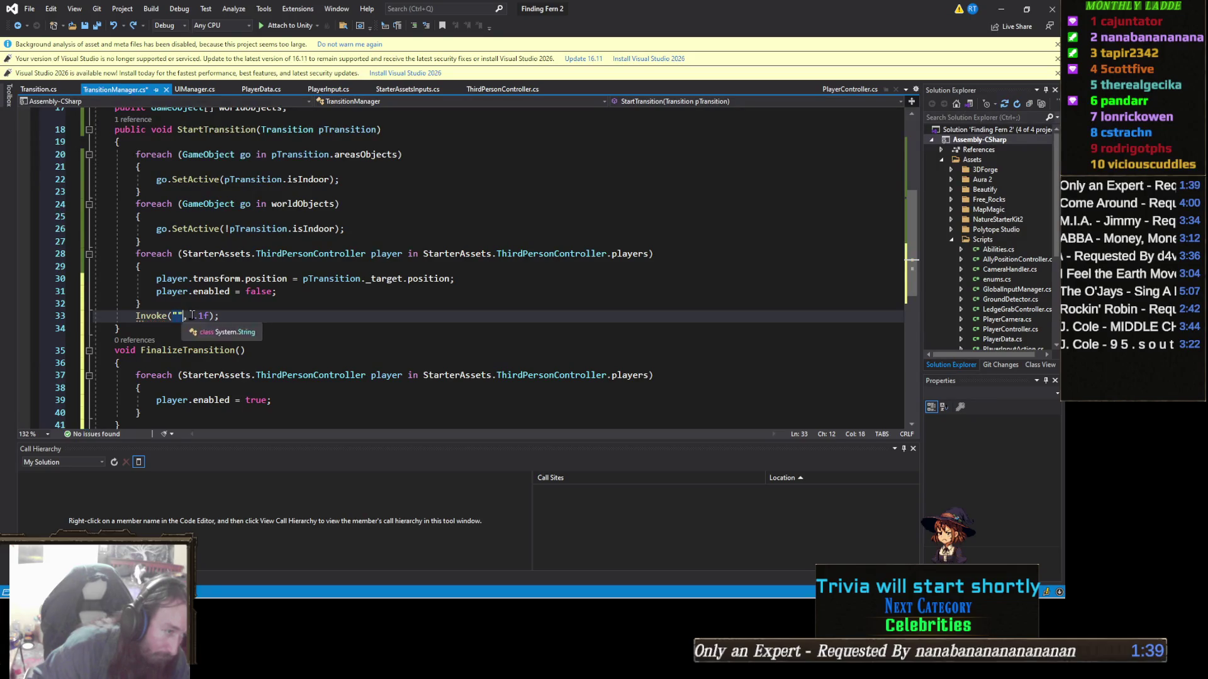
{"action": "key", "text": "ctrl+v"}
{"action": "key", "text": "ctrl+s"}
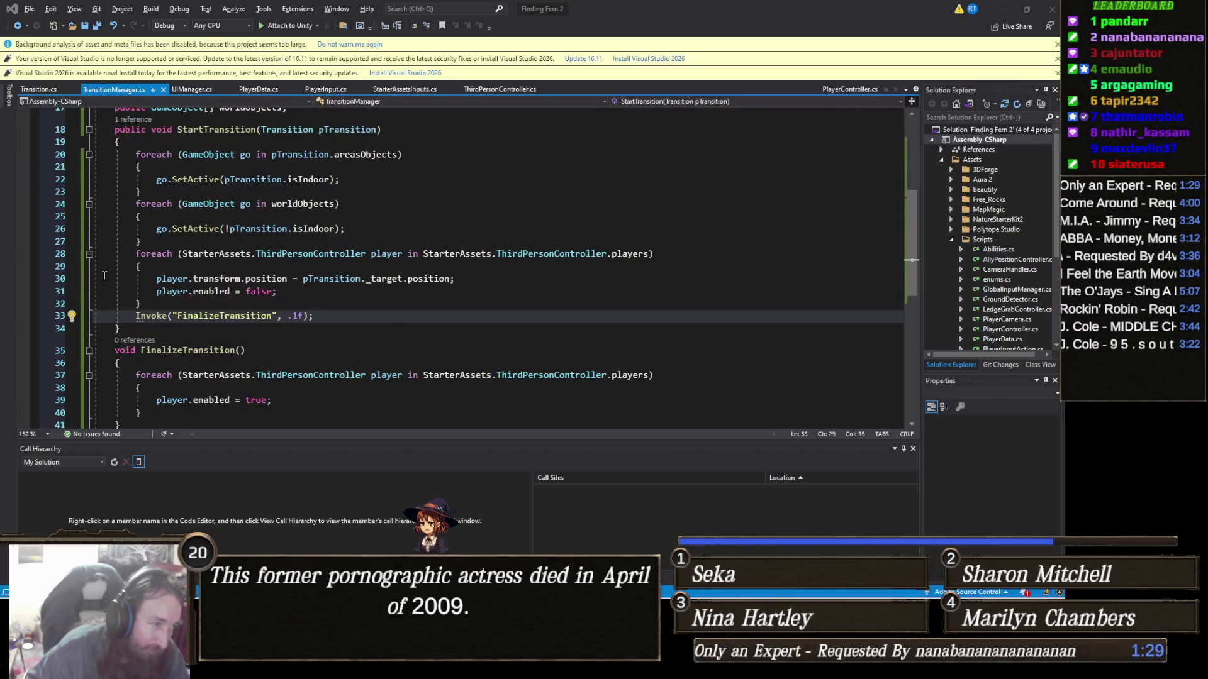
{"action": "left_click", "coordinate": [311, 265]}
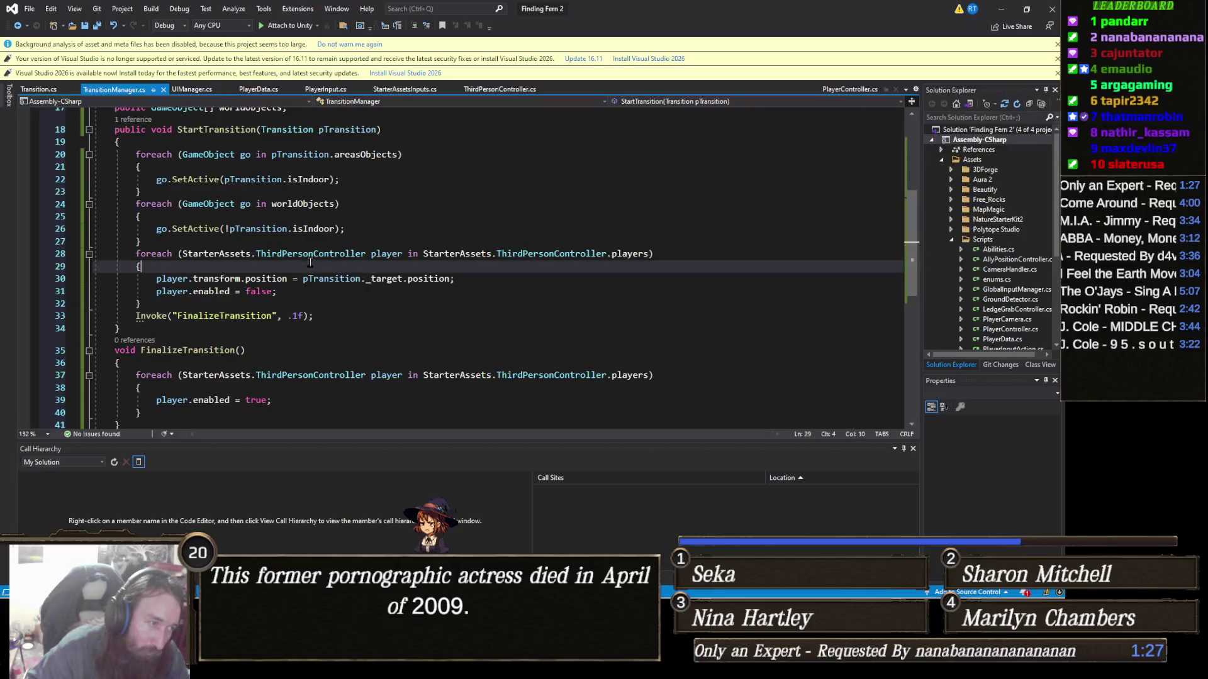
Step: Start a player. line atop the loop, browse its members, then open ThirdPersonController.cs
{"action": "key", "text": "Return"}
{"action": "type", "text": "[p"}
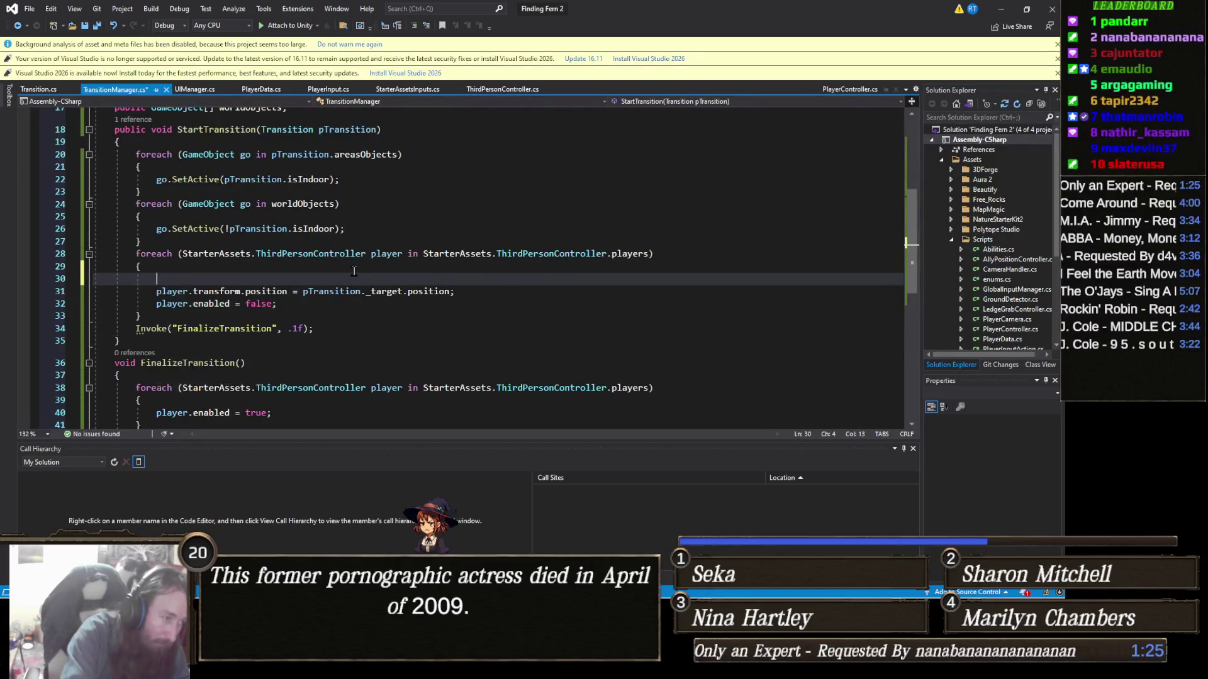
{"action": "type", "text": "player.pos"}
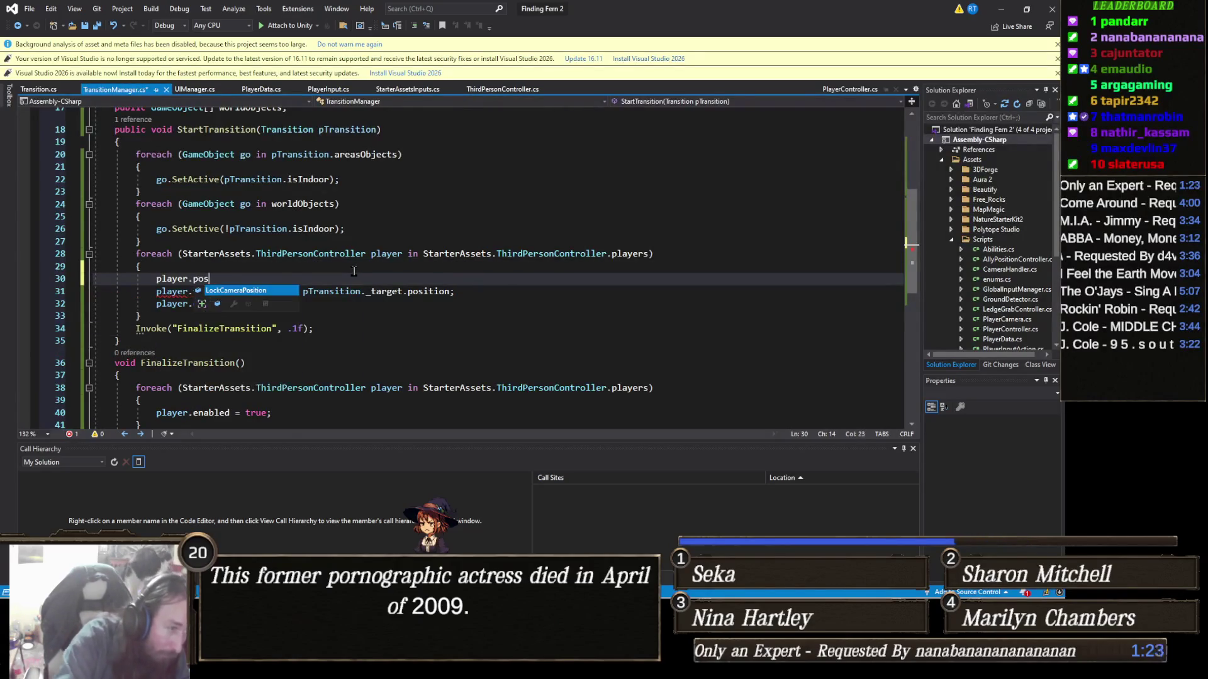
{"action": "key", "text": "BackSpace"}
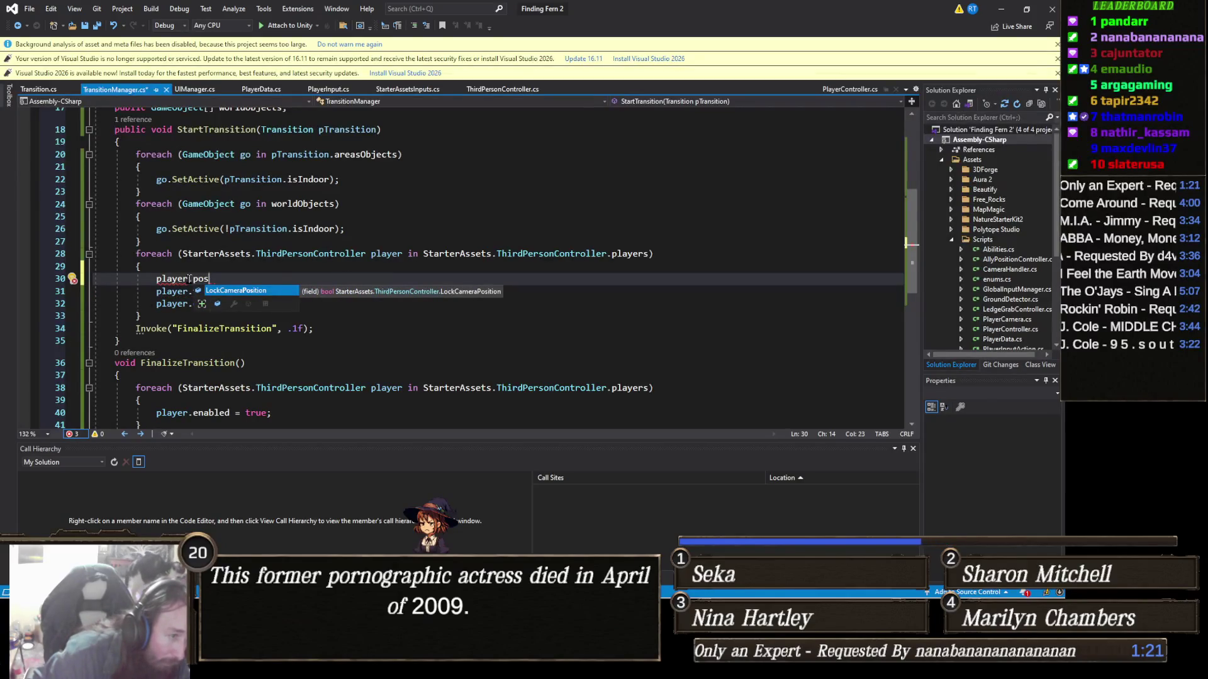
{"action": "key", "text": "BackSpace"}
{"action": "key", "text": "BackSpace"}
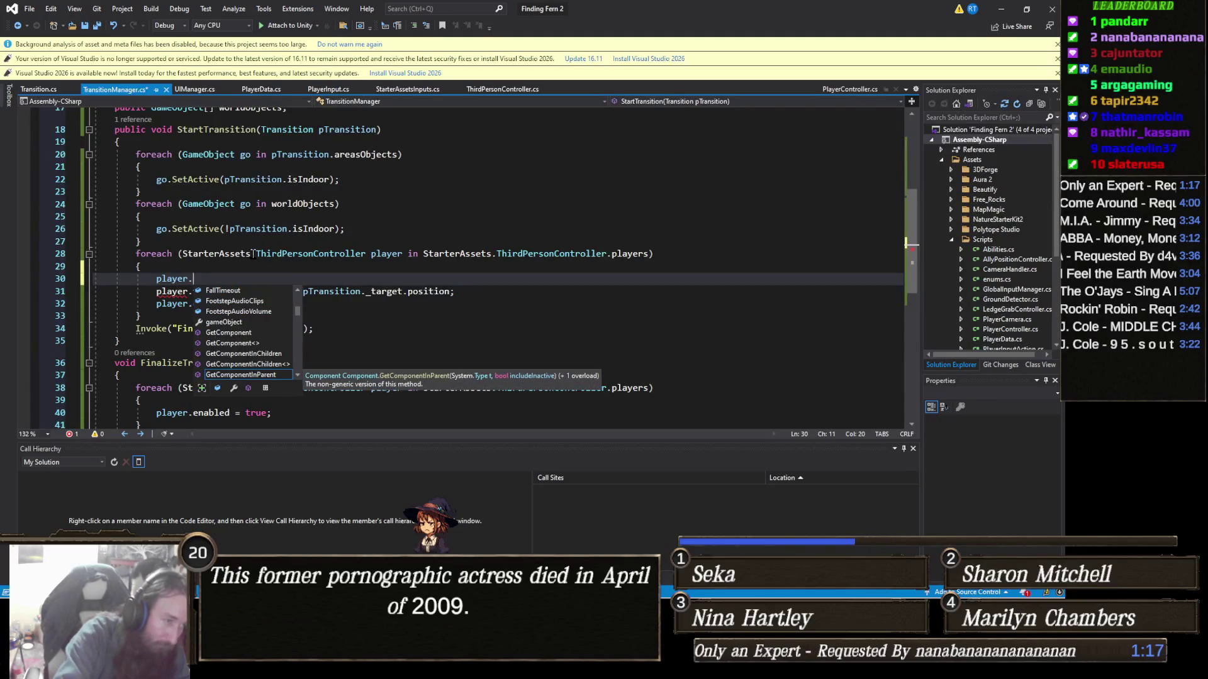
{"action": "type", "text": "cl"}
{"action": "key", "text": "BackSpace"}
{"action": "key", "text": "BackSpace"}
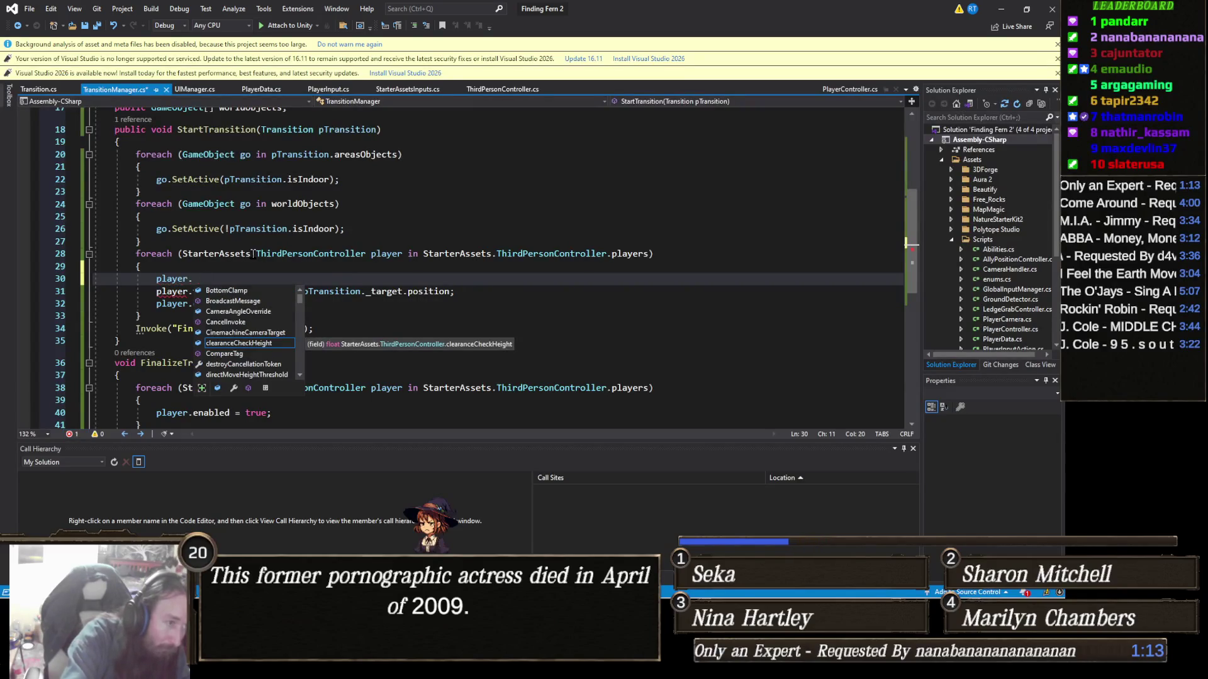
{"action": "left_click", "coordinate": [496, 89]}
Step: Find all references to InputPackage.move and jump to its first use on line 587
{"action": "scroll", "coordinate": [285, 294], "scroll_direction": "down", "scroll_amount": 5}
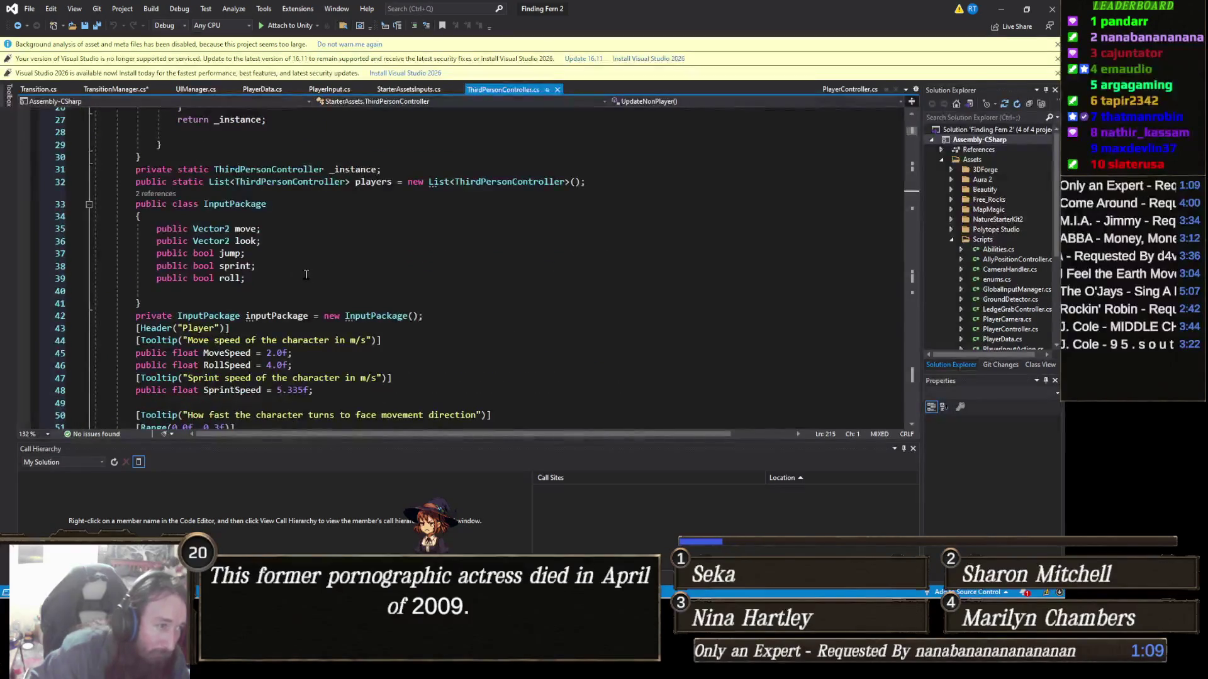
{"action": "scroll", "coordinate": [296, 283], "scroll_direction": "down", "scroll_amount": 3}
{"action": "scroll", "coordinate": [307, 273], "scroll_direction": "up", "scroll_amount": 2}
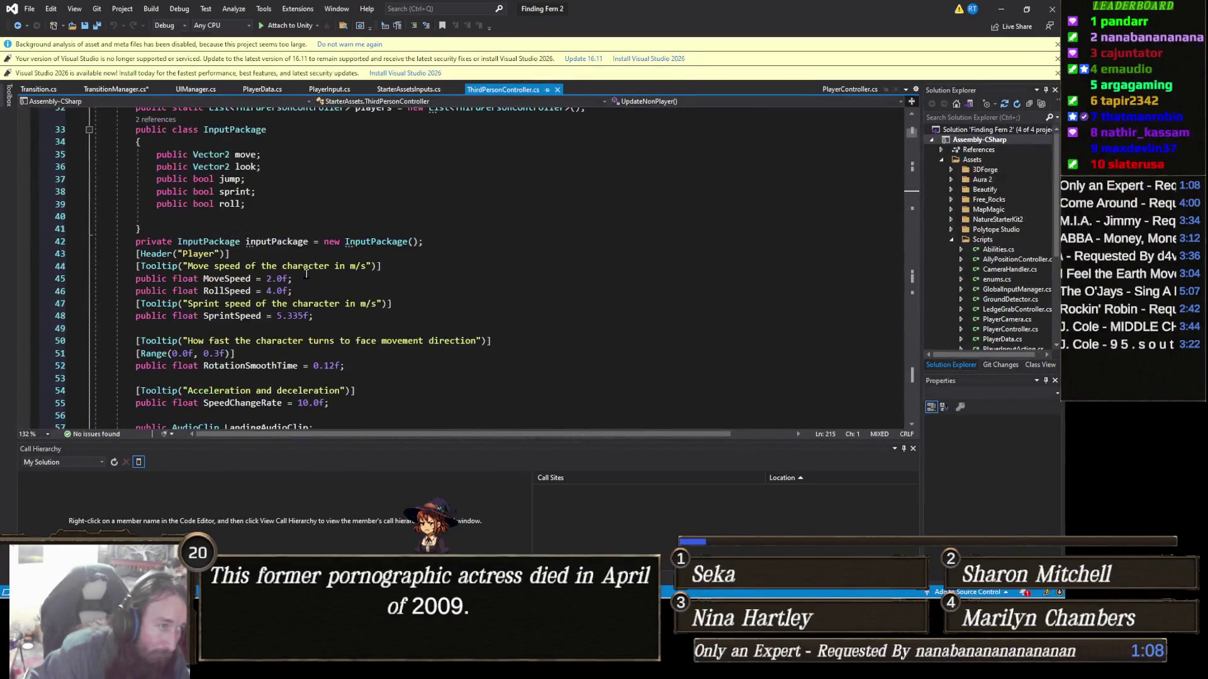
{"action": "left_click", "coordinate": [252, 154]}
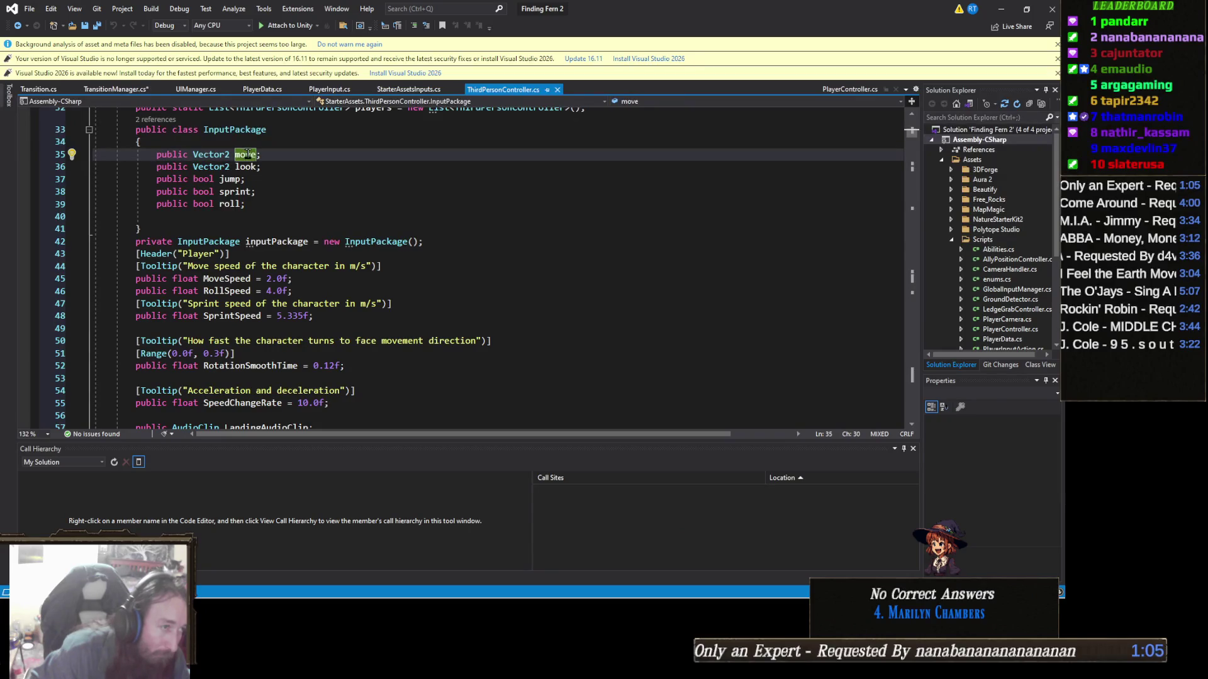
{"action": "right_click", "coordinate": [251, 155]}
{"action": "left_click", "coordinate": [294, 265]}
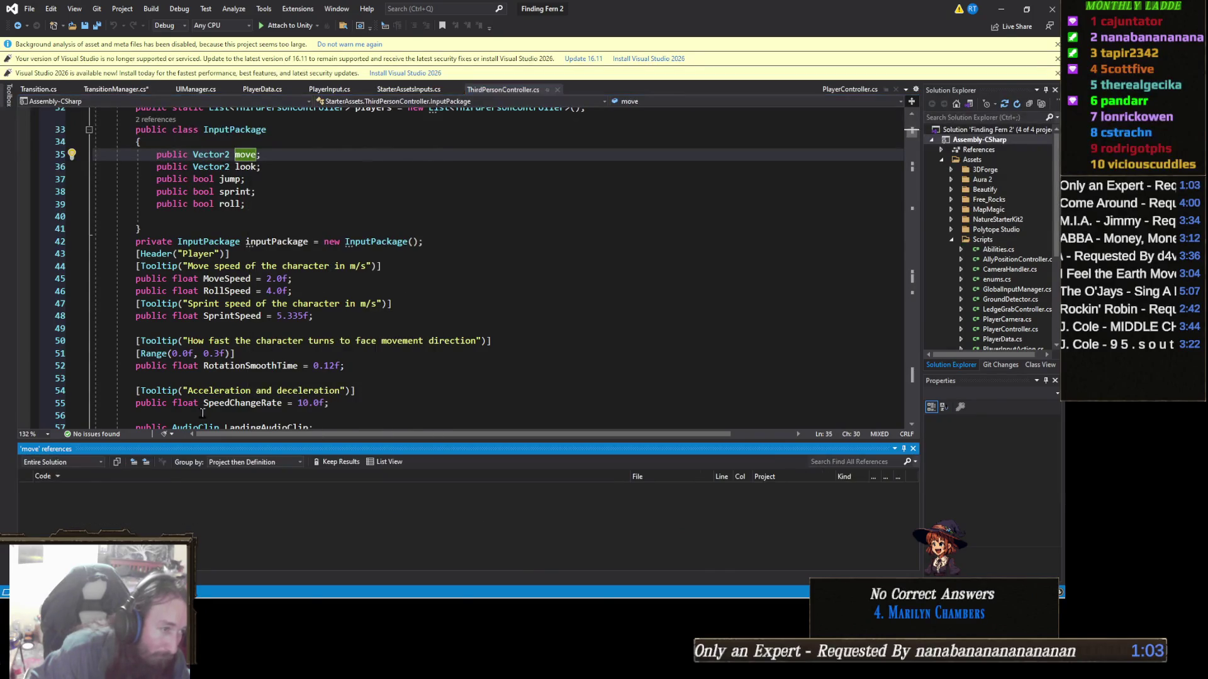
{"action": "double_click", "coordinate": [185, 511]}
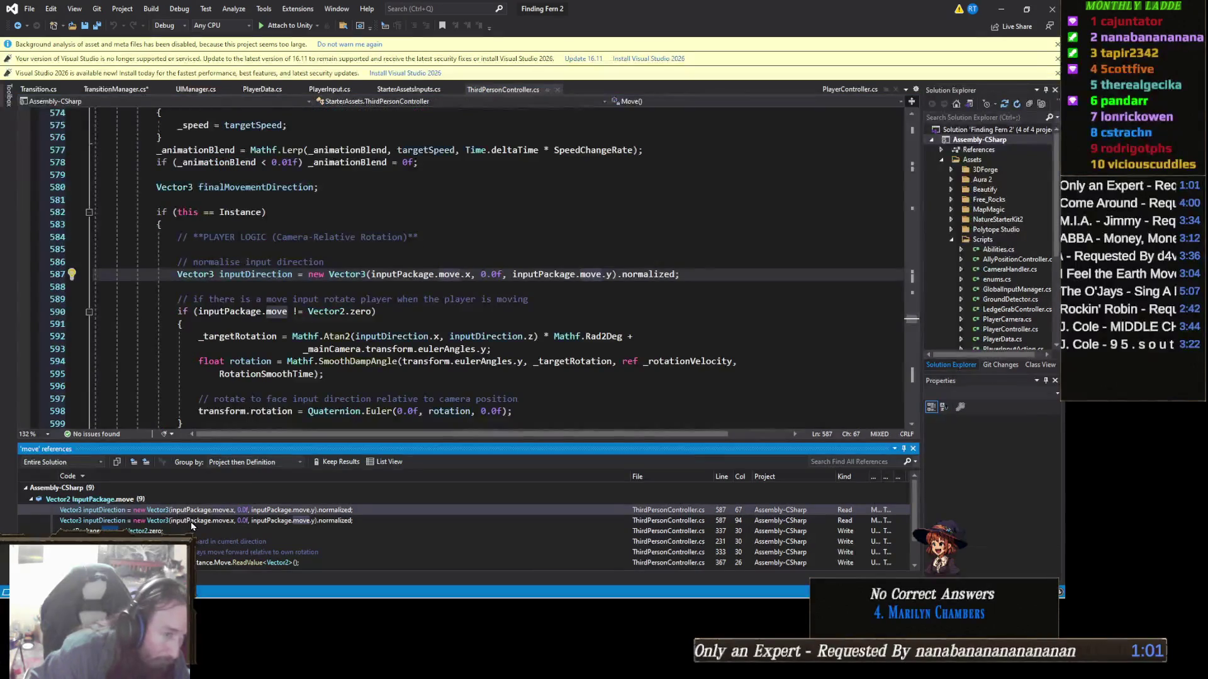
Step: Read through Move() down to the _controller.Move calls, selecting _controller on line 621
{"action": "mouse_move", "coordinate": [192, 527]}
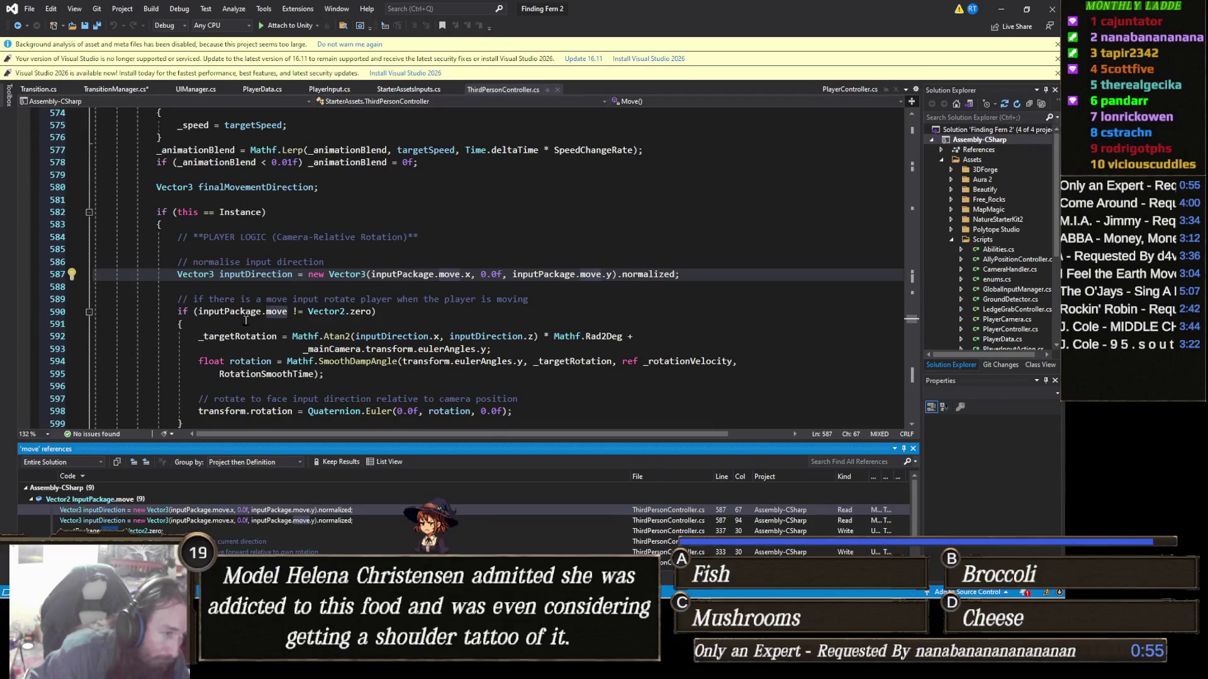
{"action": "scroll", "coordinate": [324, 378], "scroll_direction": "down", "scroll_amount": 2}
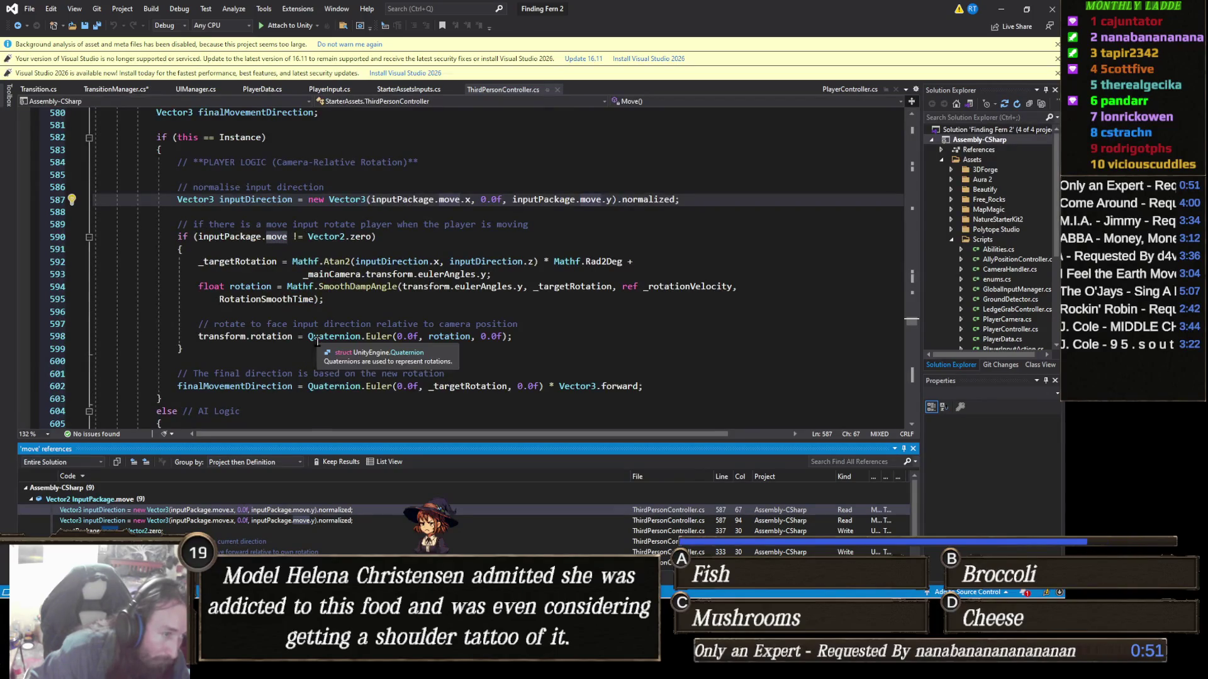
{"action": "scroll", "coordinate": [318, 342], "scroll_direction": "down", "scroll_amount": 2}
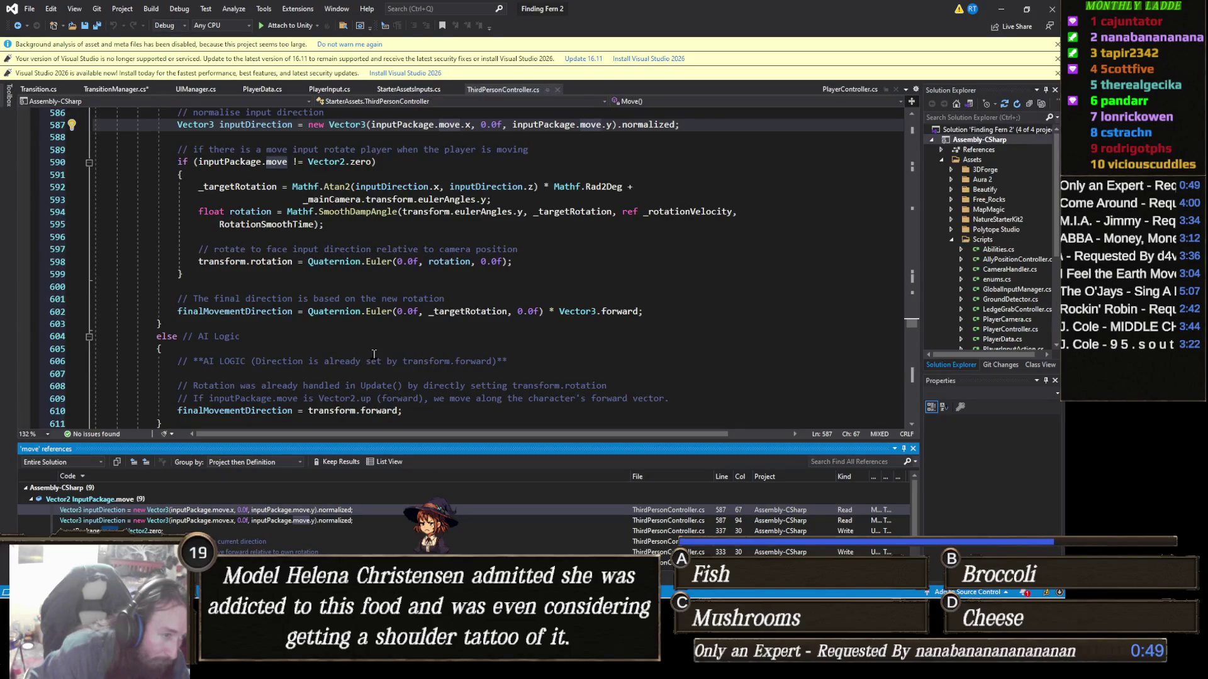
{"action": "scroll", "coordinate": [354, 343], "scroll_direction": "down", "scroll_amount": 3}
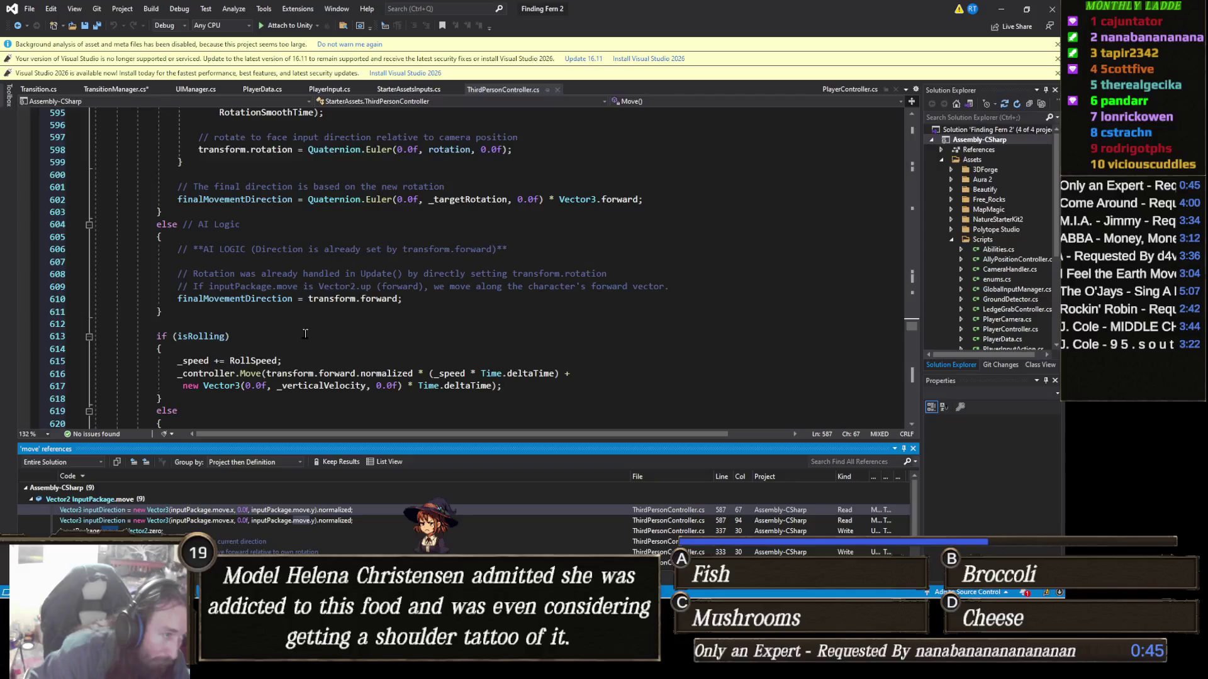
{"action": "scroll", "coordinate": [318, 315], "scroll_direction": "down", "scroll_amount": 2}
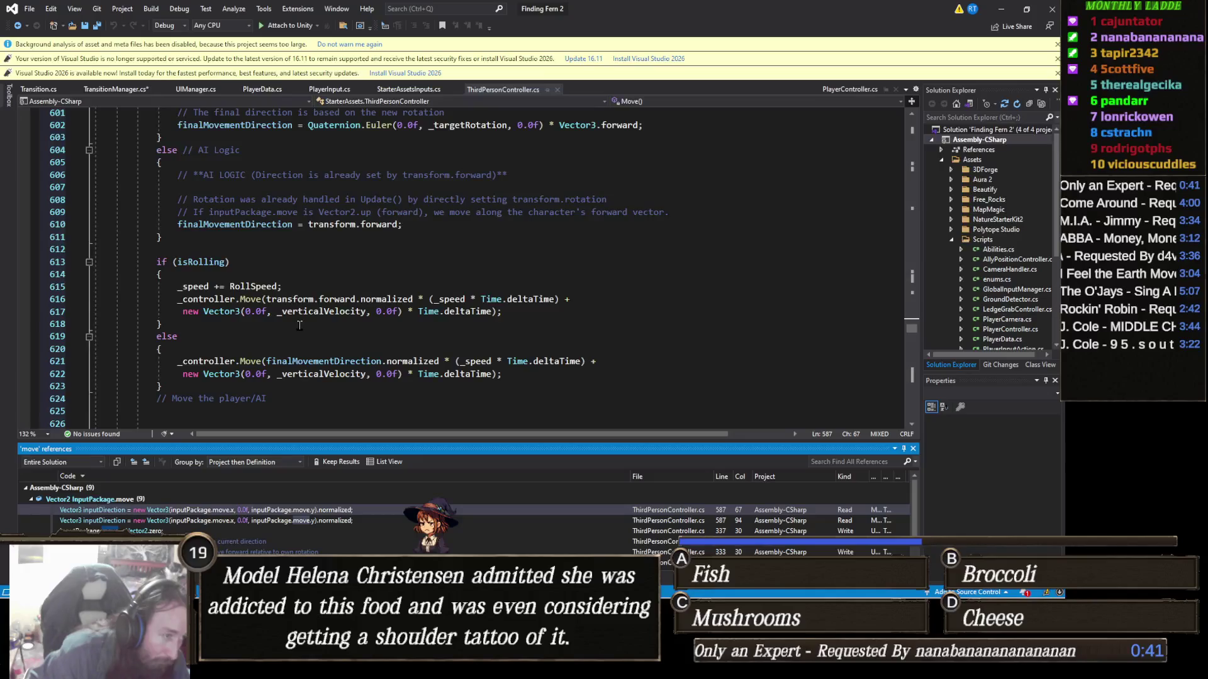
{"action": "scroll", "coordinate": [299, 326], "scroll_direction": "down", "scroll_amount": 7}
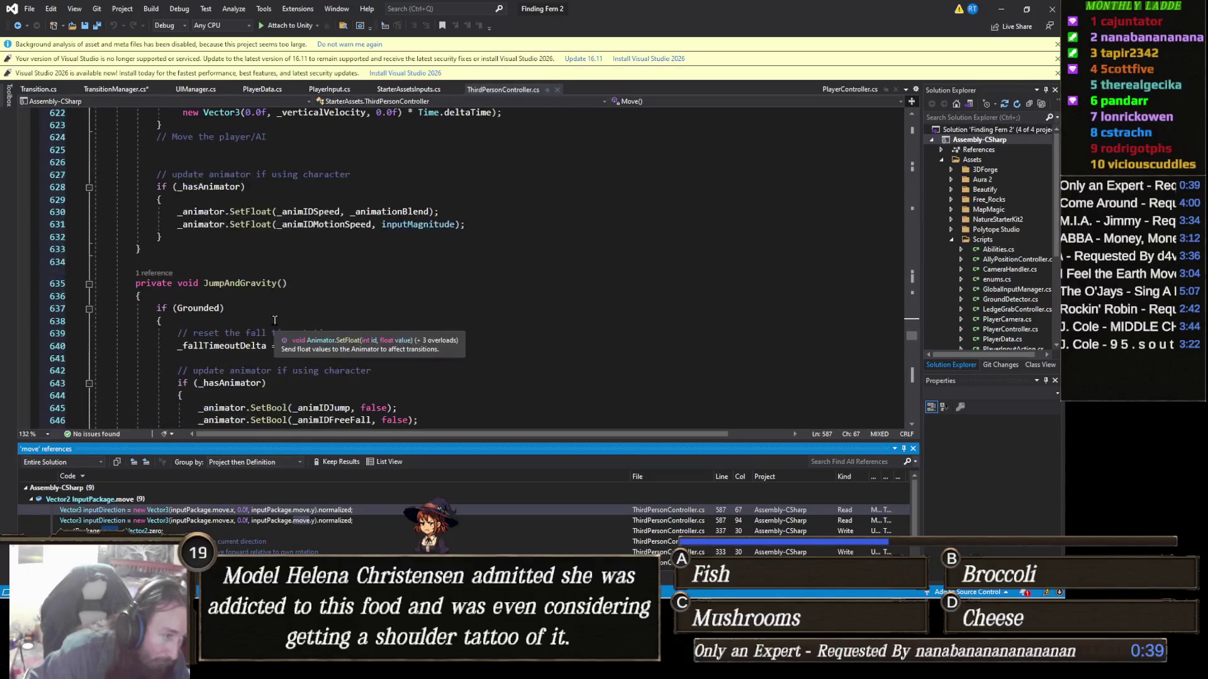
{"action": "scroll", "coordinate": [229, 302], "scroll_direction": "up", "scroll_amount": 4}
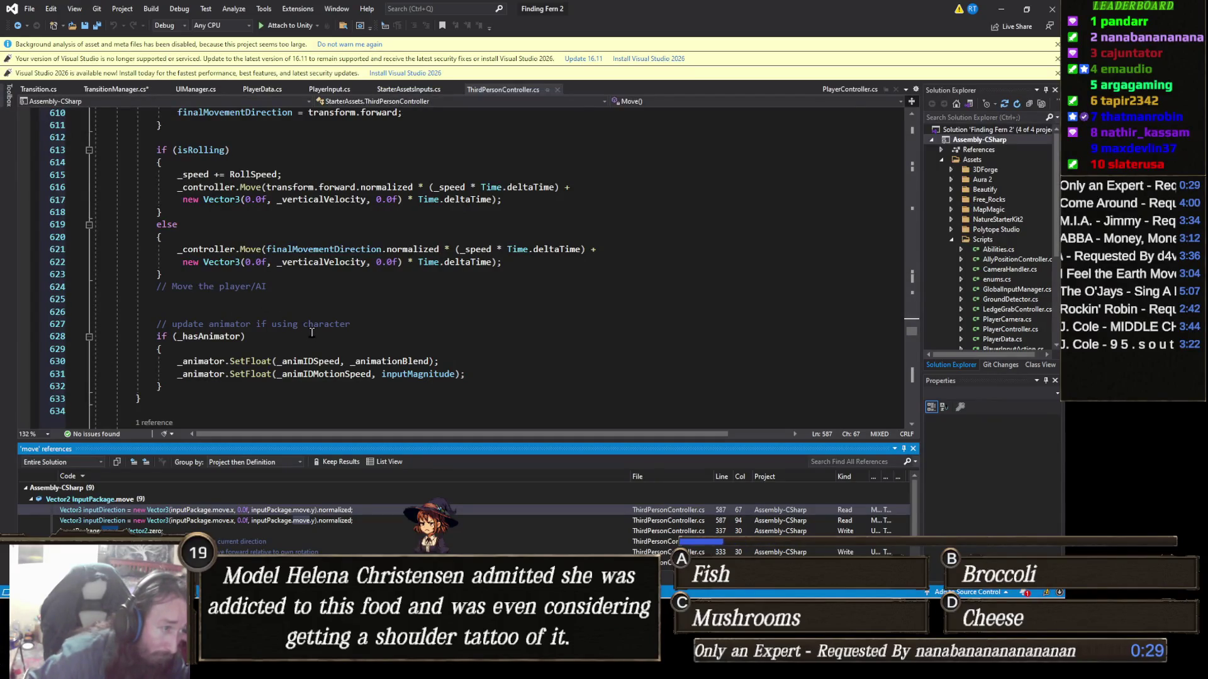
{"action": "left_click", "coordinate": [212, 251]}
Step: Go to the _controller declaration, then scroll to the NavMesh path recalculation every 0.5f seconds
{"action": "right_click", "coordinate": [212, 251]}
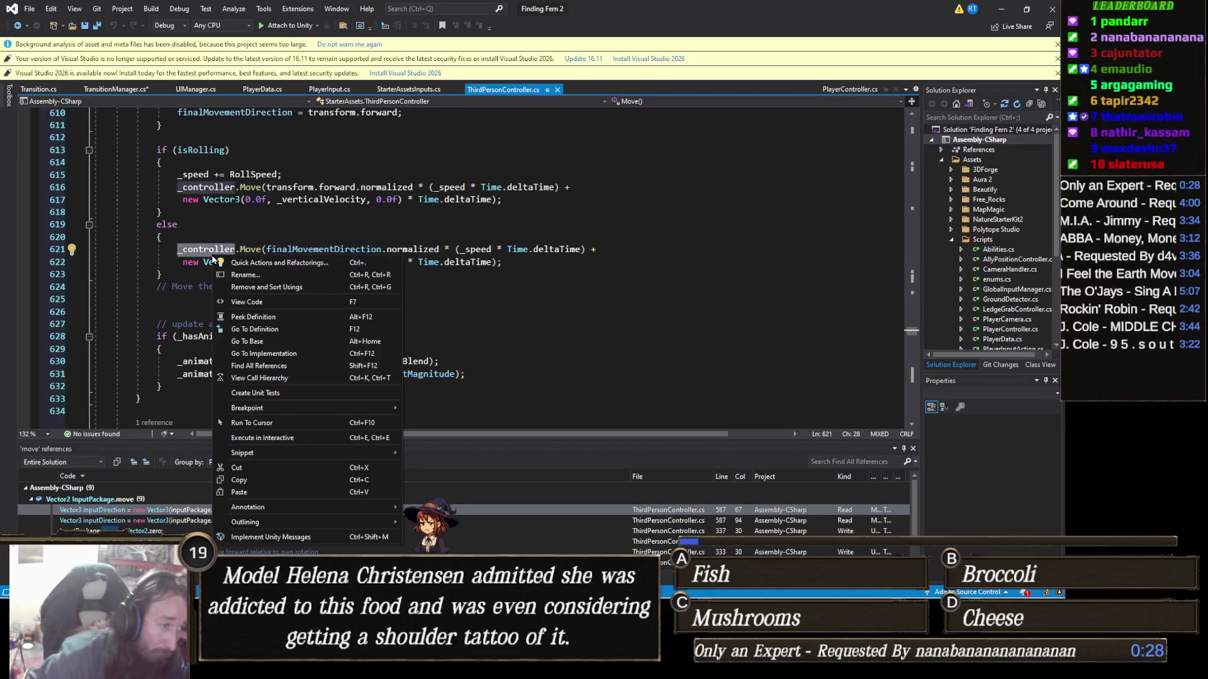
{"action": "left_click", "coordinate": [286, 329]}
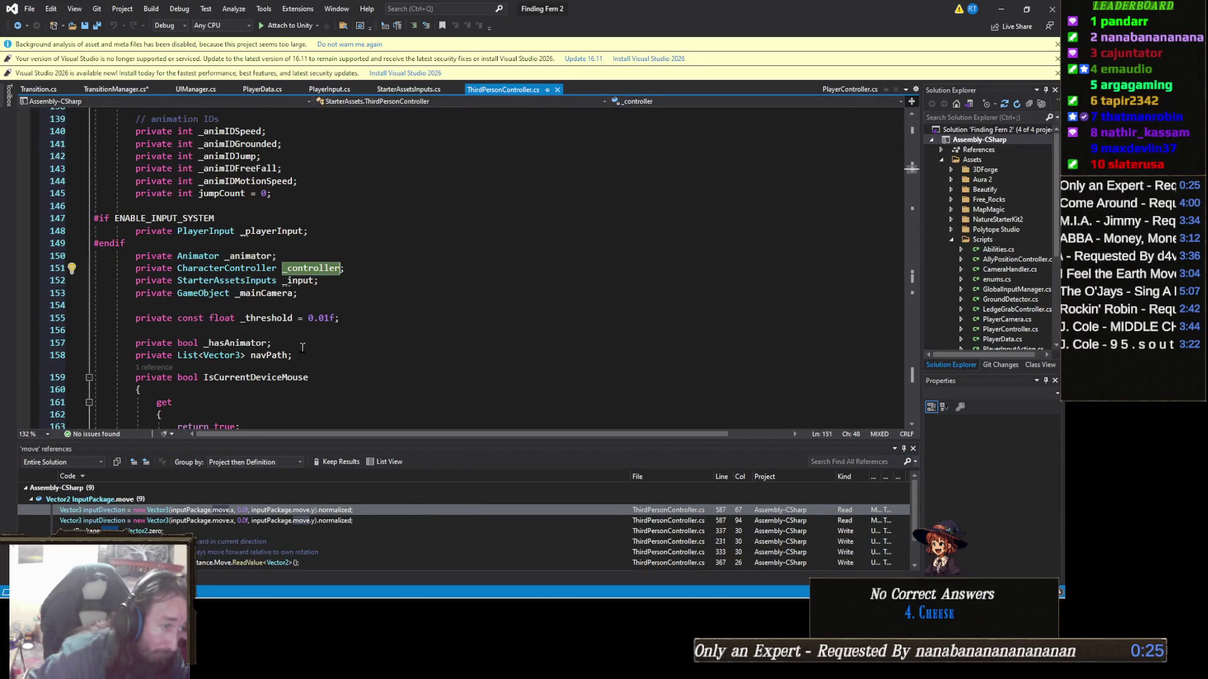
{"action": "scroll", "coordinate": [328, 360], "scroll_direction": "down", "scroll_amount": 4}
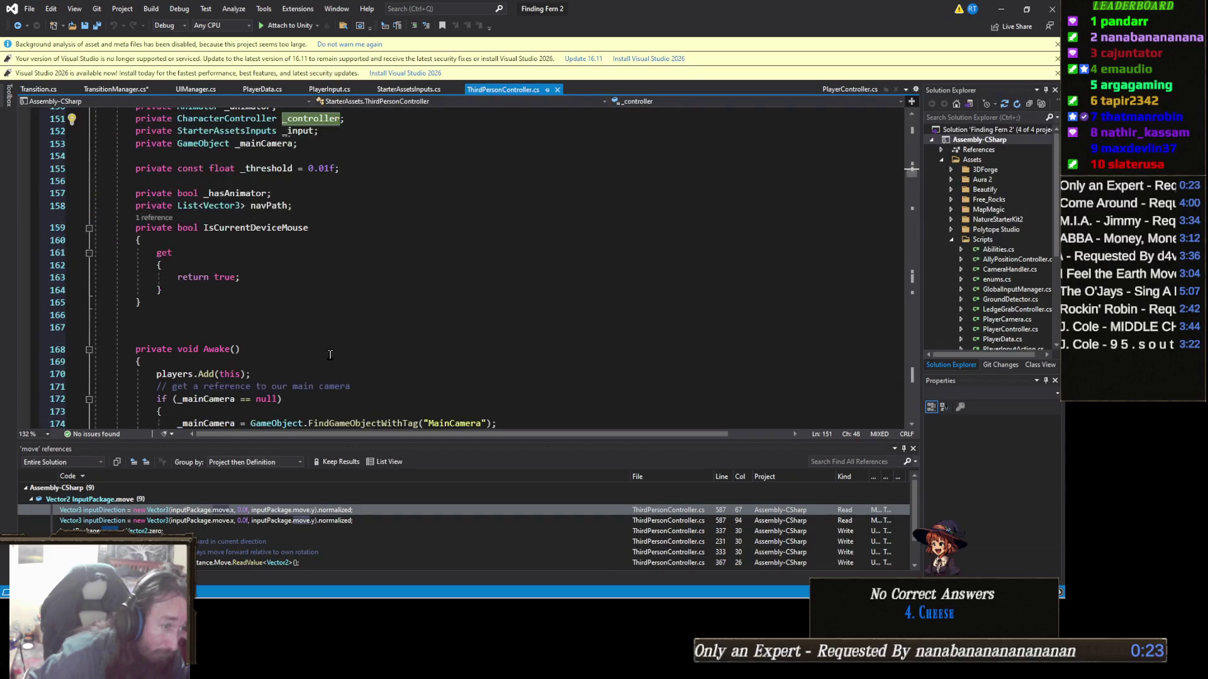
{"action": "scroll", "coordinate": [206, 316], "scroll_direction": "down", "scroll_amount": 20}
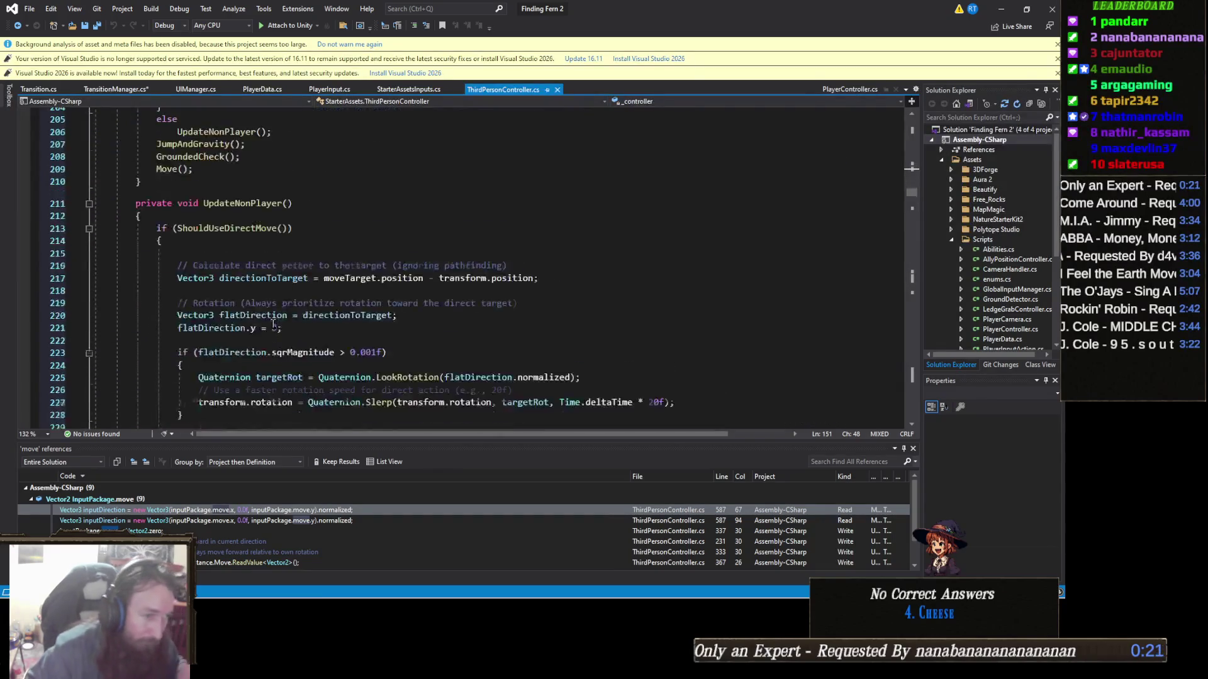
{"action": "scroll", "coordinate": [199, 364], "scroll_direction": "down", "scroll_amount": 12}
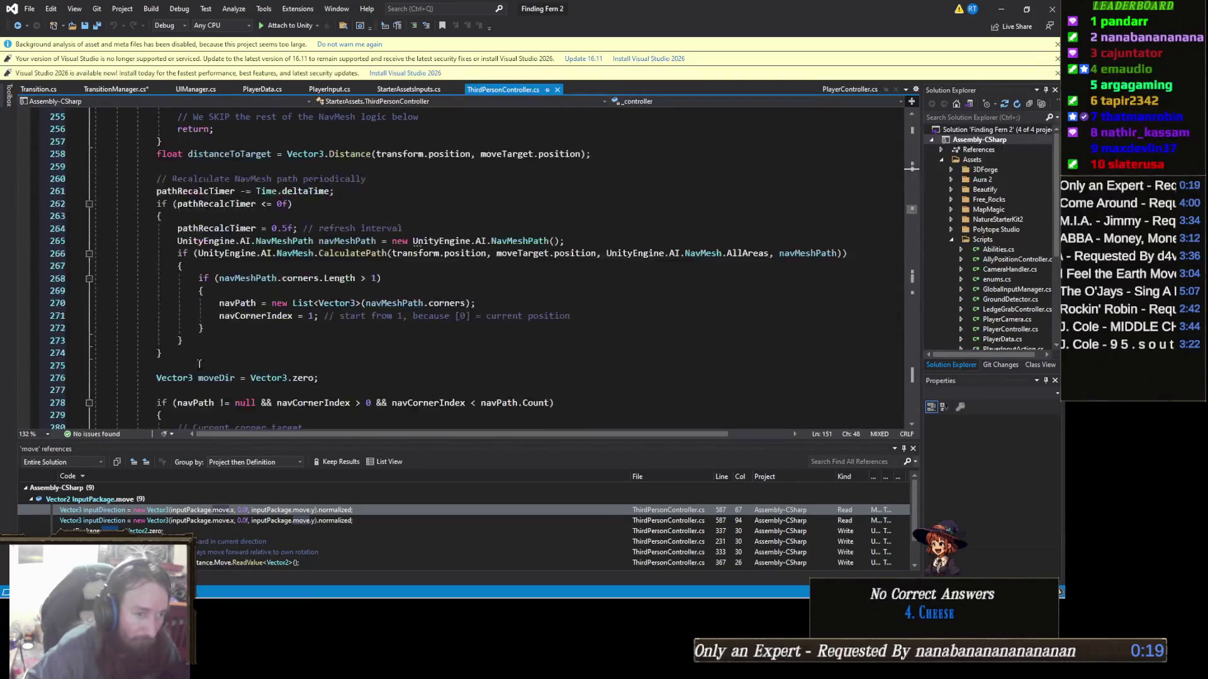
{"action": "mouse_move", "coordinate": [152, 585]}
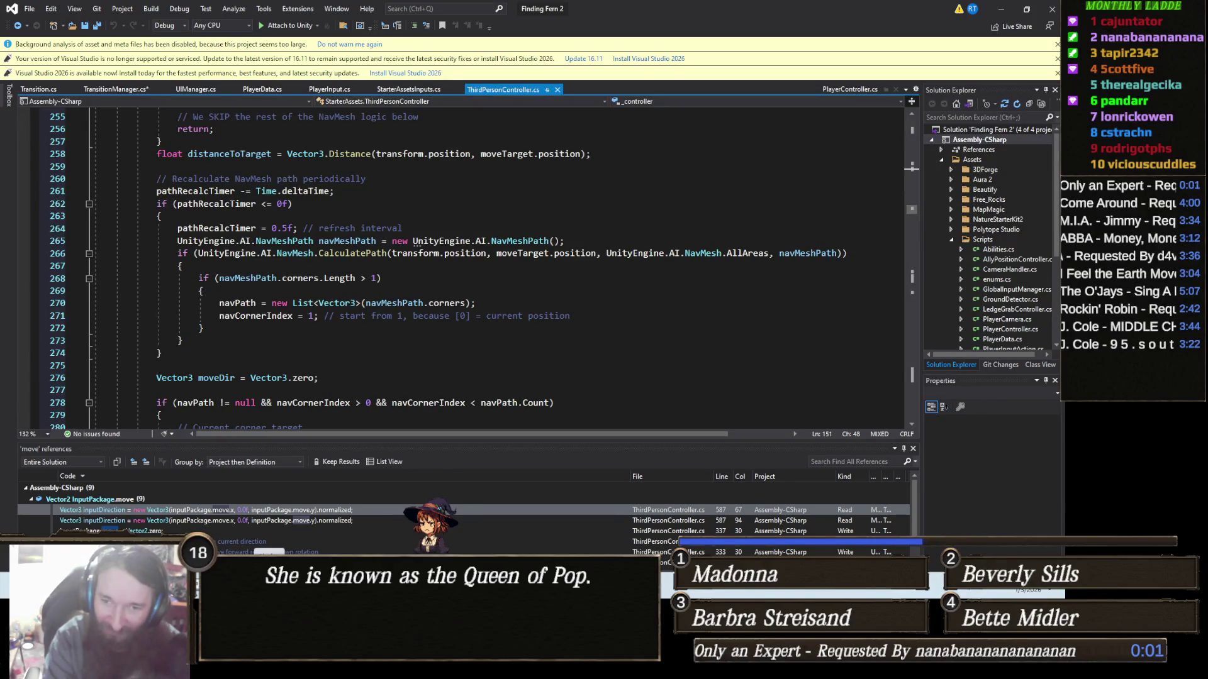
{"action": "mouse_move", "coordinate": [273, 603]}
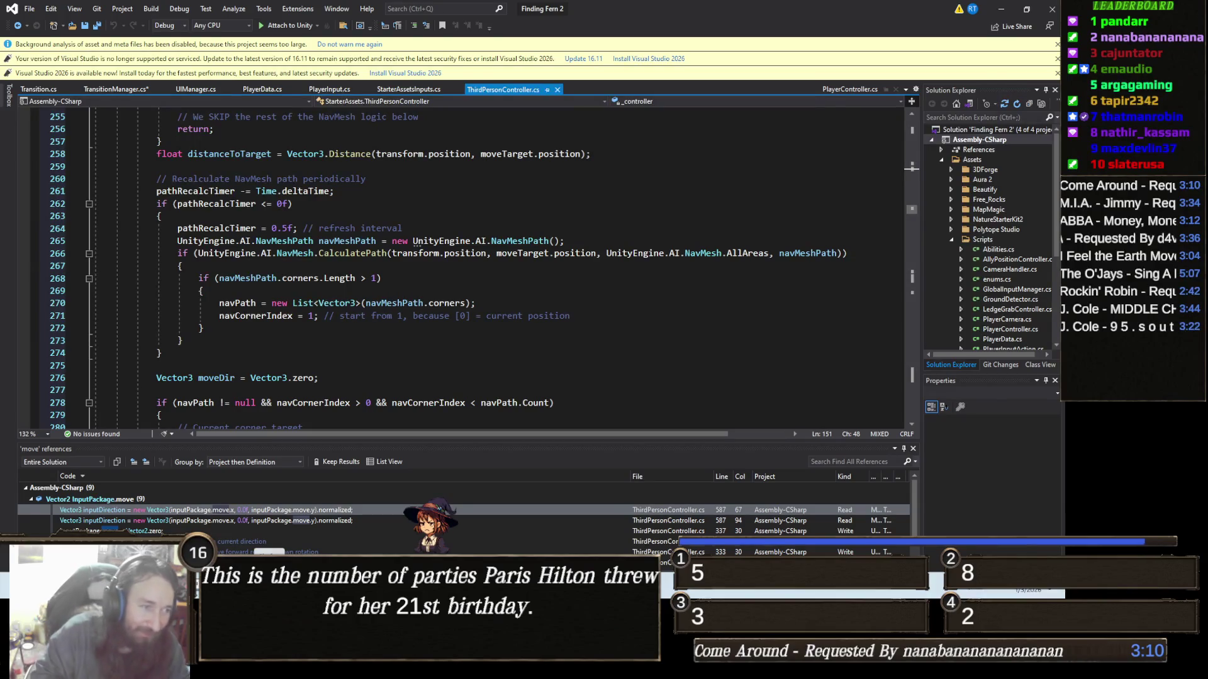
Step: Jump to the move reference on line 587 and scroll down to the isRolling block
{"action": "left_click", "coordinate": [352, 520]}
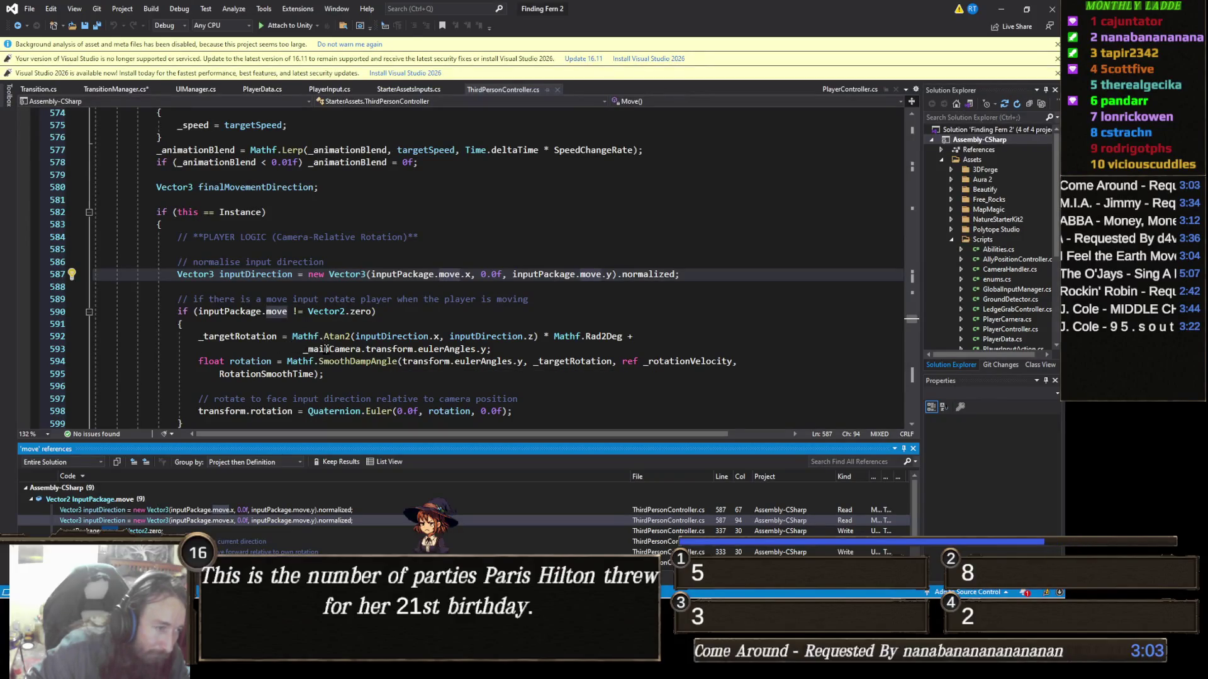
{"action": "scroll", "coordinate": [397, 372], "scroll_direction": "down", "scroll_amount": 4}
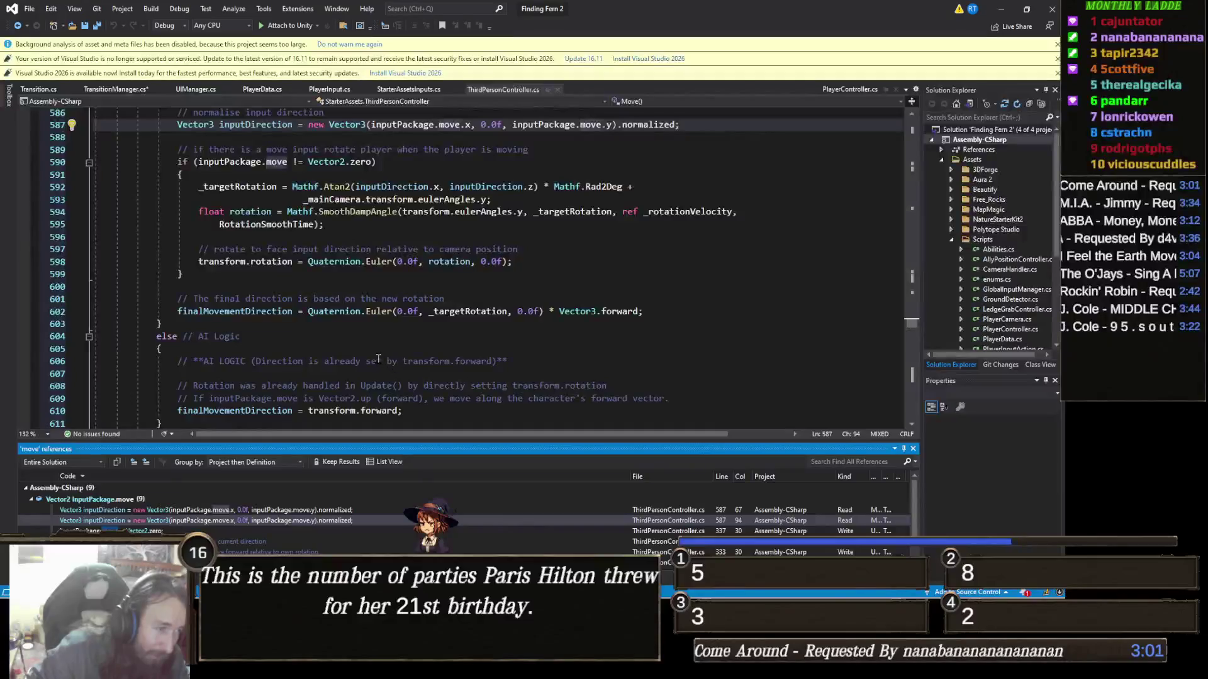
{"action": "scroll", "coordinate": [349, 352], "scroll_direction": "down", "scroll_amount": 3}
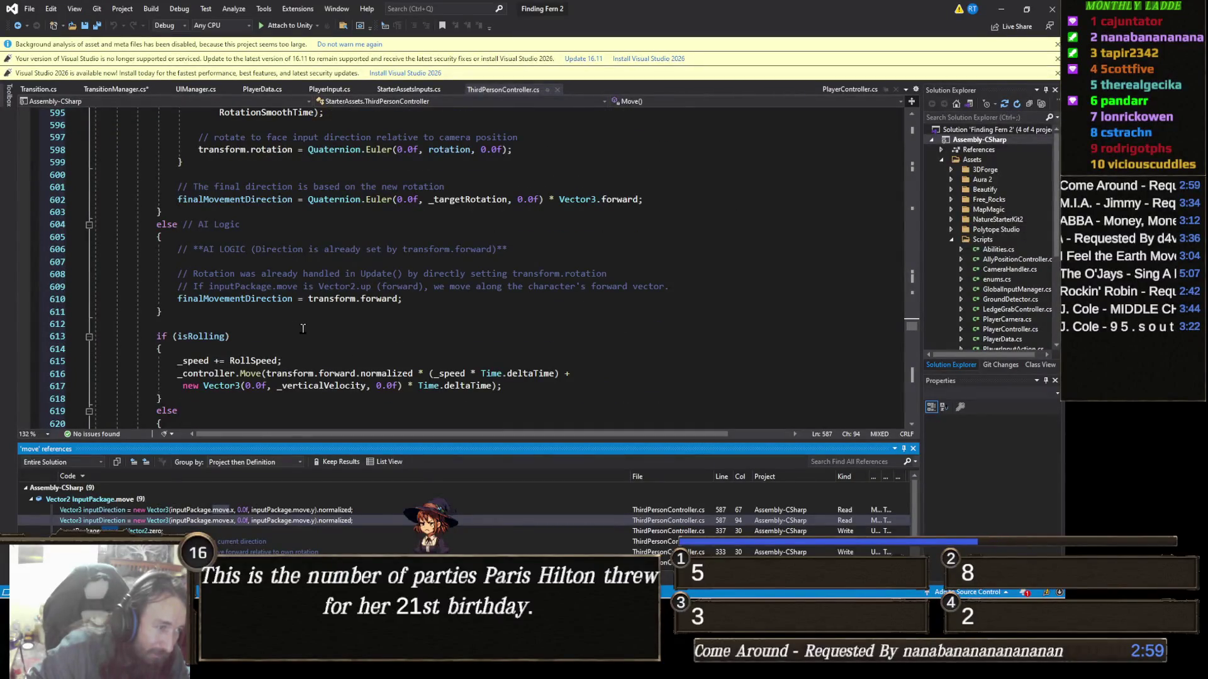
{"action": "scroll", "coordinate": [303, 329], "scroll_direction": "up", "scroll_amount": 7}
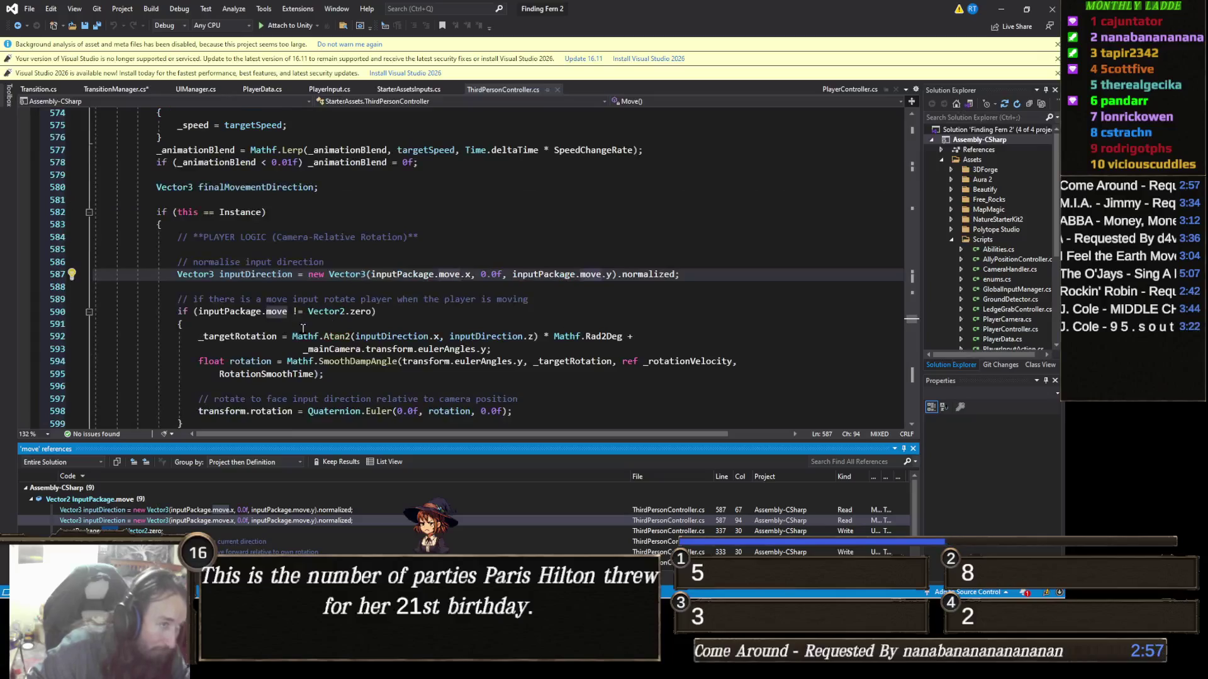
{"action": "mouse_move", "coordinate": [334, 313]}
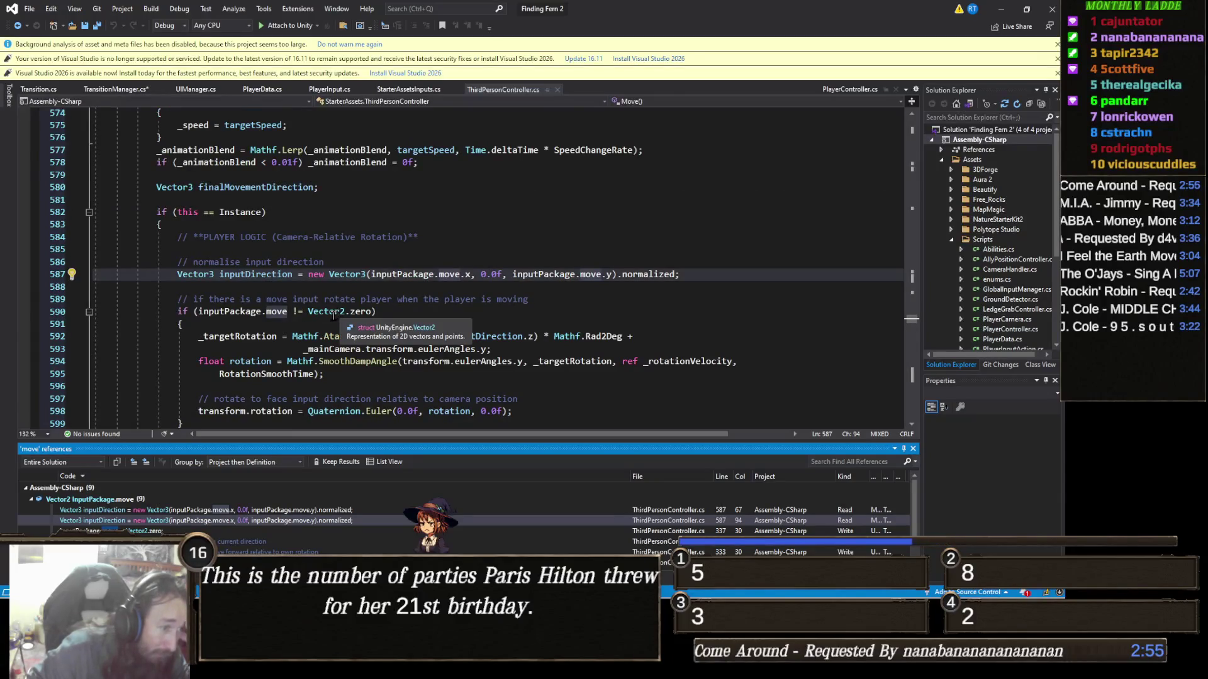
{"action": "mouse_move", "coordinate": [314, 331]}
{"action": "scroll", "coordinate": [314, 332], "scroll_direction": "down", "scroll_amount": 2}
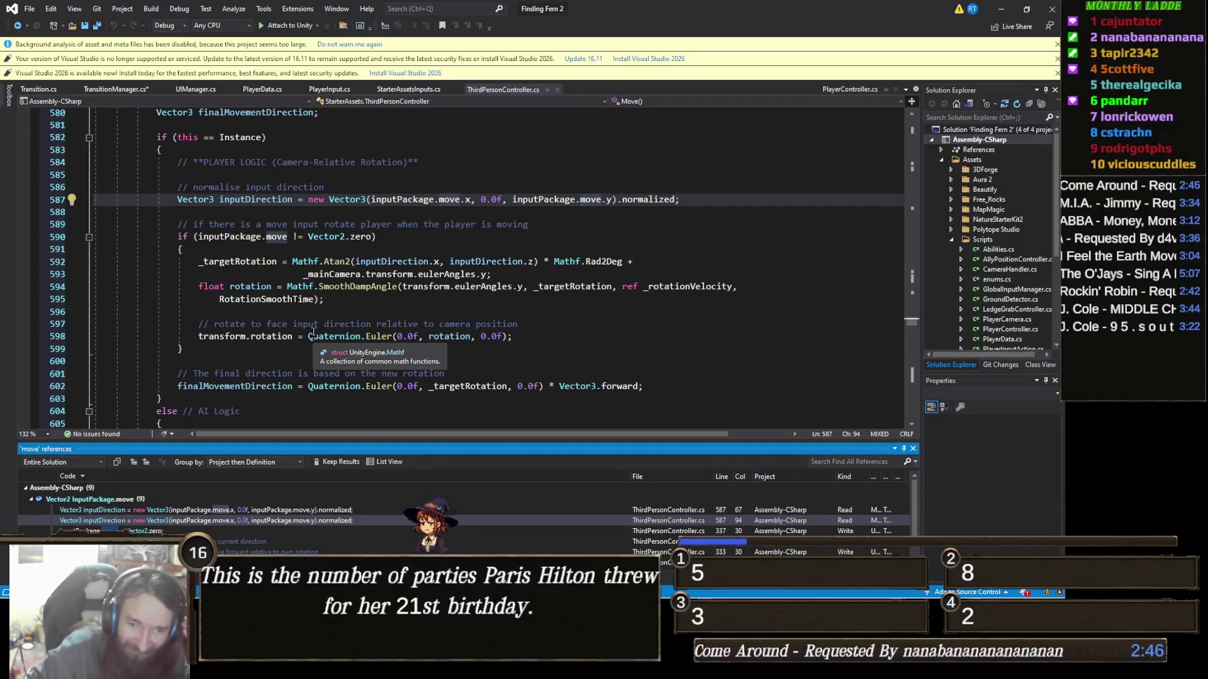
{"action": "scroll", "coordinate": [314, 332], "scroll_direction": "down", "scroll_amount": 2}
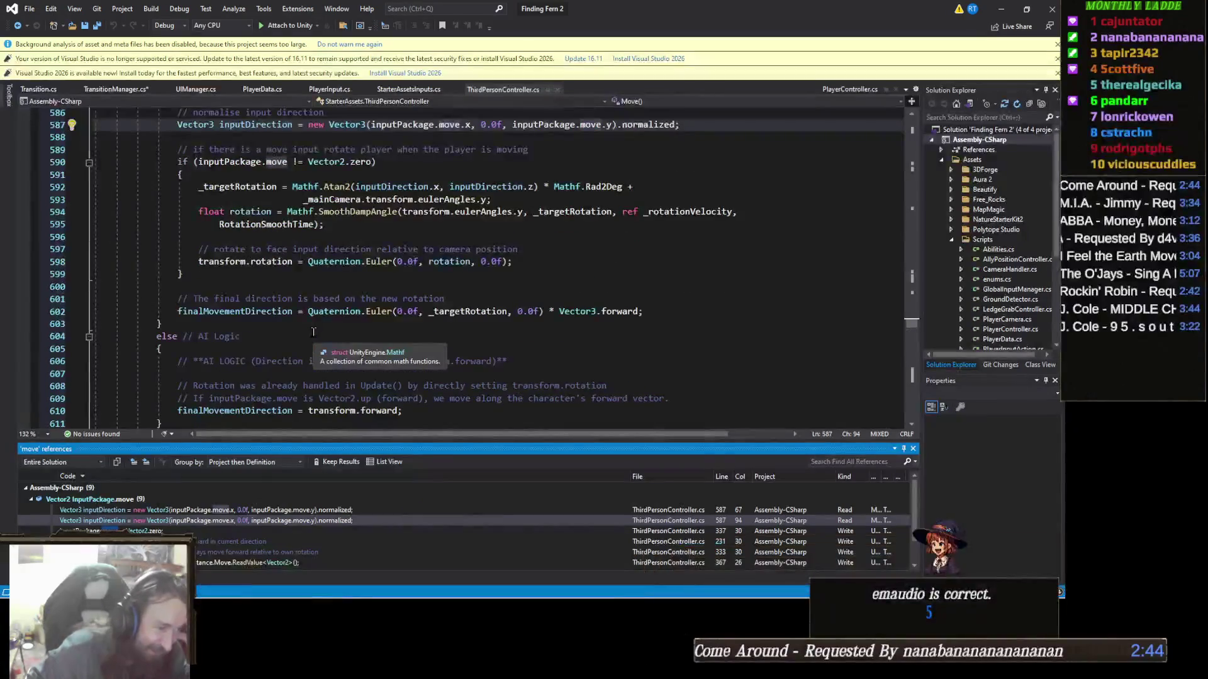
{"action": "scroll", "coordinate": [313, 332], "scroll_direction": "down", "scroll_amount": 3}
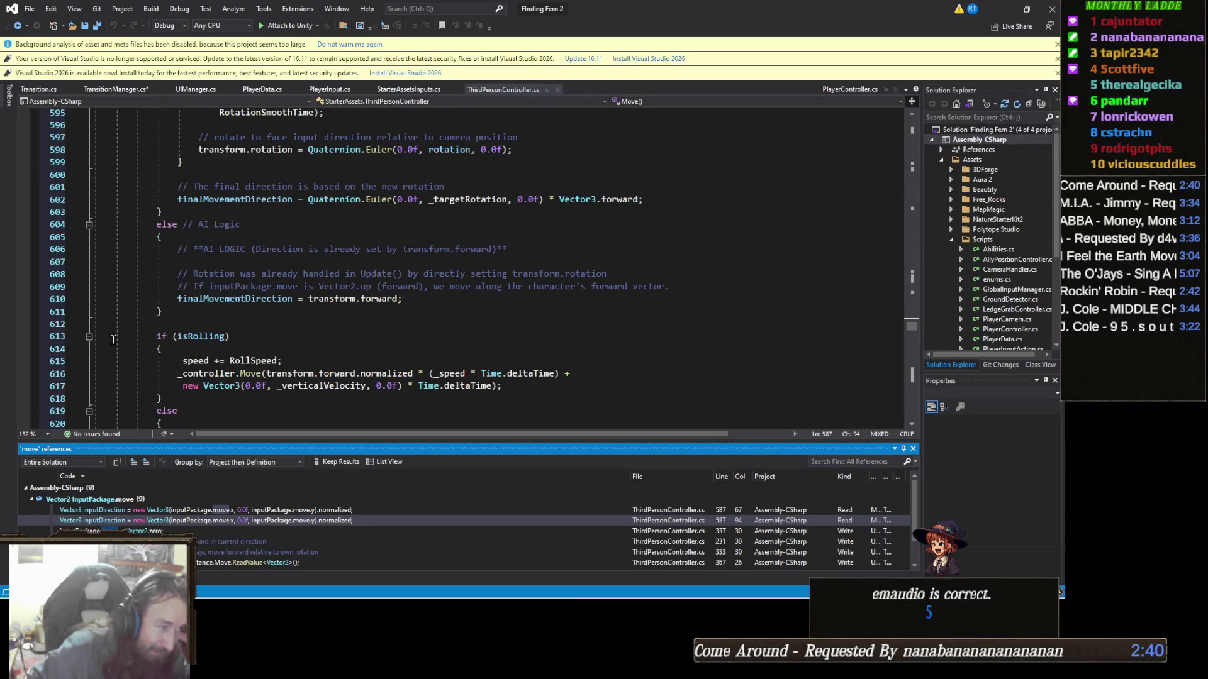
Step: Collapse the if (isRolling) block and bring up code actions for the Move call on line 621
{"action": "left_click", "coordinate": [89, 338]}
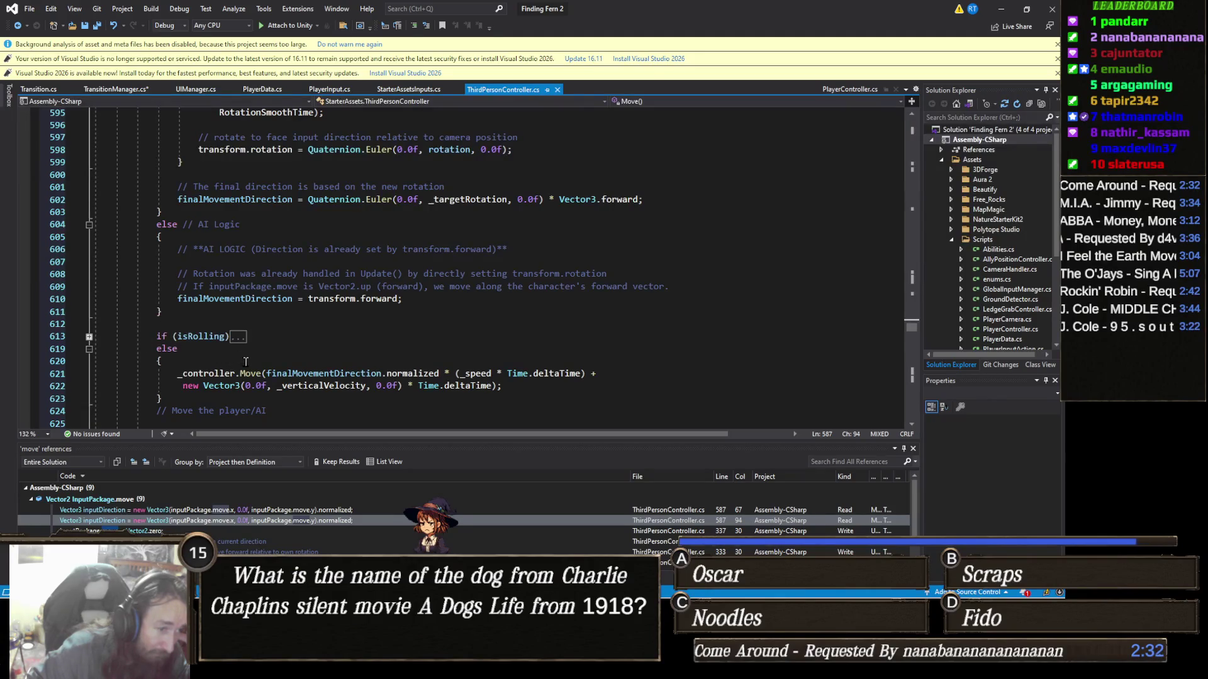
{"action": "mouse_move", "coordinate": [253, 374]}
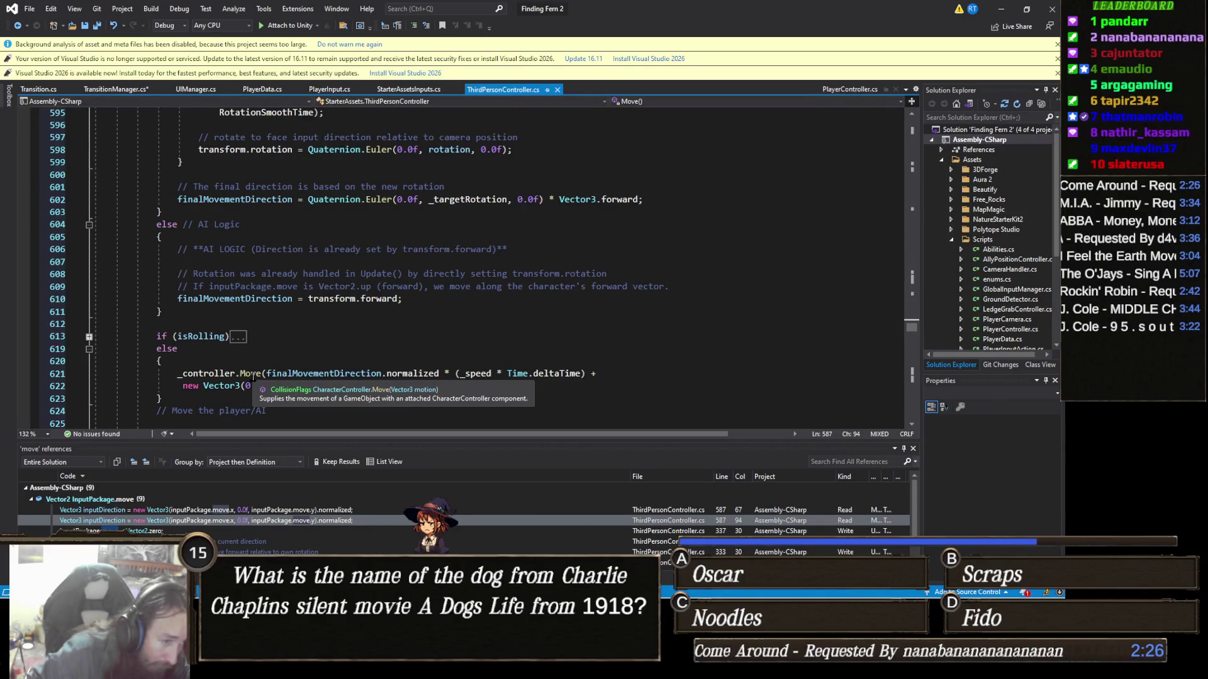
{"action": "right_click", "coordinate": [246, 374]}
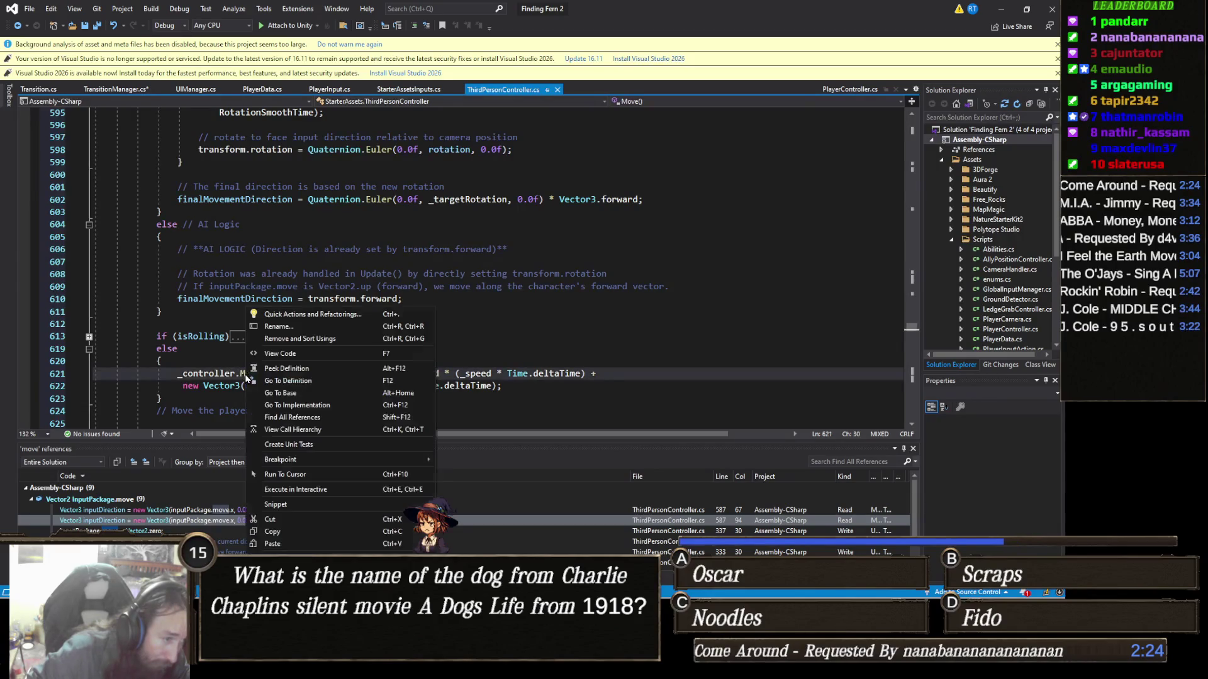
Step: Open CharacterController.Move's metadata definition, expand its hidden line-70 summary comments, then return to ThirdPersonController.cs
{"action": "left_click", "coordinate": [302, 381]}
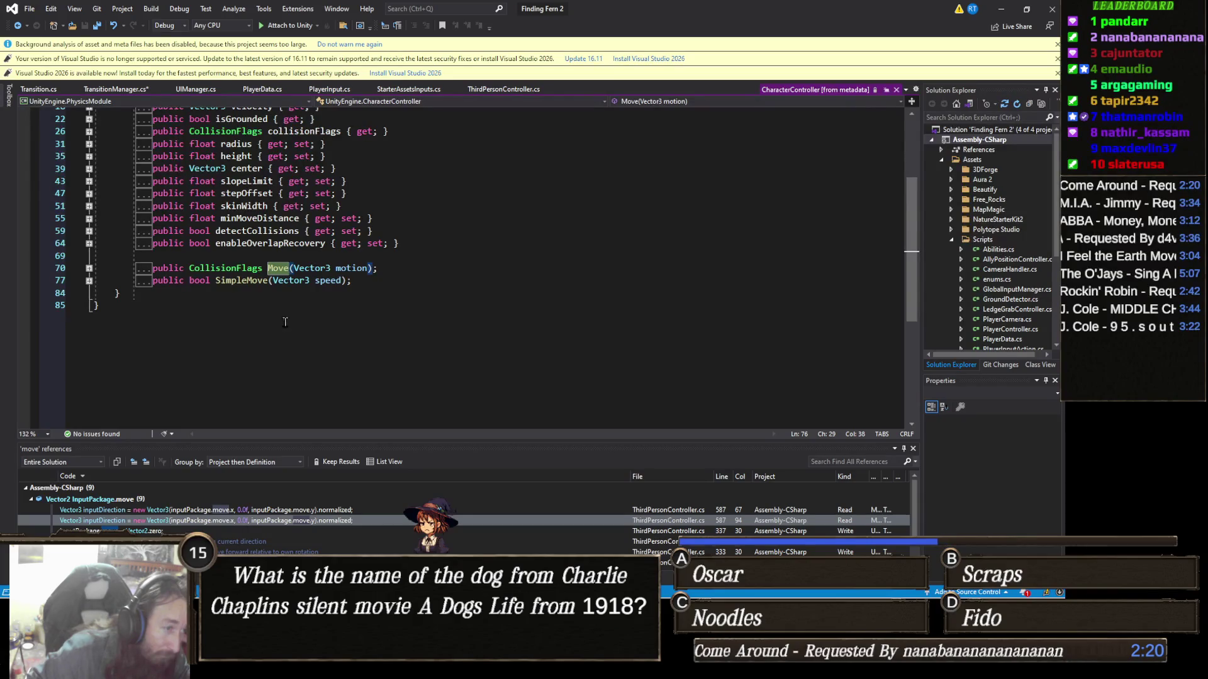
{"action": "scroll", "coordinate": [256, 329], "scroll_direction": "up", "scroll_amount": 3}
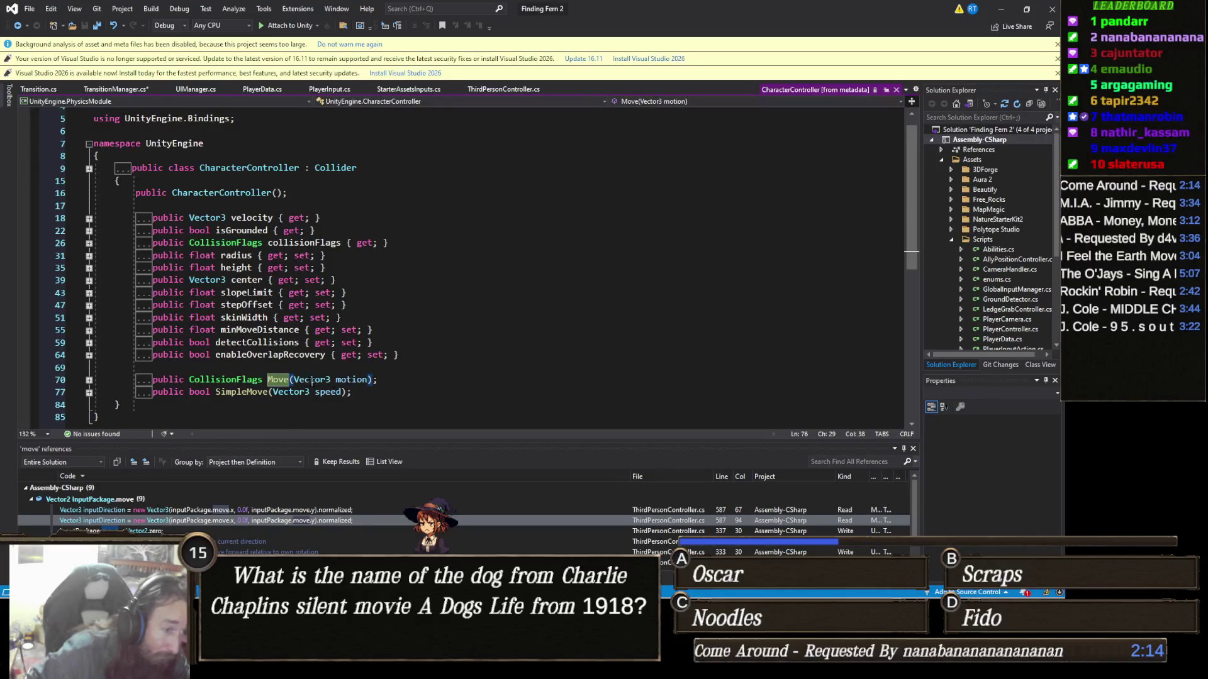
{"action": "mouse_move", "coordinate": [140, 386]}
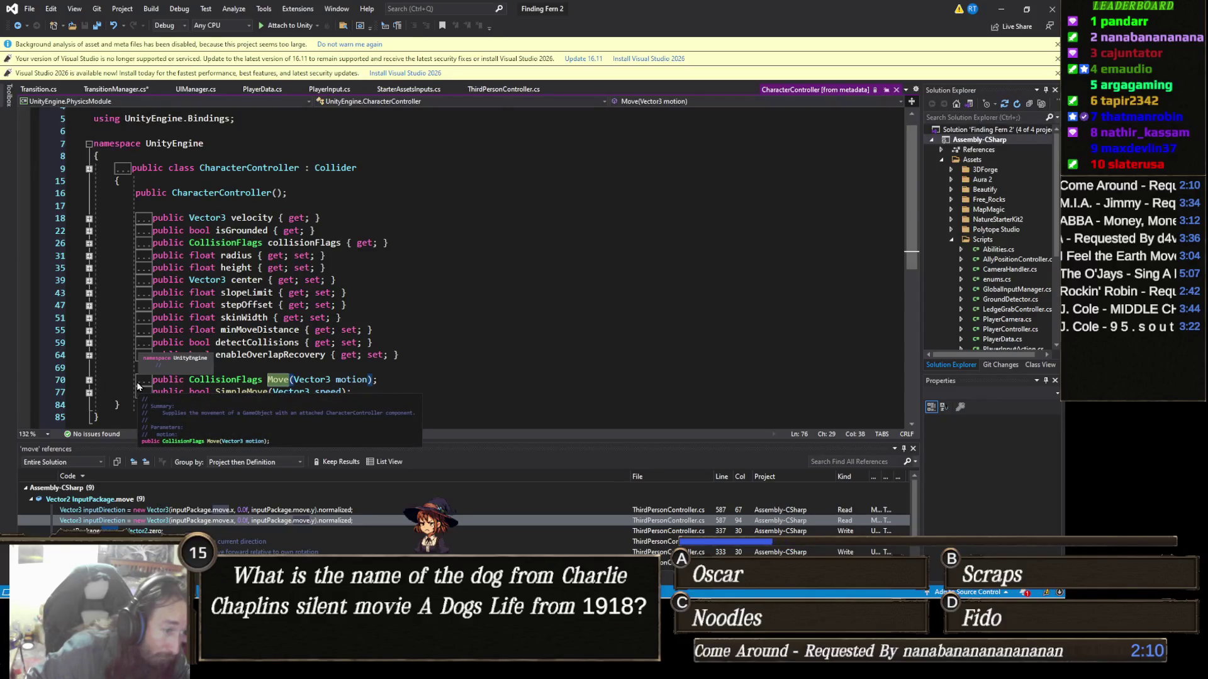
{"action": "double_click", "coordinate": [138, 387]}
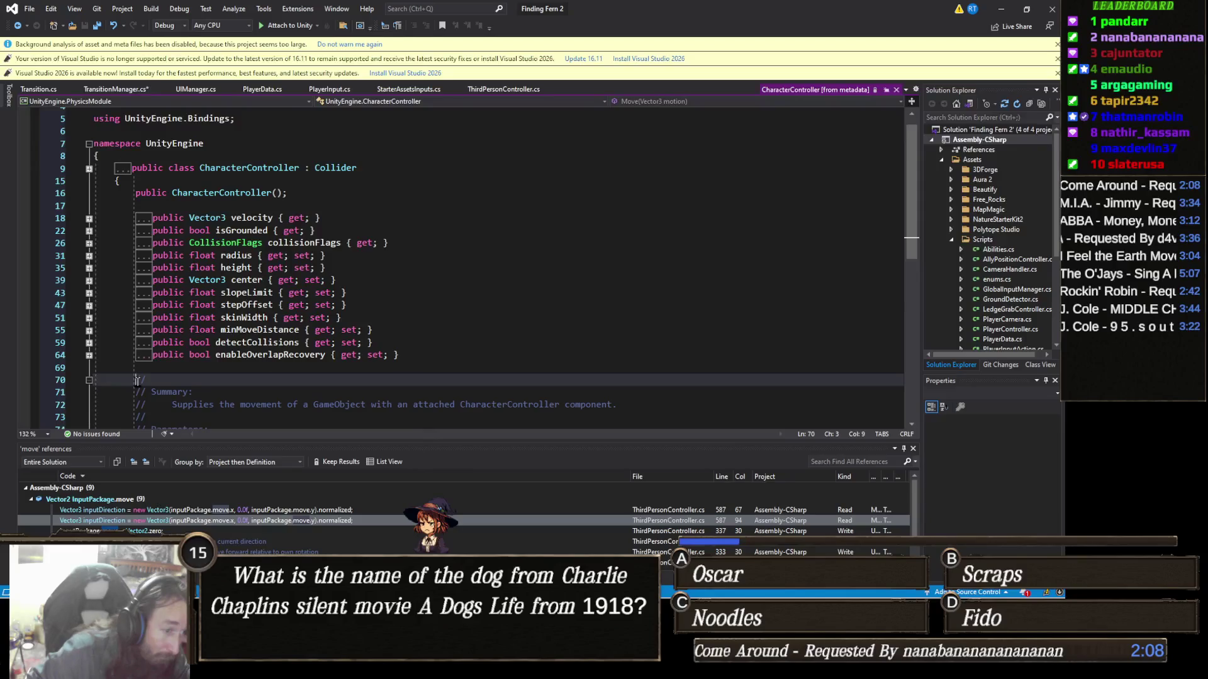
{"action": "scroll", "coordinate": [246, 384], "scroll_direction": "down", "scroll_amount": 4}
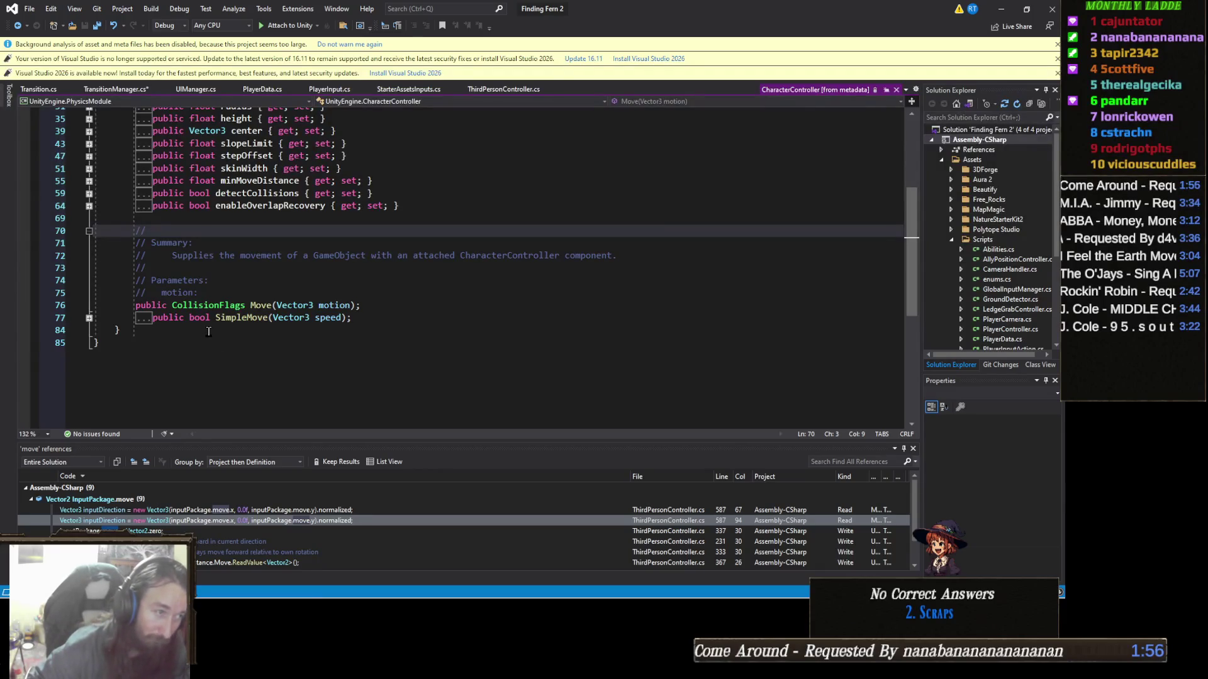
{"action": "scroll", "coordinate": [209, 326], "scroll_direction": "up", "scroll_amount": 4}
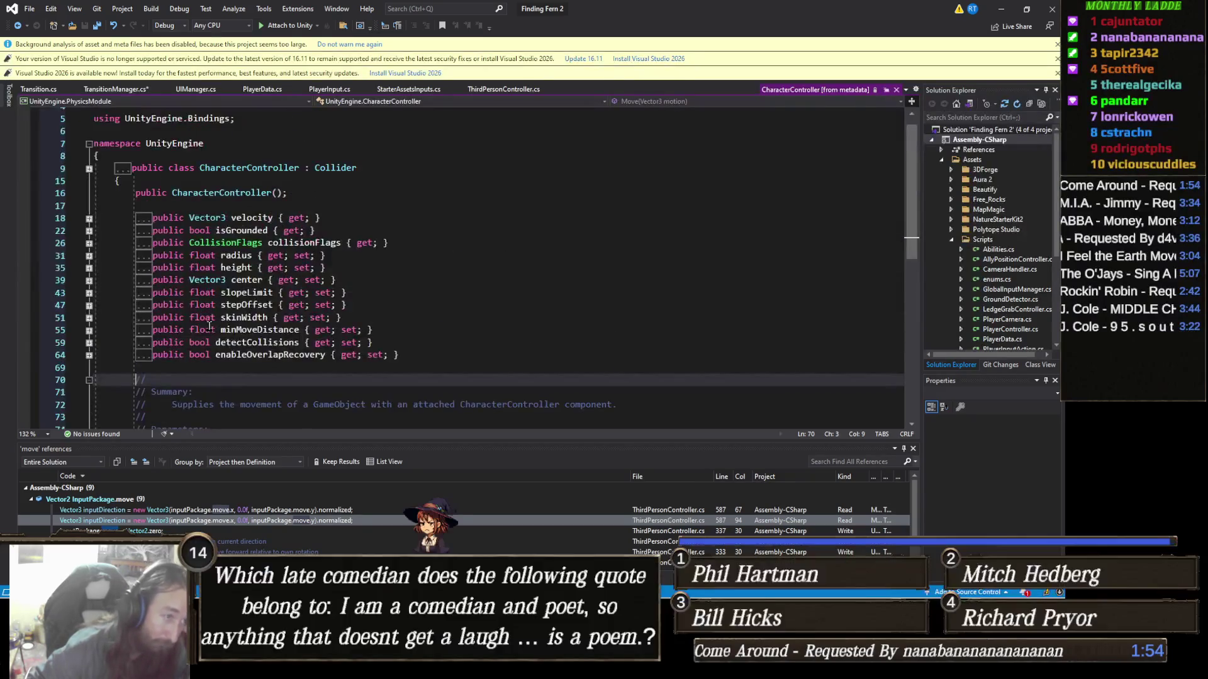
{"action": "scroll", "coordinate": [210, 325], "scroll_direction": "down", "scroll_amount": 4}
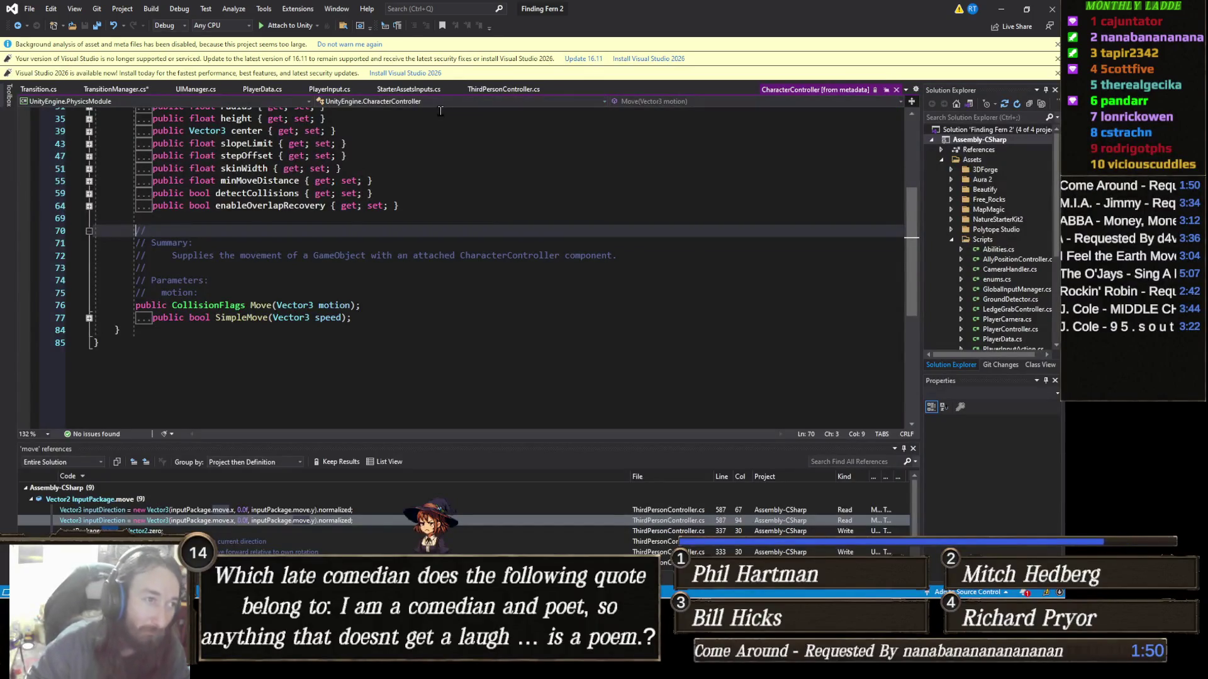
{"action": "left_click", "coordinate": [489, 92]}
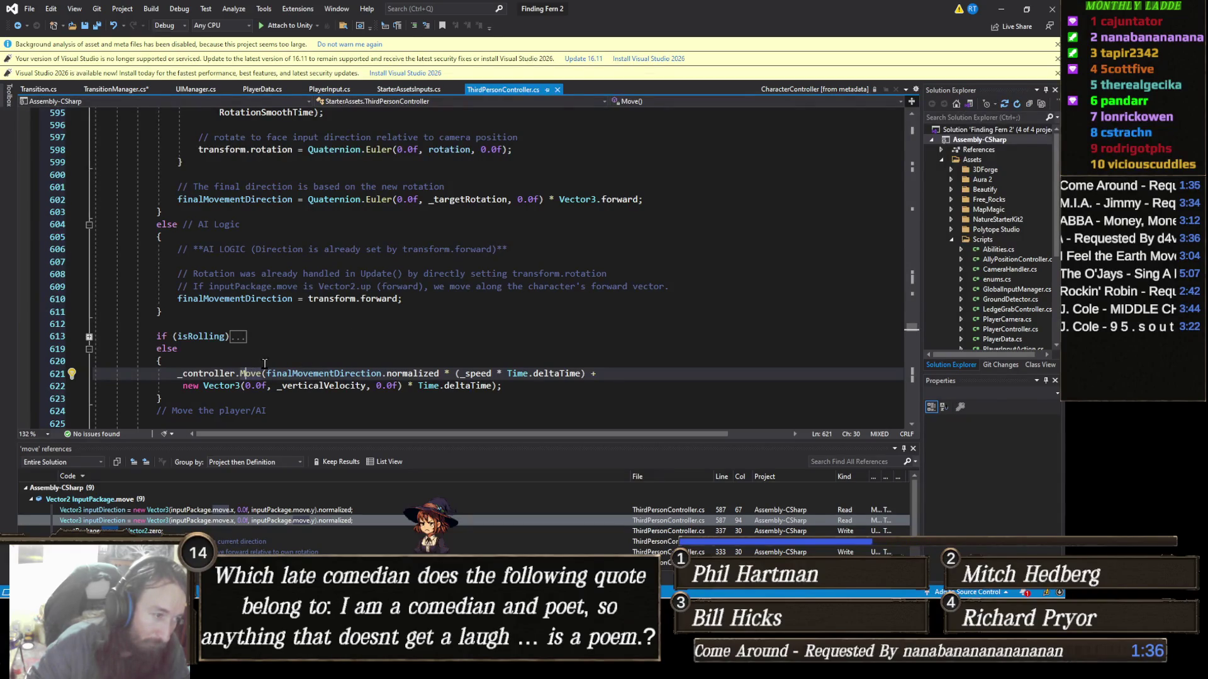
Step: Go to the Move definition again, review Move(Vector3 motion), then return to ThirdPersonController.cs
{"action": "mouse_move", "coordinate": [254, 376]}
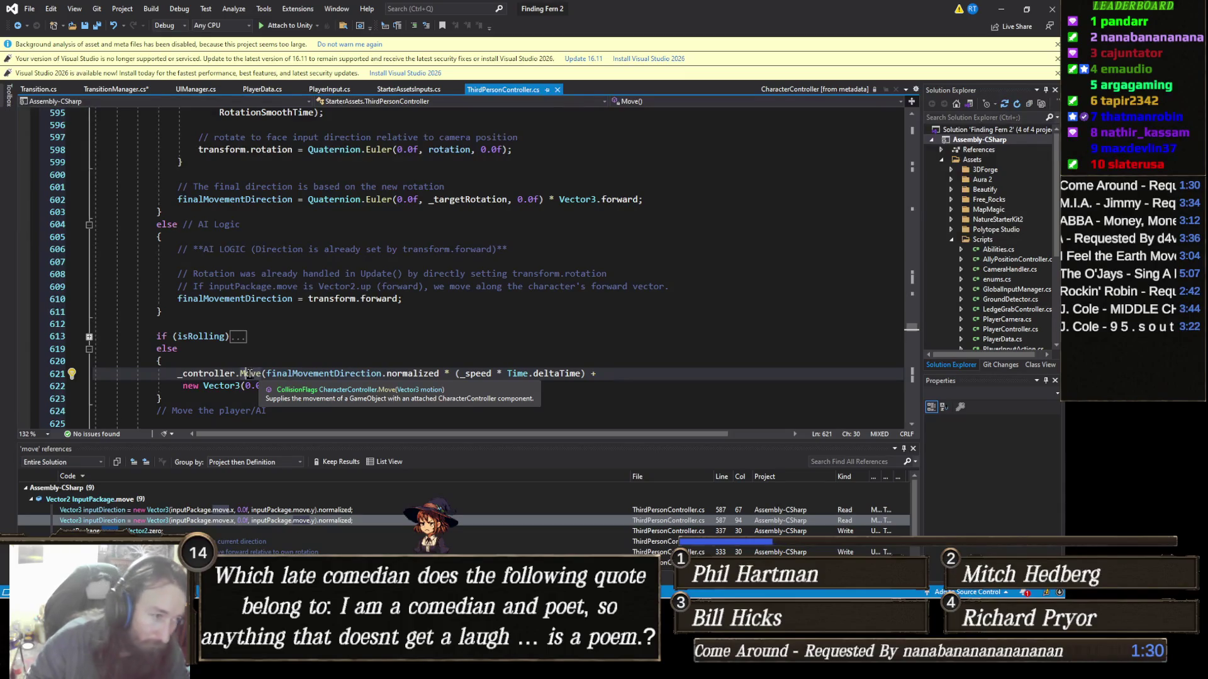
{"action": "right_click", "coordinate": [247, 373]}
{"action": "left_click", "coordinate": [278, 381]}
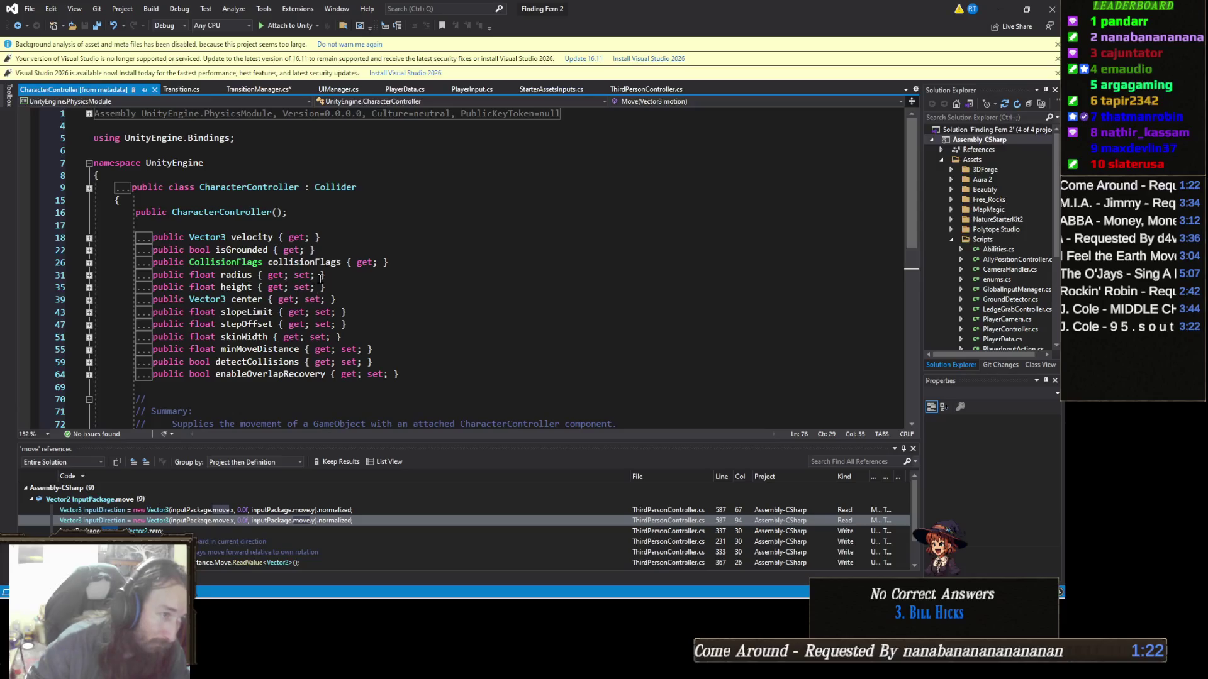
{"action": "scroll", "coordinate": [320, 277], "scroll_direction": "down", "scroll_amount": 4}
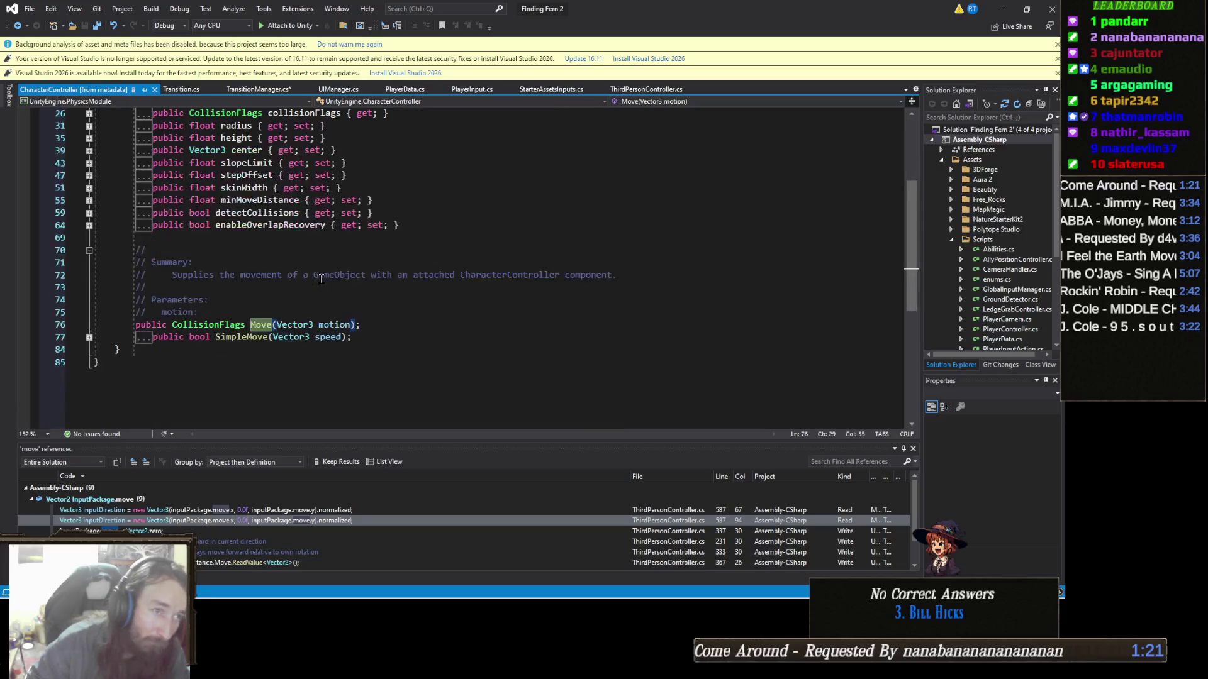
{"action": "left_click", "coordinate": [668, 93]}
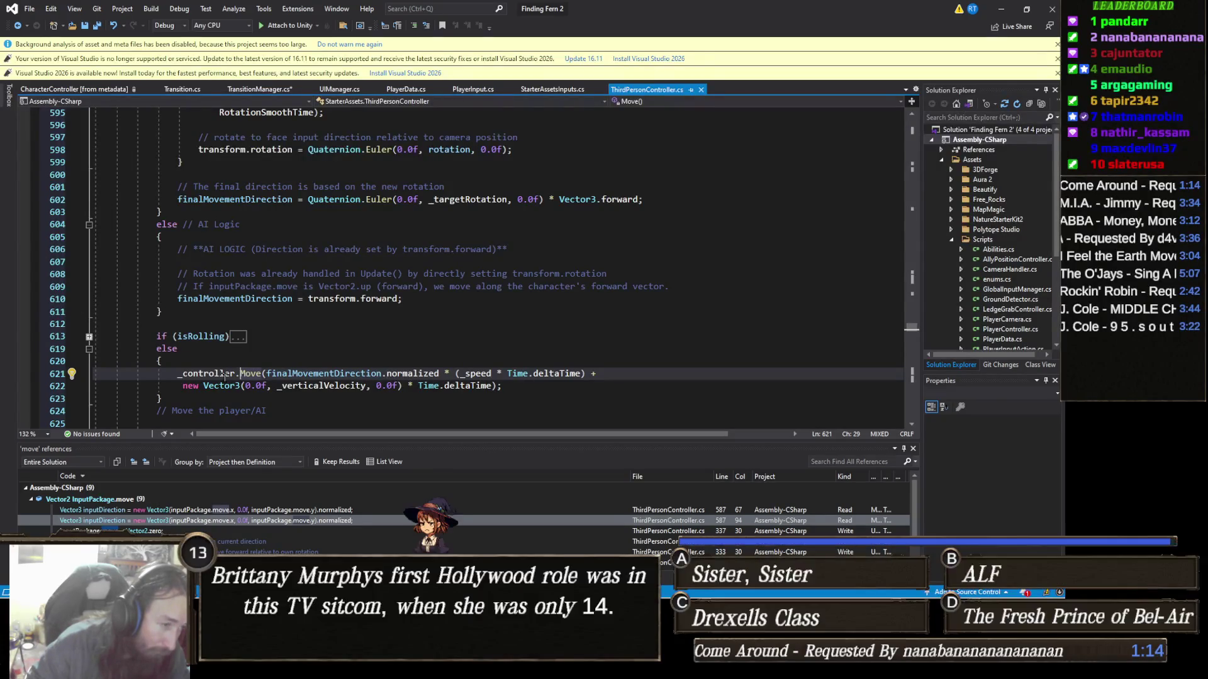
Step: Follow _controller to the CharacterController class definition and inspect its minMoveDistance property
{"action": "right_click", "coordinate": [225, 375]}
{"action": "left_click", "coordinate": [296, 385]}
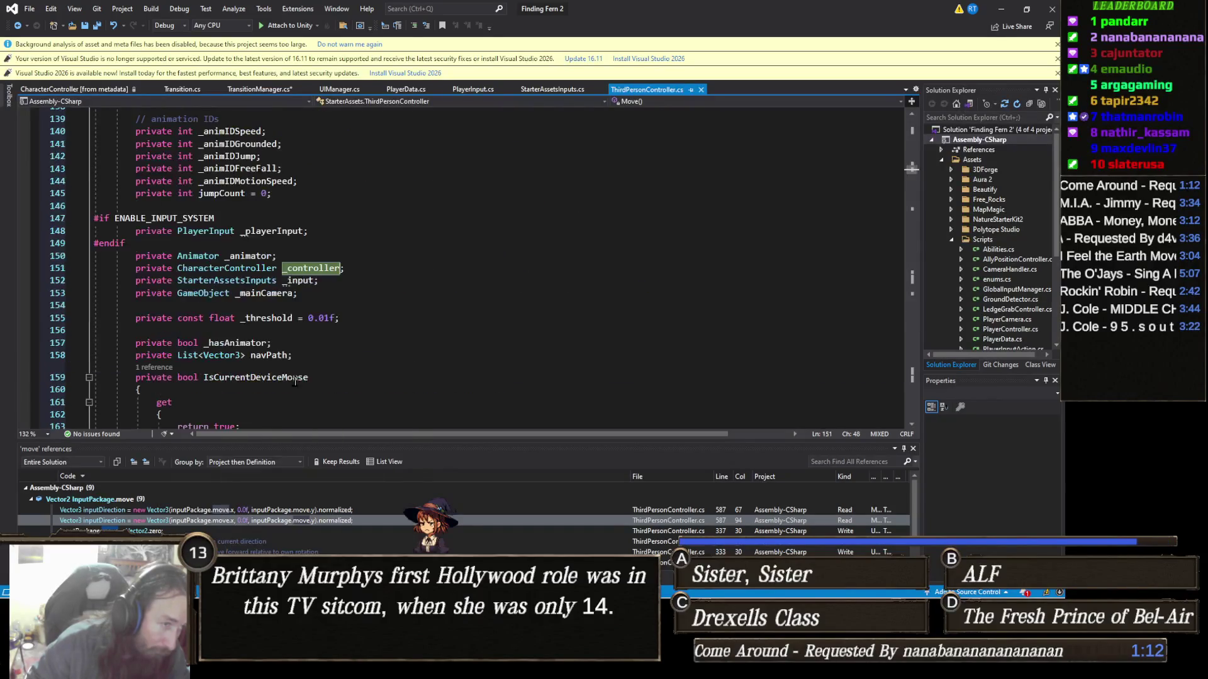
{"action": "right_click", "coordinate": [244, 273]}
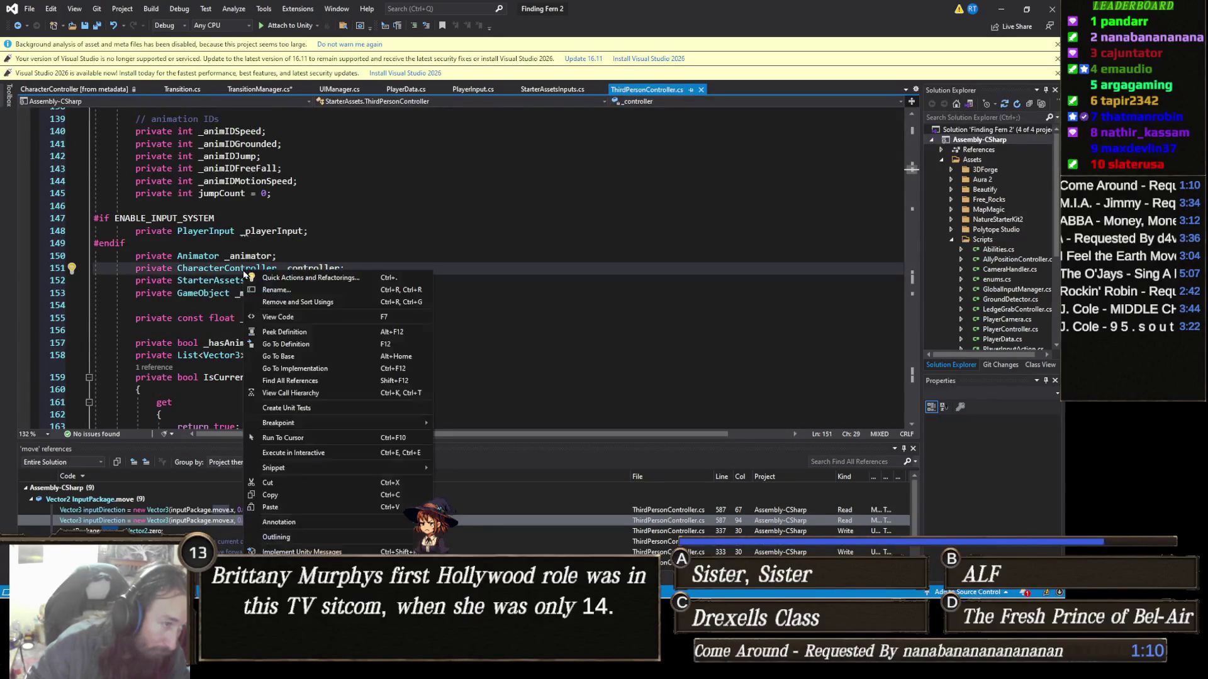
{"action": "left_click", "coordinate": [321, 345]}
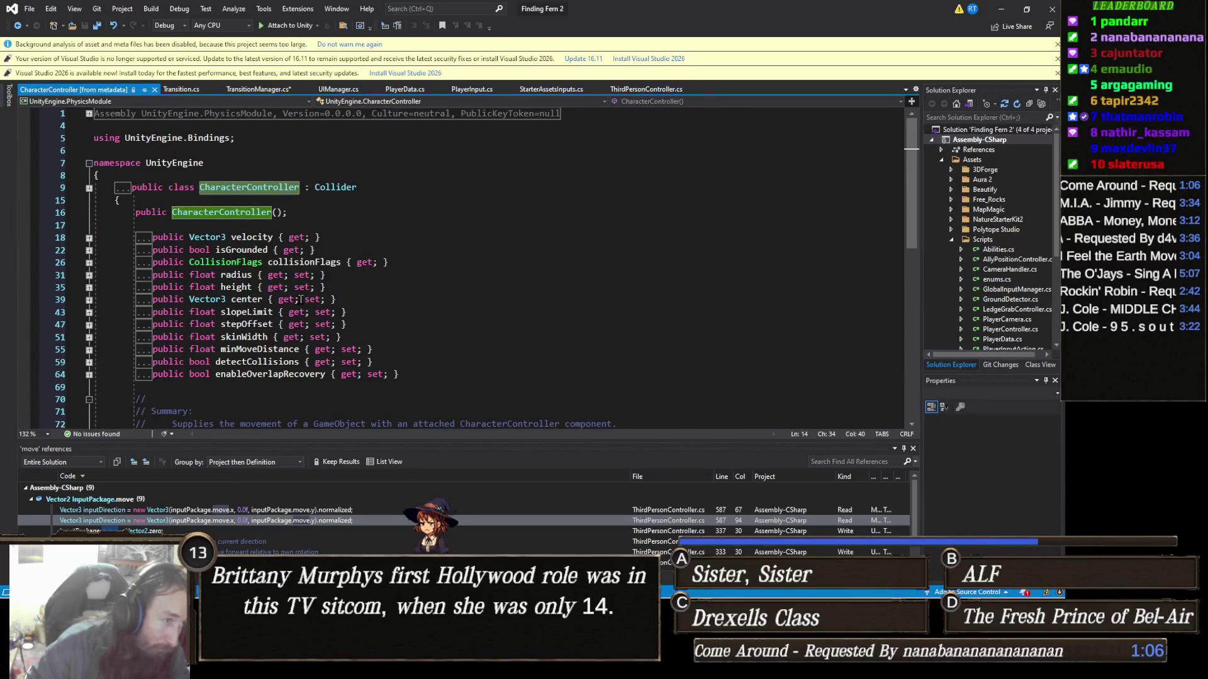
{"action": "scroll", "coordinate": [311, 303], "scroll_direction": "down", "scroll_amount": 3}
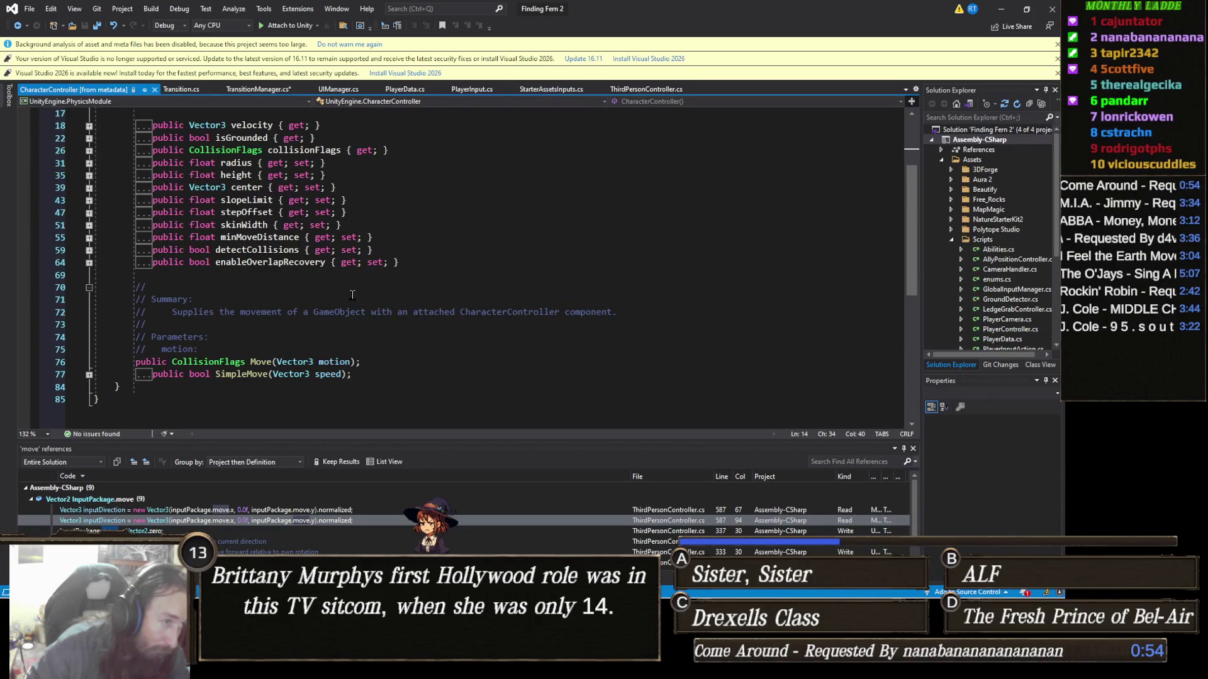
{"action": "scroll", "coordinate": [352, 295], "scroll_direction": "up", "scroll_amount": 2}
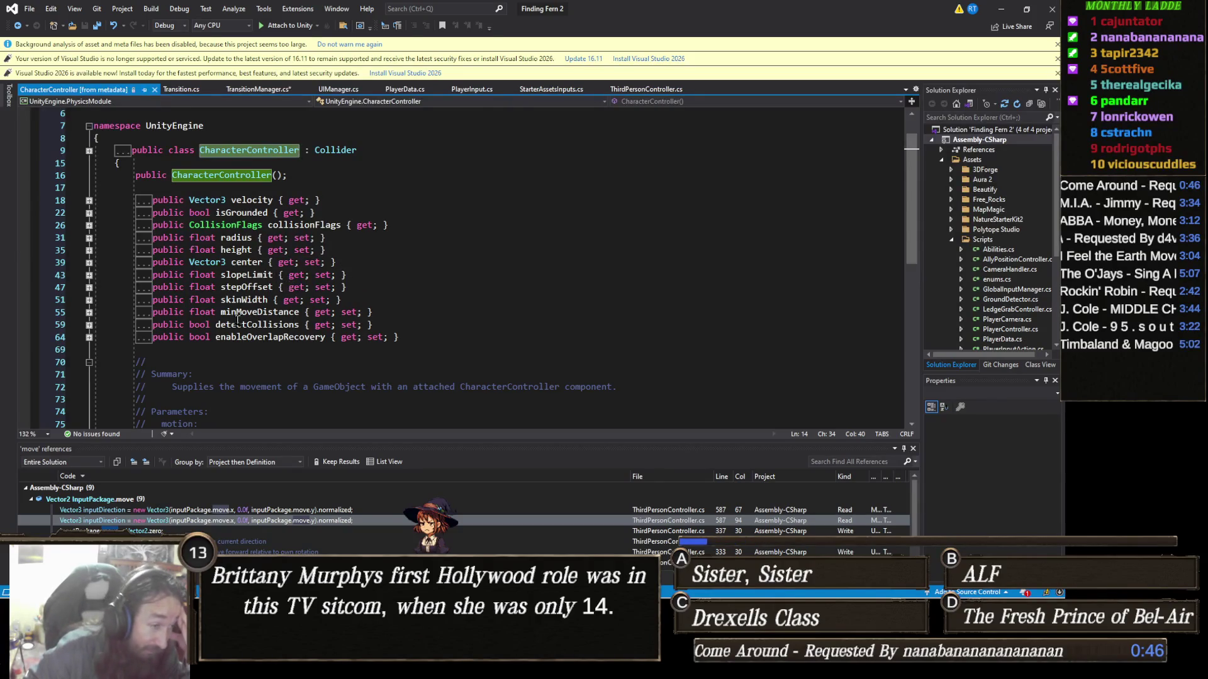
{"action": "left_click", "coordinate": [274, 310]}
{"action": "scroll", "coordinate": [275, 311], "scroll_direction": "down", "scroll_amount": 2}
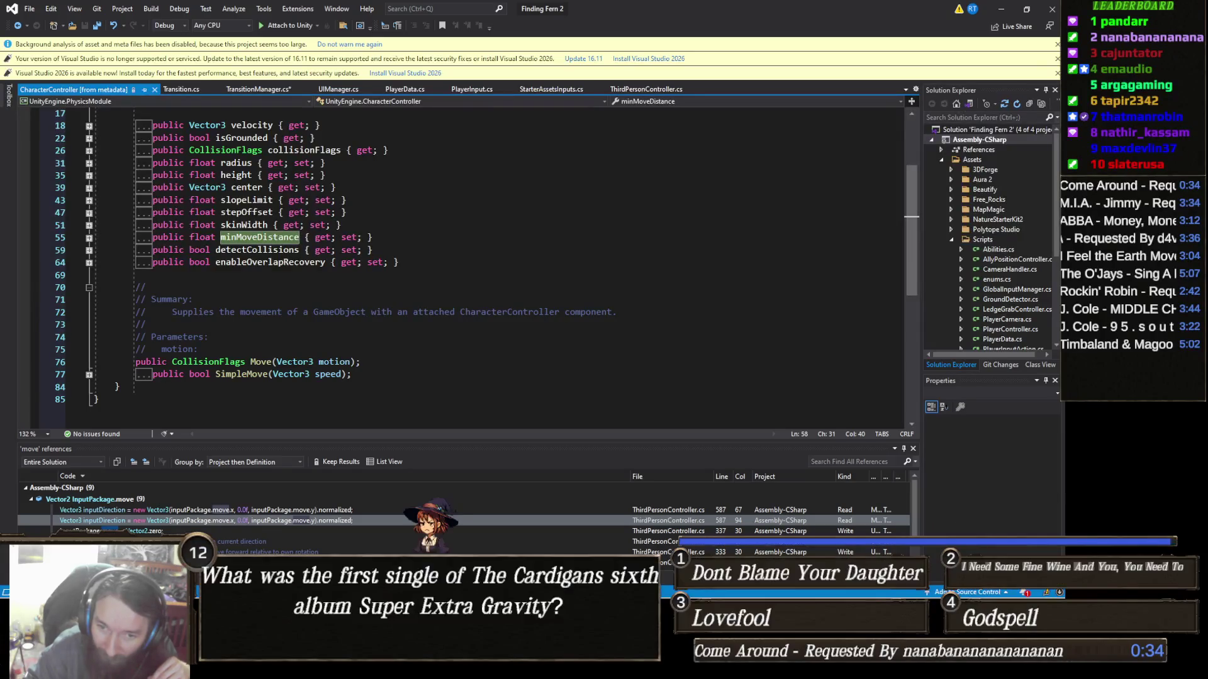
{"action": "key", "text": "alt+Tab"}
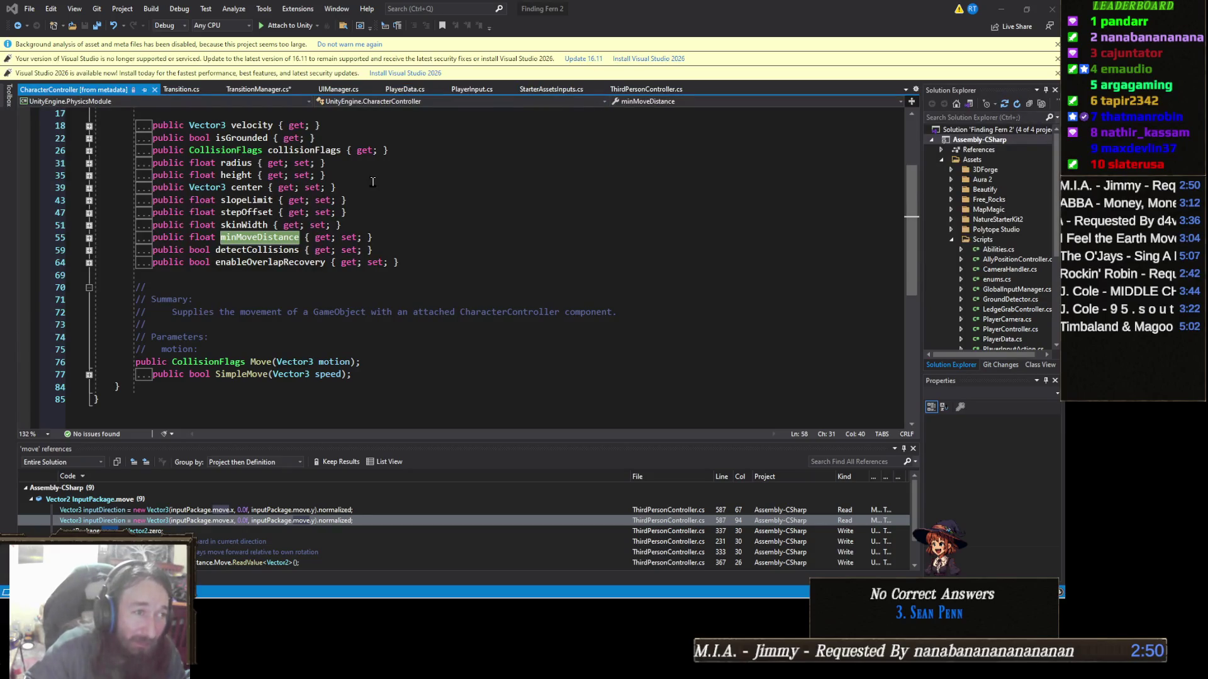
{"action": "left_click", "coordinate": [264, 89]}
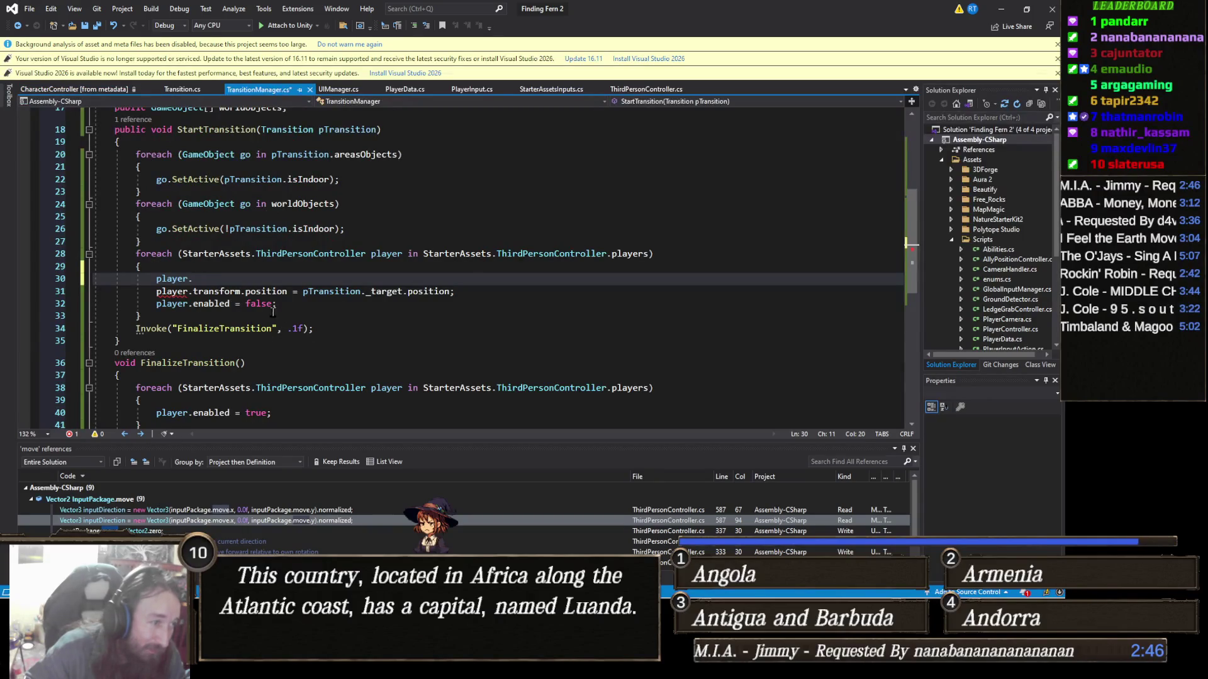
{"action": "triple_click", "coordinate": [199, 278]}
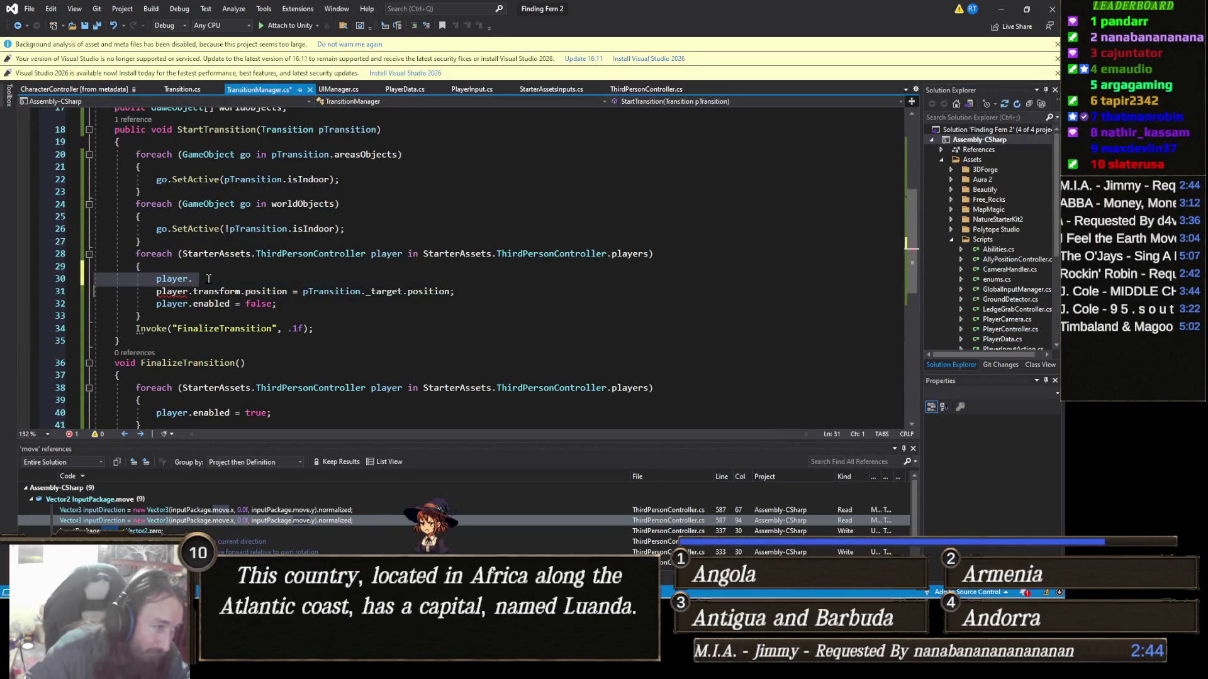
{"action": "key", "text": "Delete"}
{"action": "scroll", "coordinate": [329, 305], "scroll_direction": "down", "scroll_amount": 1}
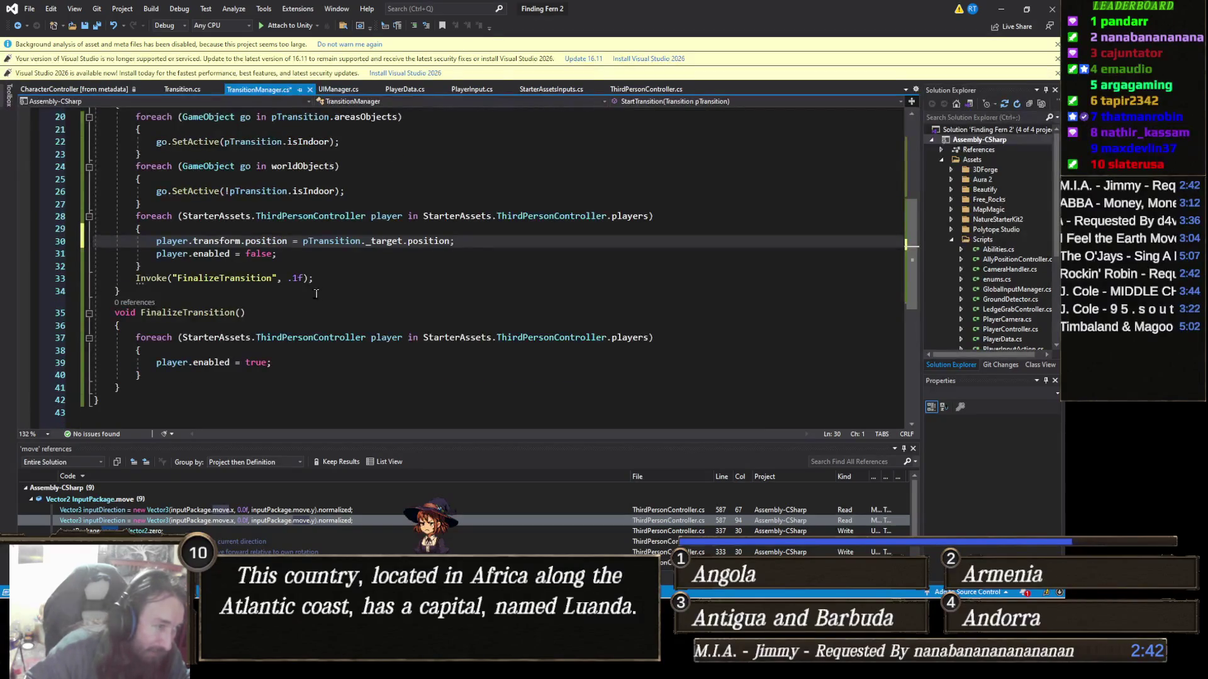
{"action": "key", "text": "ctrl+s"}
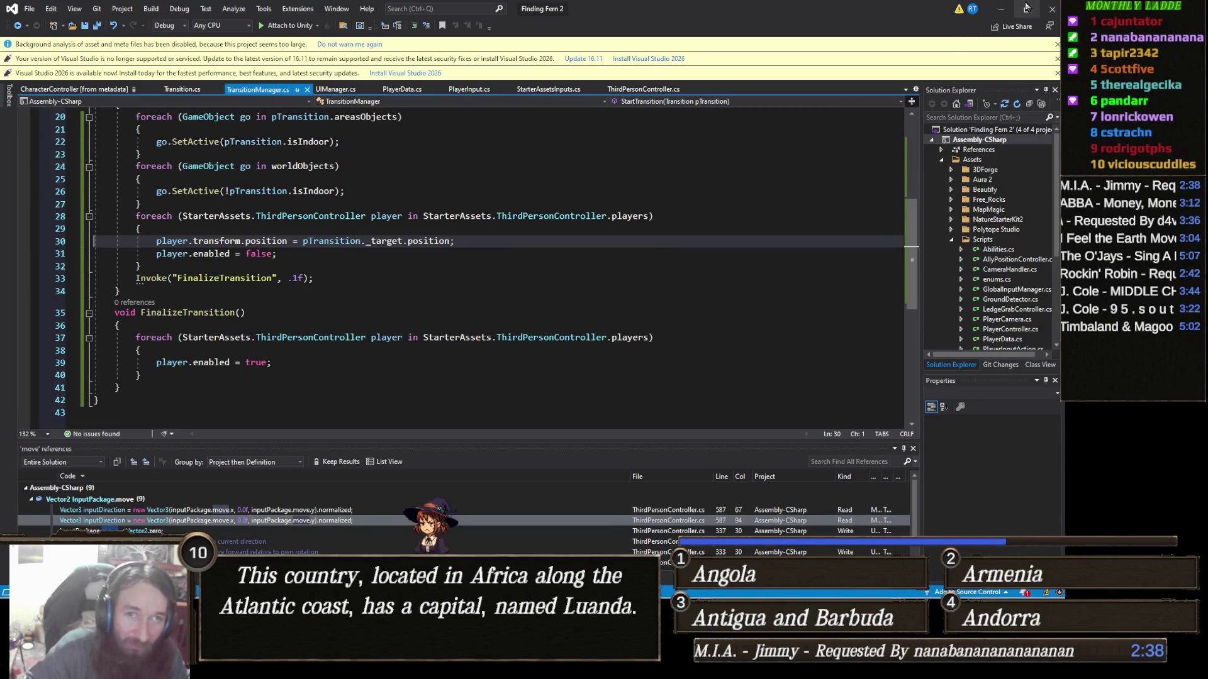
{"action": "left_click", "coordinate": [995, 12]}
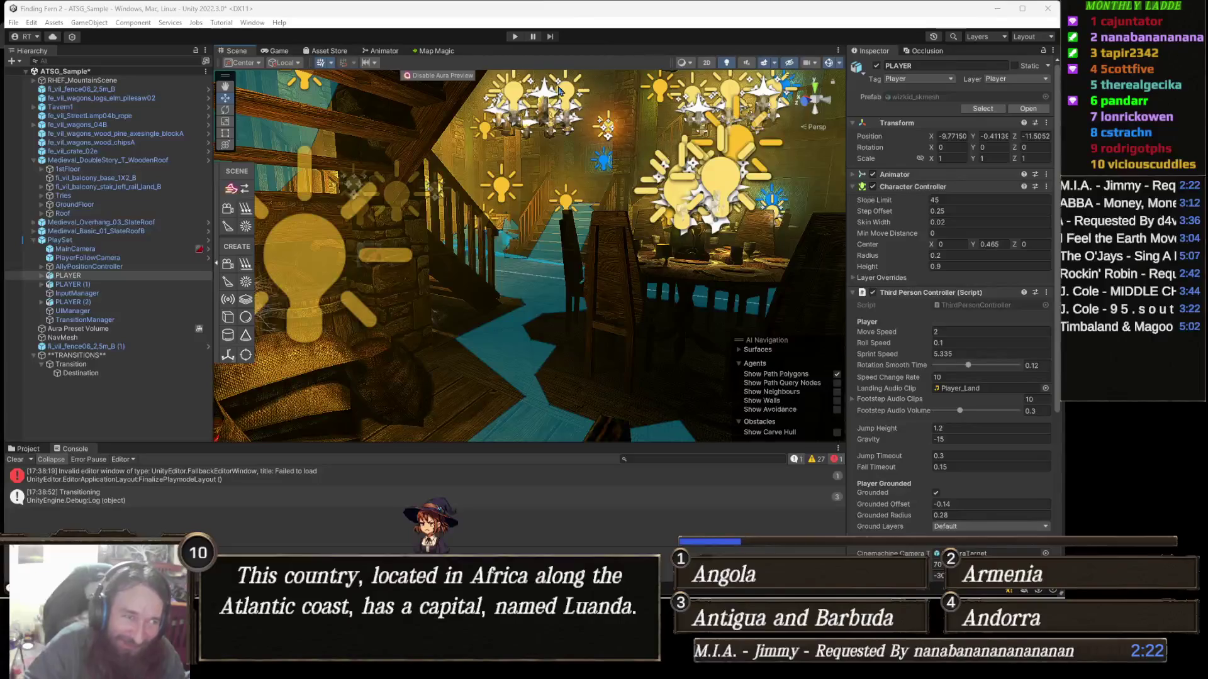
Step: Press Play in the Unity toolbar to start the tavern teleport test
{"action": "left_click", "coordinate": [516, 38]}
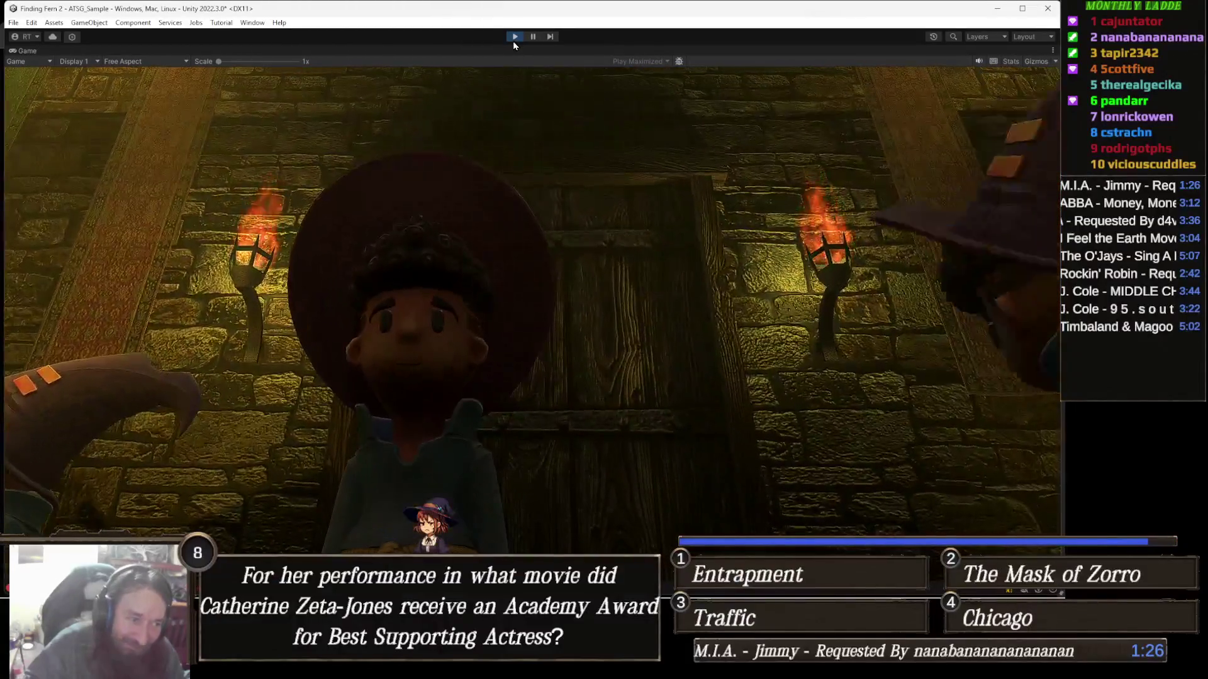
Step: Stop and restart Play mode to retest the tavern transition, then stop and orbit the Scene view
{"action": "left_click", "coordinate": [515, 38]}
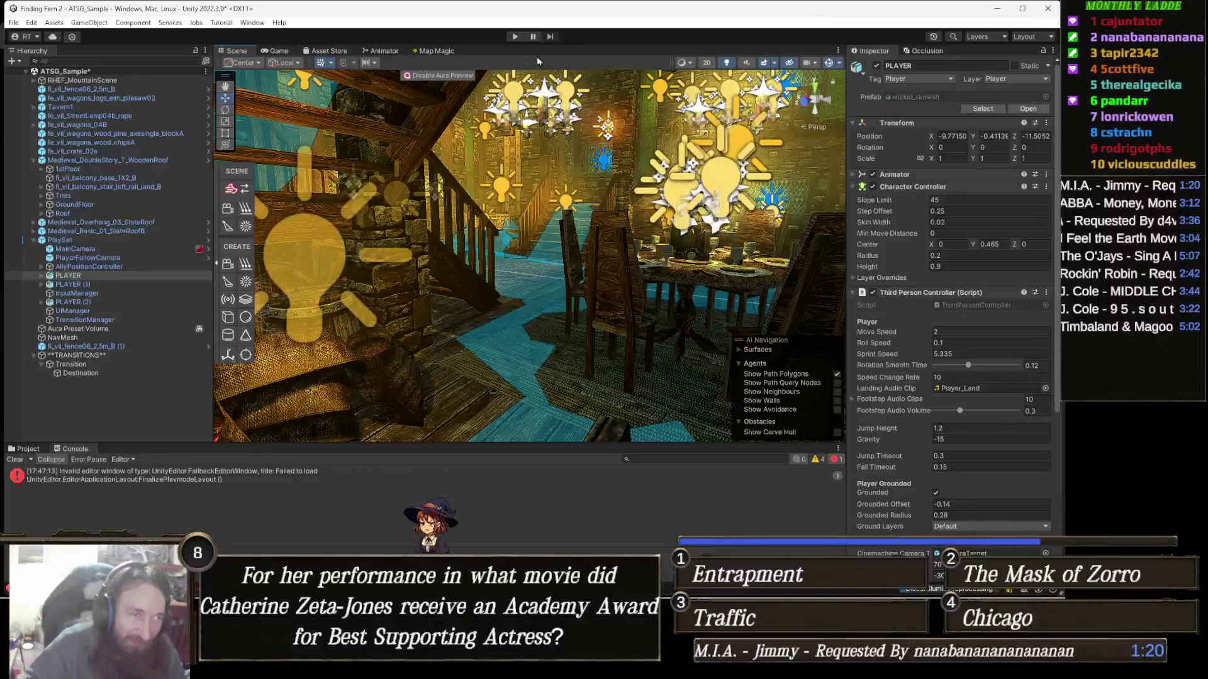
{"action": "left_click", "coordinate": [509, 36]}
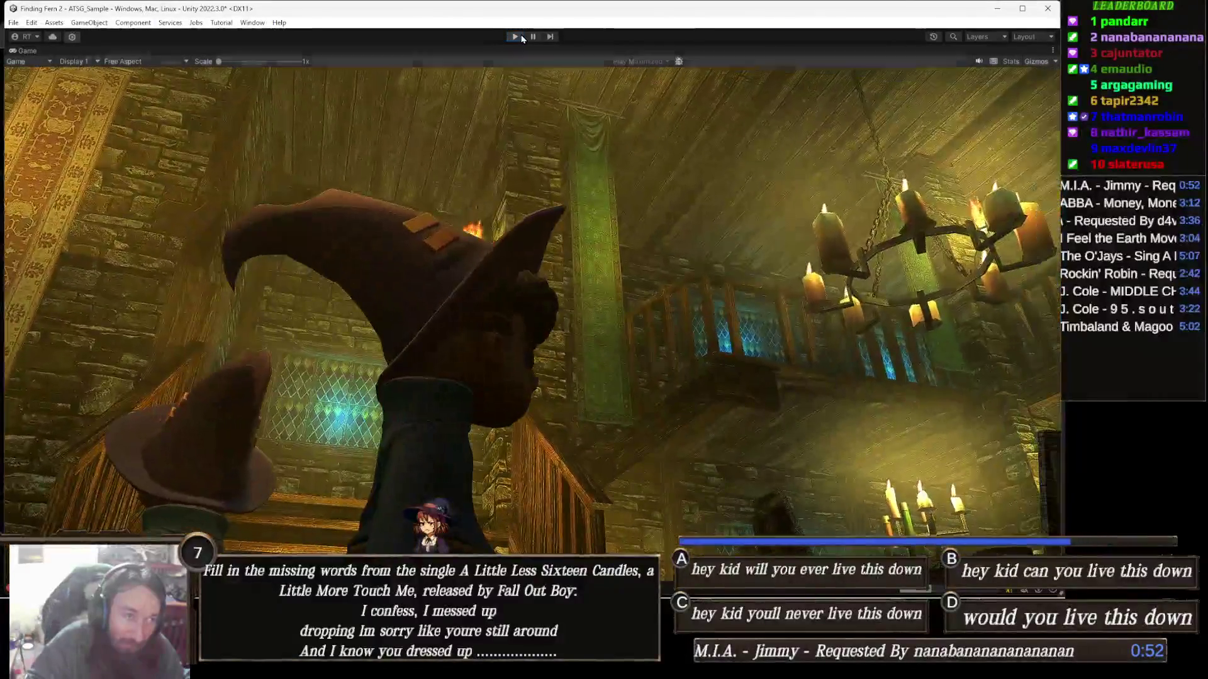
{"action": "left_click", "coordinate": [520, 38]}
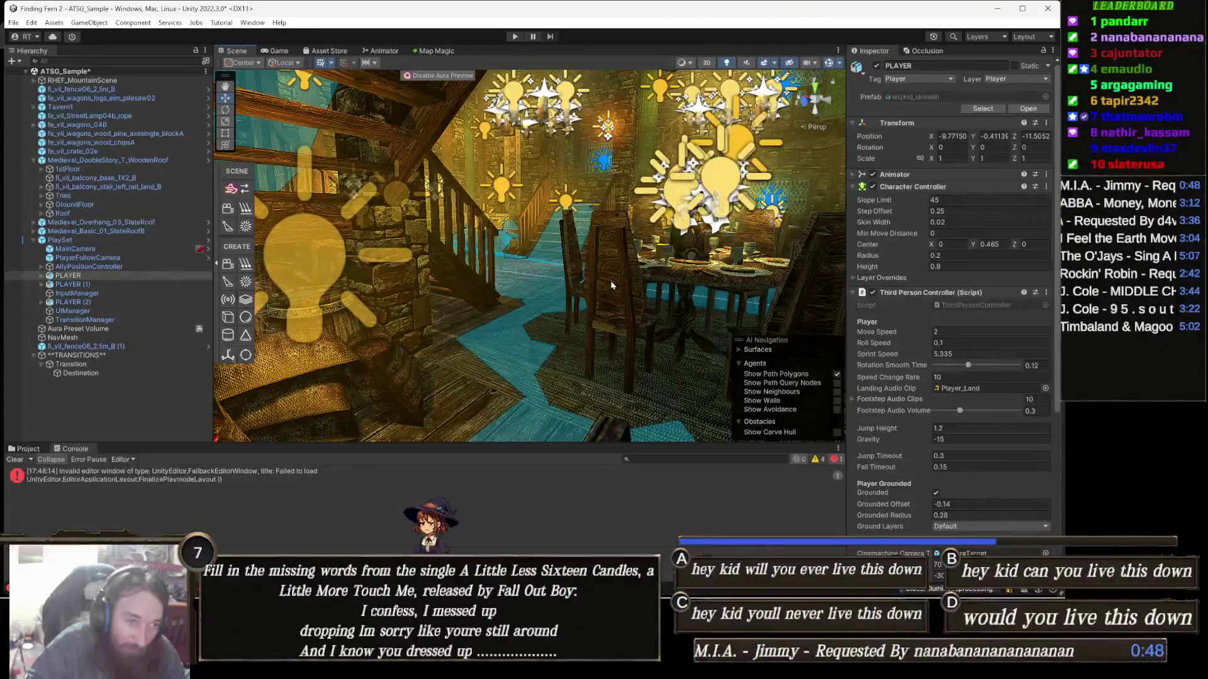
{"action": "mouse_move", "coordinate": [295, 264]}
{"action": "left_mouse_down"}
{"action": "mouse_move", "coordinate": [289, 292]}
{"action": "mouse_move", "coordinate": [483, 254]}
{"action": "mouse_move", "coordinate": [378, 283]}
{"action": "left_mouse_up"}
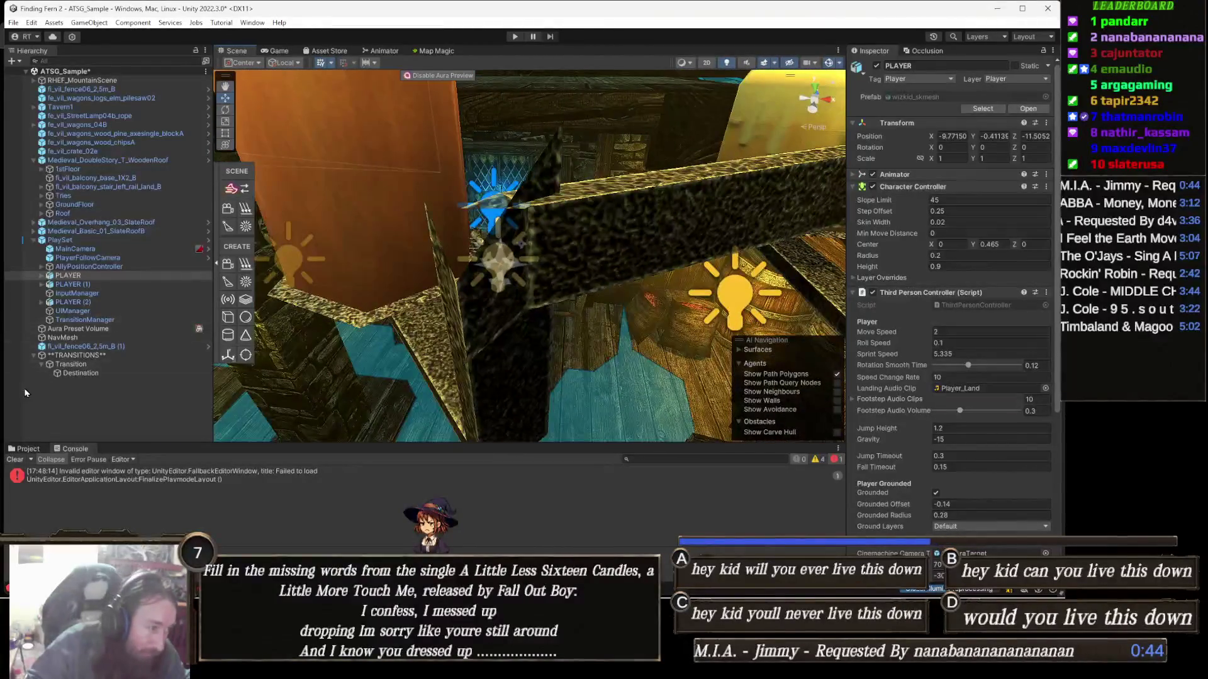
Step: Select the Destination object in the Hierarchy and frame it in the Scene view
{"action": "double_click", "coordinate": [76, 373]}
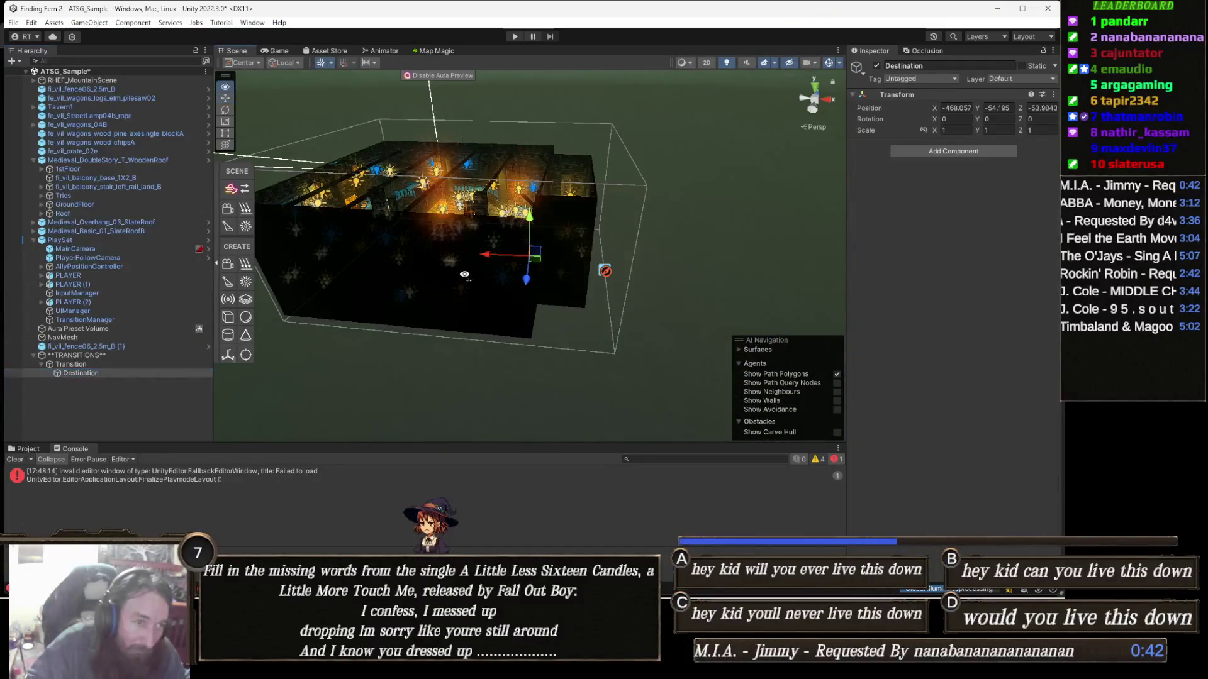
{"action": "double_click", "coordinate": [81, 373]}
{"action": "mouse_move", "coordinate": [556, 252]}
{"action": "left_mouse_down"}
{"action": "mouse_move", "coordinate": [761, 246]}
{"action": "mouse_move", "coordinate": [597, 348]}
{"action": "left_mouse_up"}
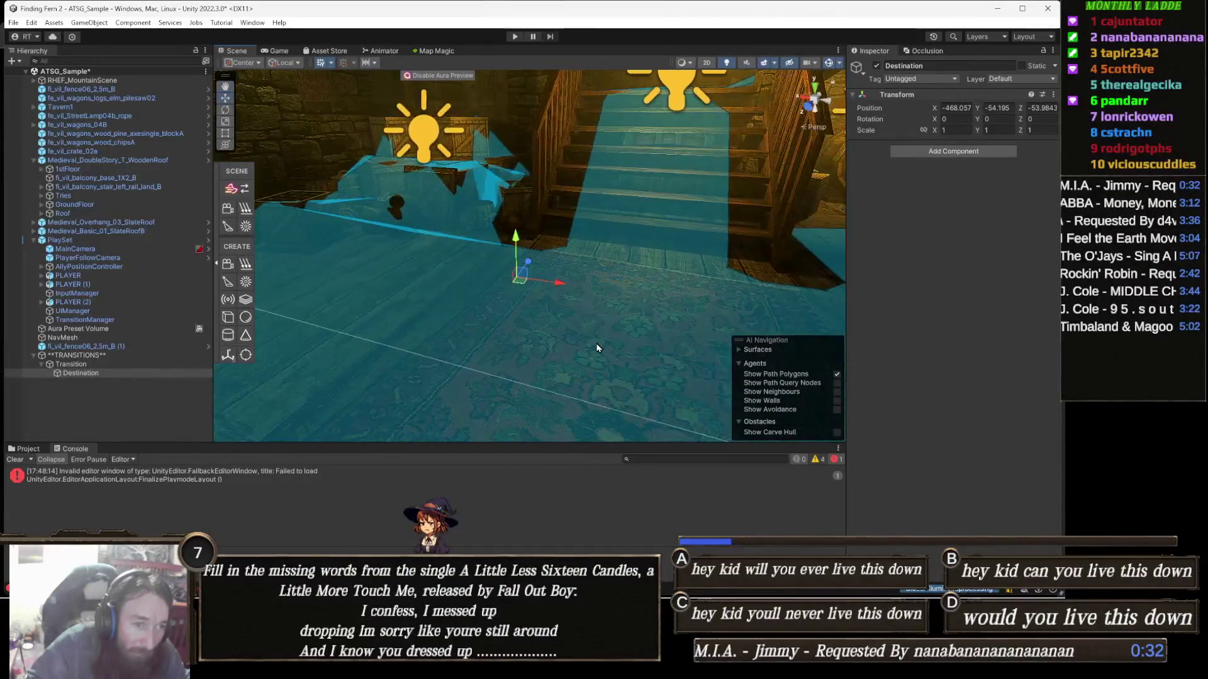
Step: Rotate Destination to a Y rotation of 90, then switch back to the Move tool
{"action": "key", "text": "e"}
{"action": "key", "text": "w"}
{"action": "key", "text": "e"}
{"action": "left_click_drag", "start_coordinate": [545, 301], "coordinate": [410, 317]}
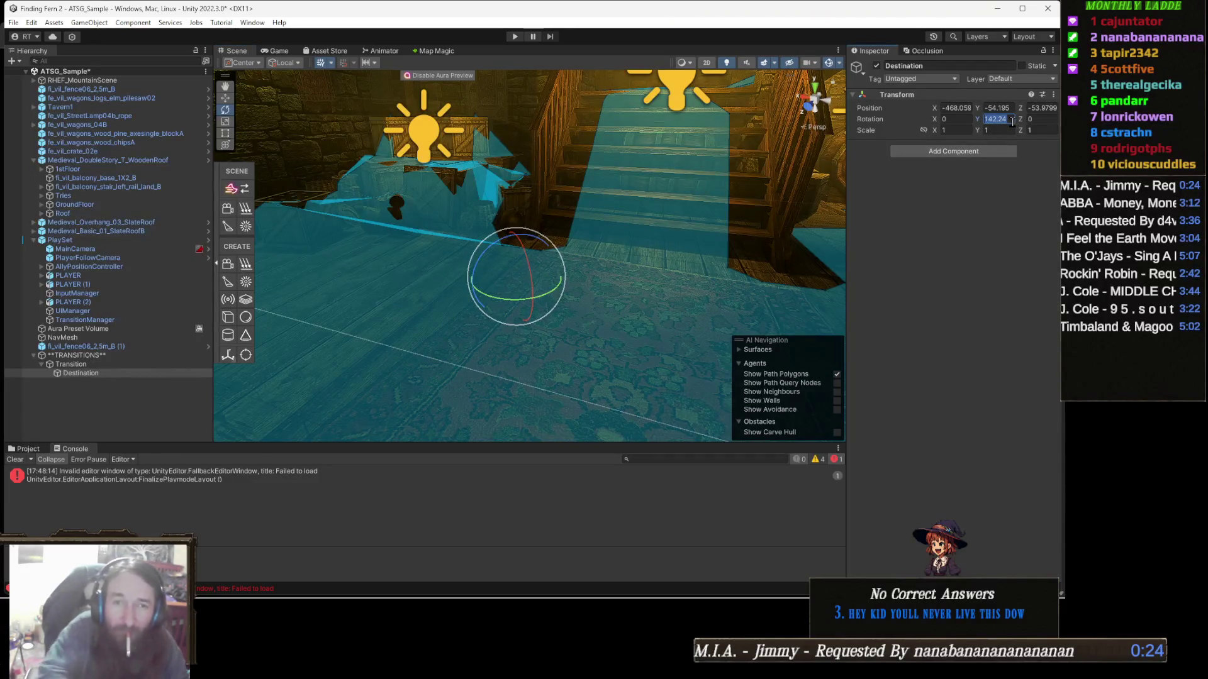
{"action": "type", "text": "90"}
{"action": "key", "text": "Return"}
{"action": "left_click_drag", "start_coordinate": [513, 283], "coordinate": [464, 271]}
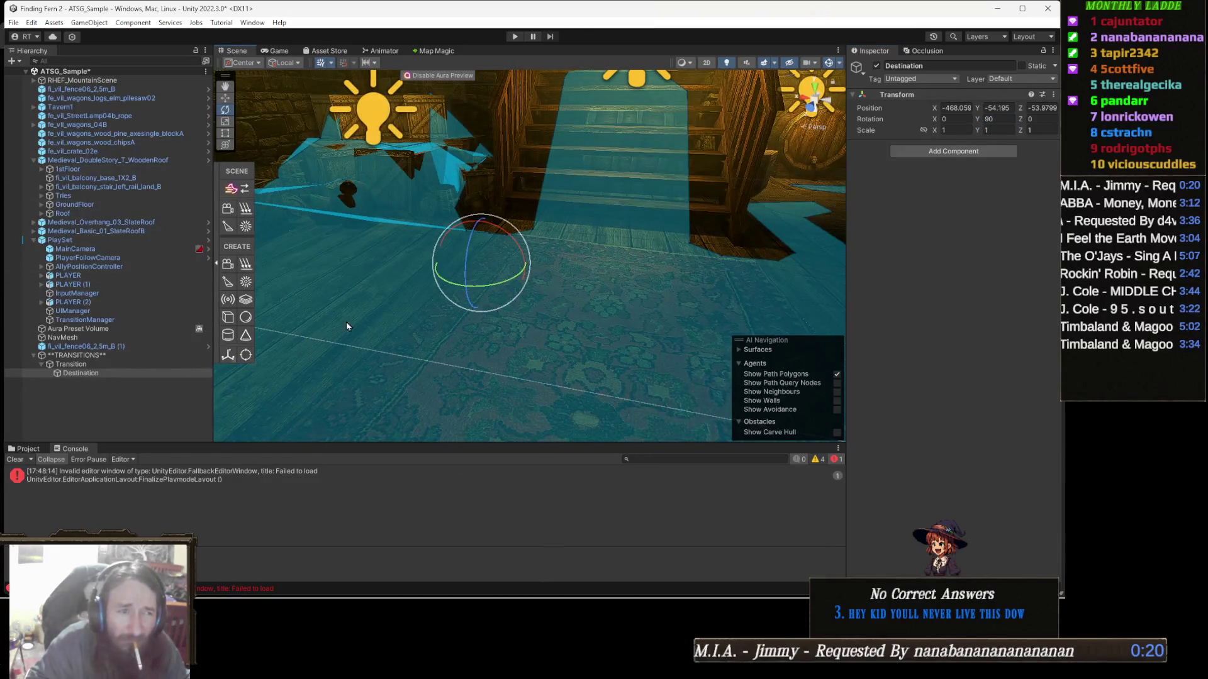
{"action": "mouse_move", "coordinate": [330, 206]}
{"action": "left_mouse_down"}
{"action": "mouse_move", "coordinate": [403, 239]}
{"action": "mouse_move", "coordinate": [602, 248]}
{"action": "mouse_move", "coordinate": [587, 255]}
{"action": "left_mouse_up"}
{"action": "key", "text": "w"}
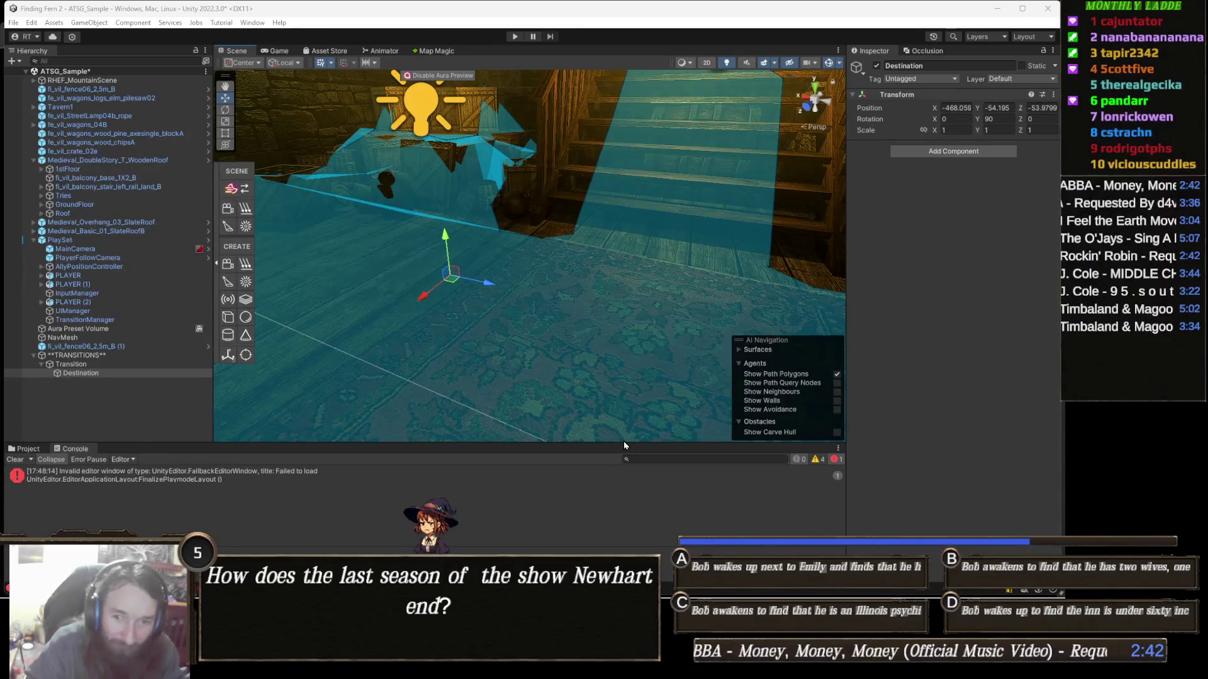
{"action": "key", "text": "alt+Tab"}
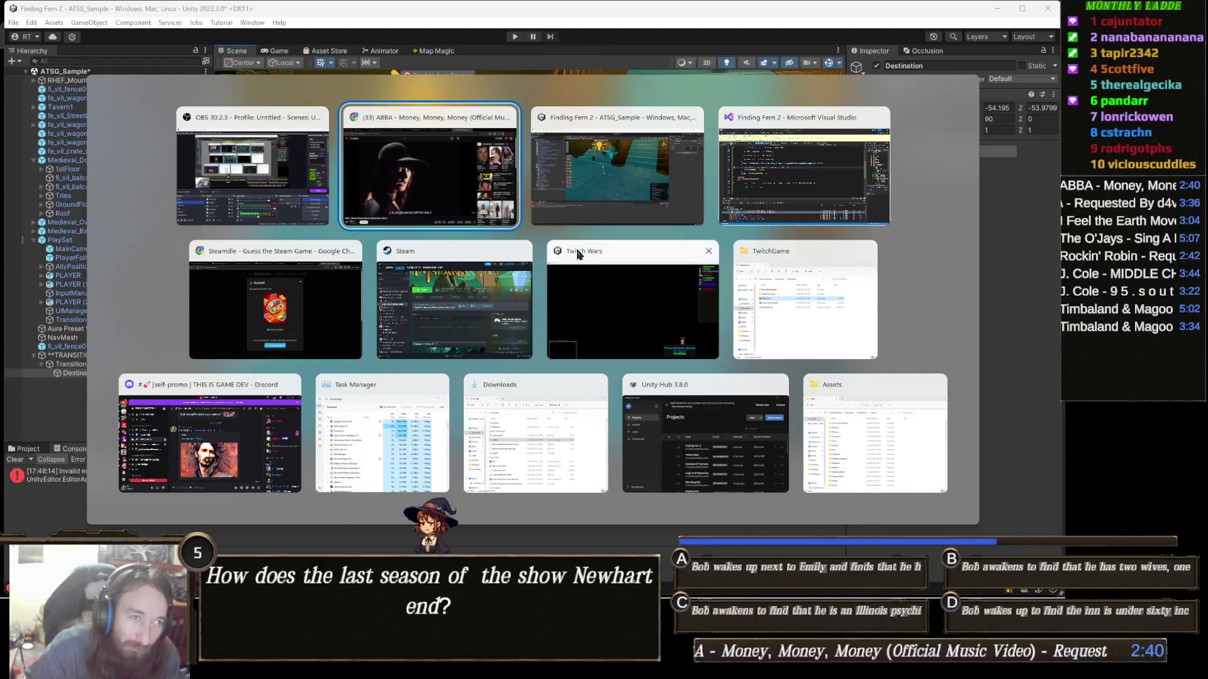
Step: Switch to Visual Studio and insert a new line after line 30 in TransitionManager.cs
{"action": "left_click", "coordinate": [607, 217]}
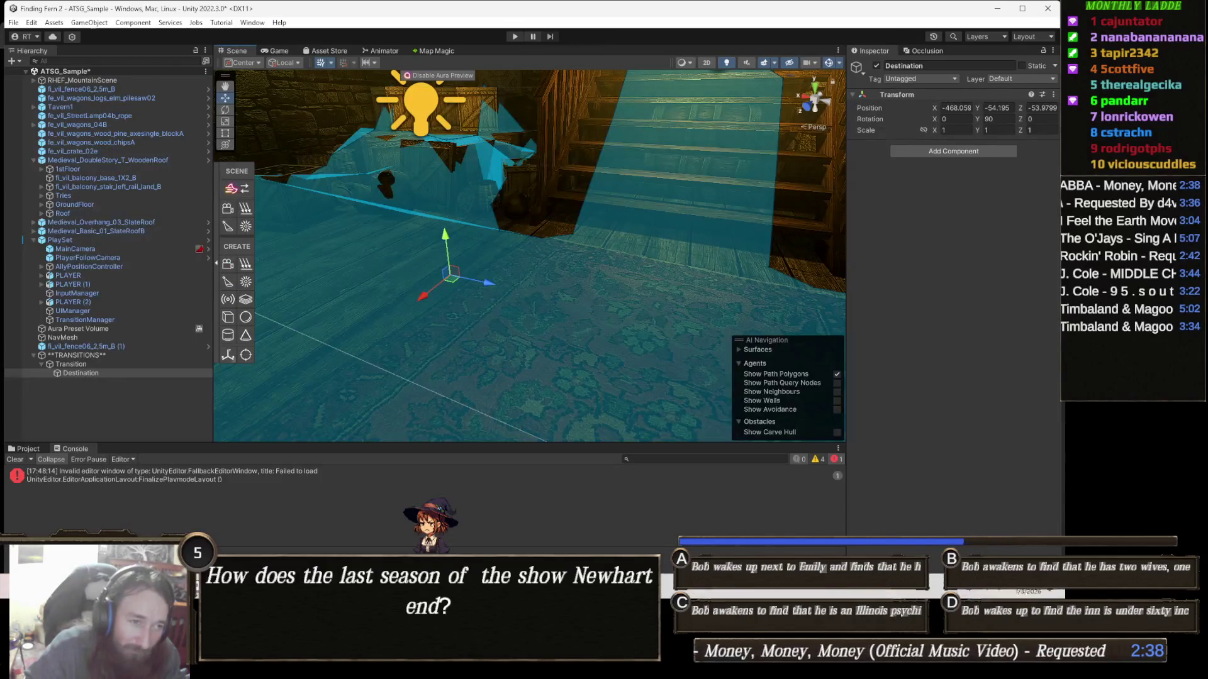
{"action": "mouse_move", "coordinate": [296, 667]}
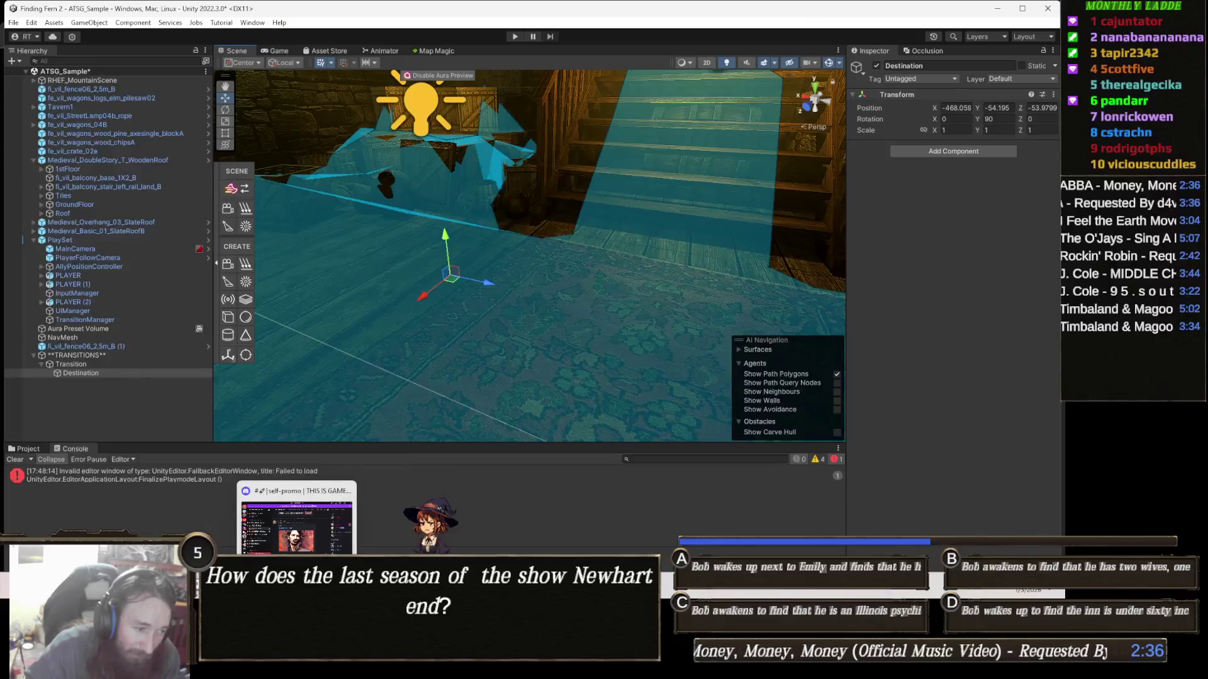
{"action": "mouse_move", "coordinate": [443, 667]}
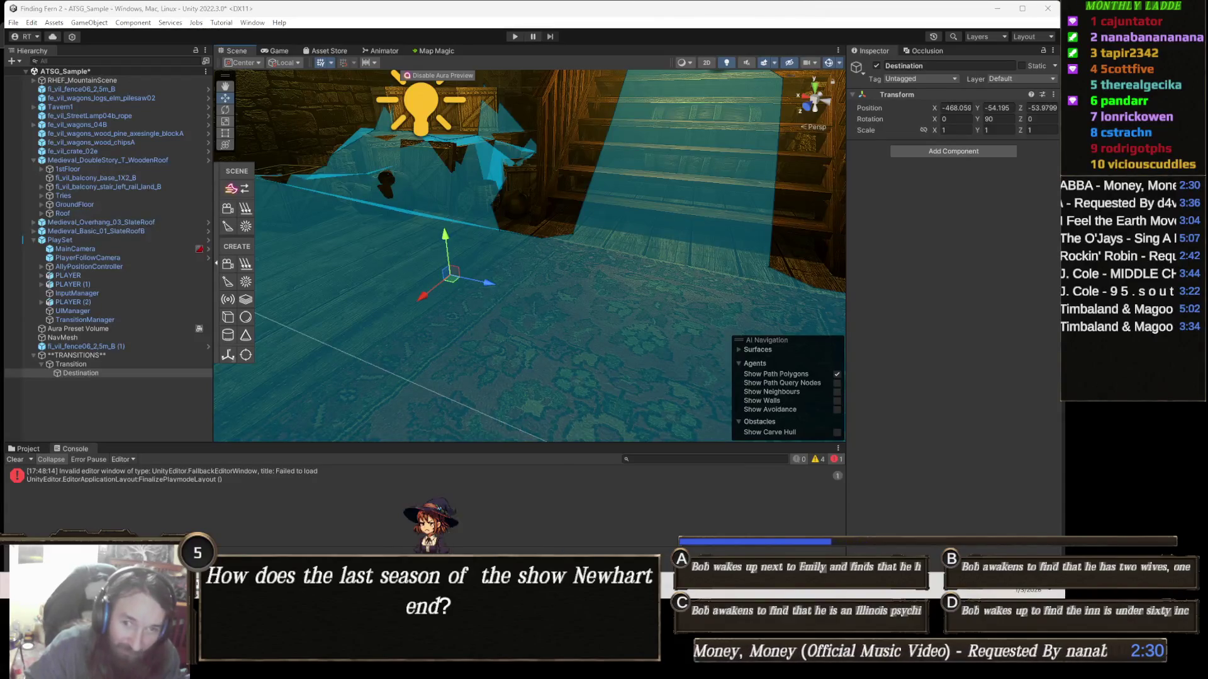
{"action": "key", "text": "alt+Tab"}
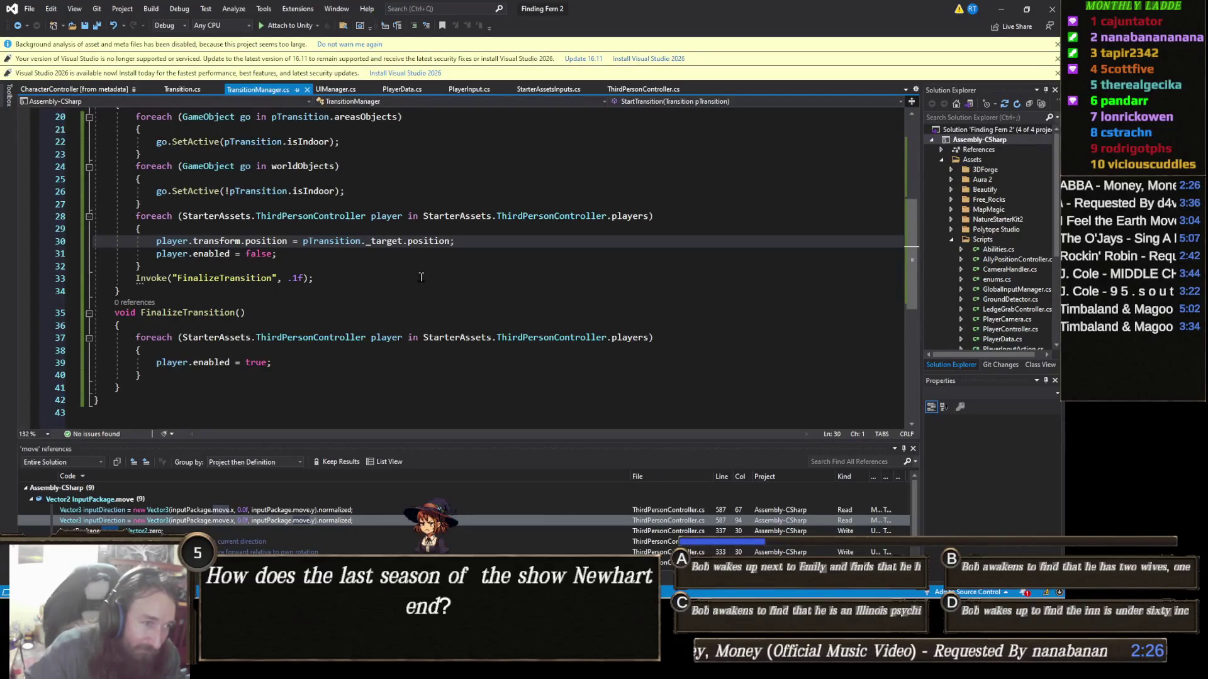
{"action": "left_click", "coordinate": [471, 241]}
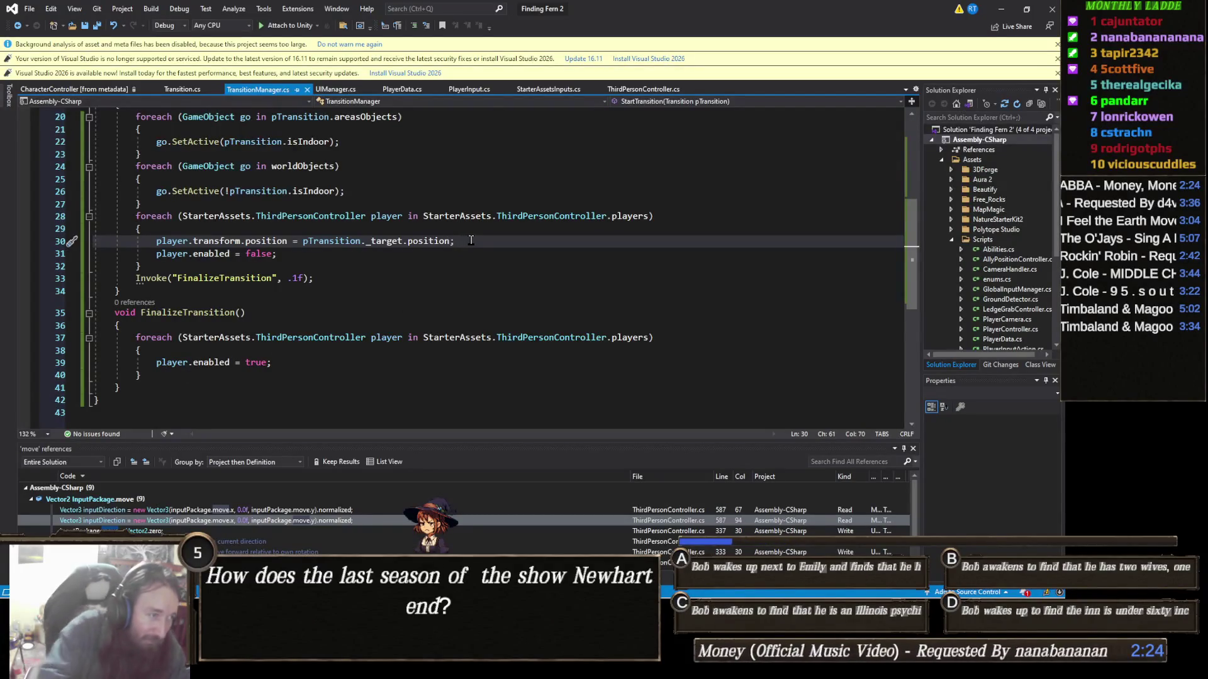
{"action": "key", "text": "Return"}
Step: Add 'player.transform.forward = pTransition._target.forward;' and save the script
{"action": "type", "text": "player.t"}
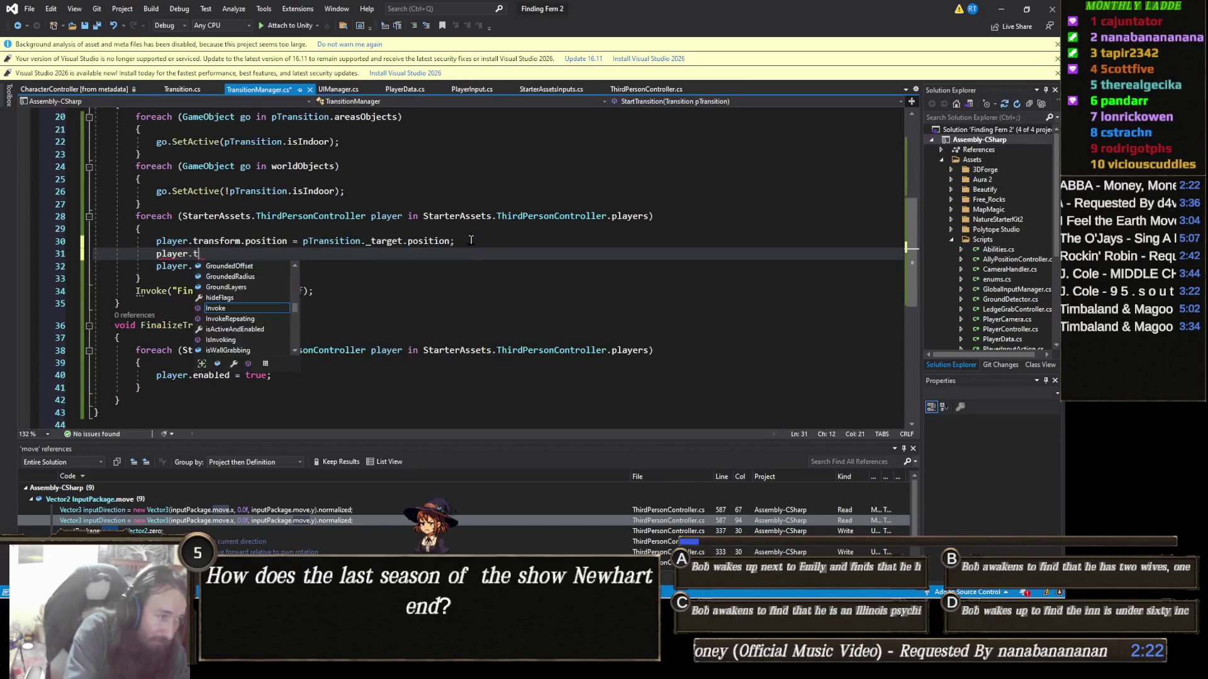
{"action": "type", "text": "ransform.forward ="}
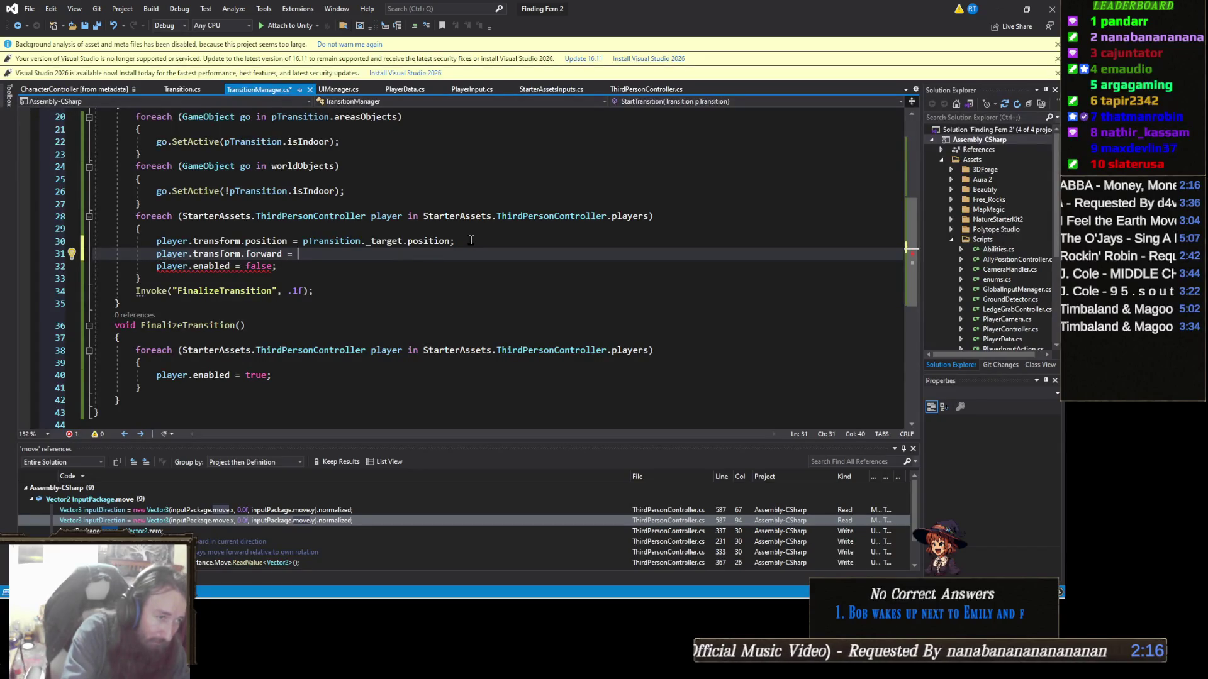
{"action": "type", "text": "pTransition._"}
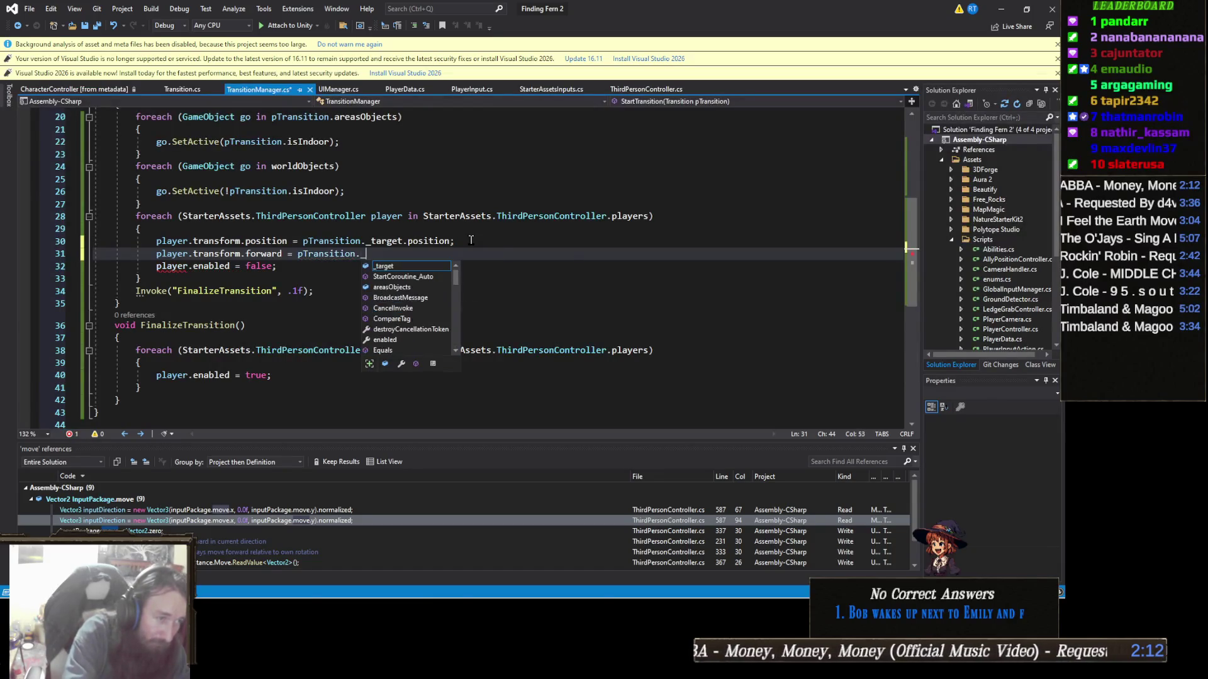
{"action": "type", "text": "t"}
{"action": "key", "text": "Tab"}
{"action": "type", "text": "."}
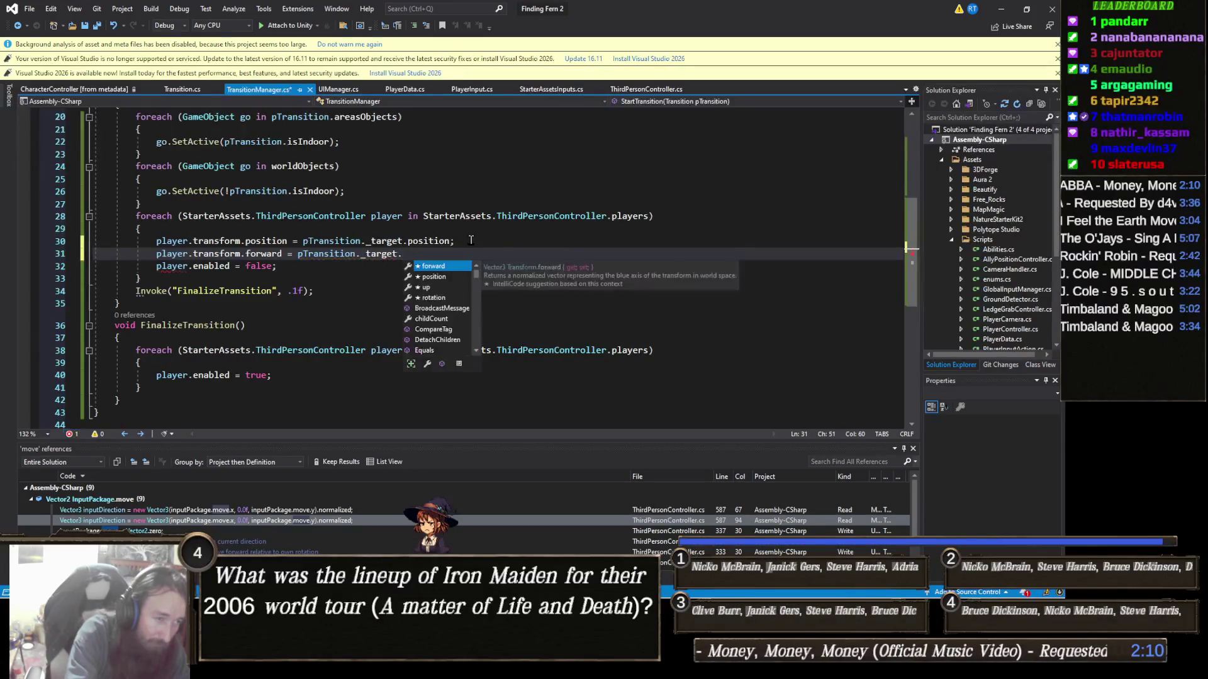
{"action": "key", "text": "Tab"}
{"action": "type", "text": ";"}
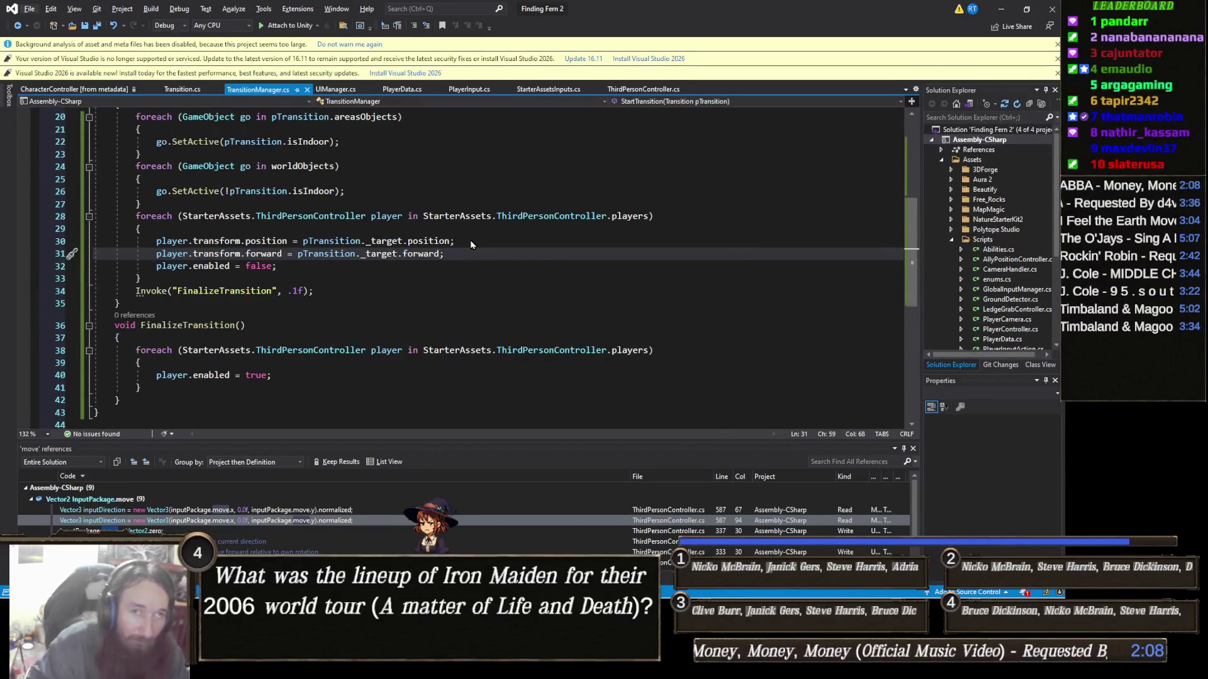
{"action": "key", "text": "alt+Tab"}
{"action": "key", "text": "alt+Tab"}
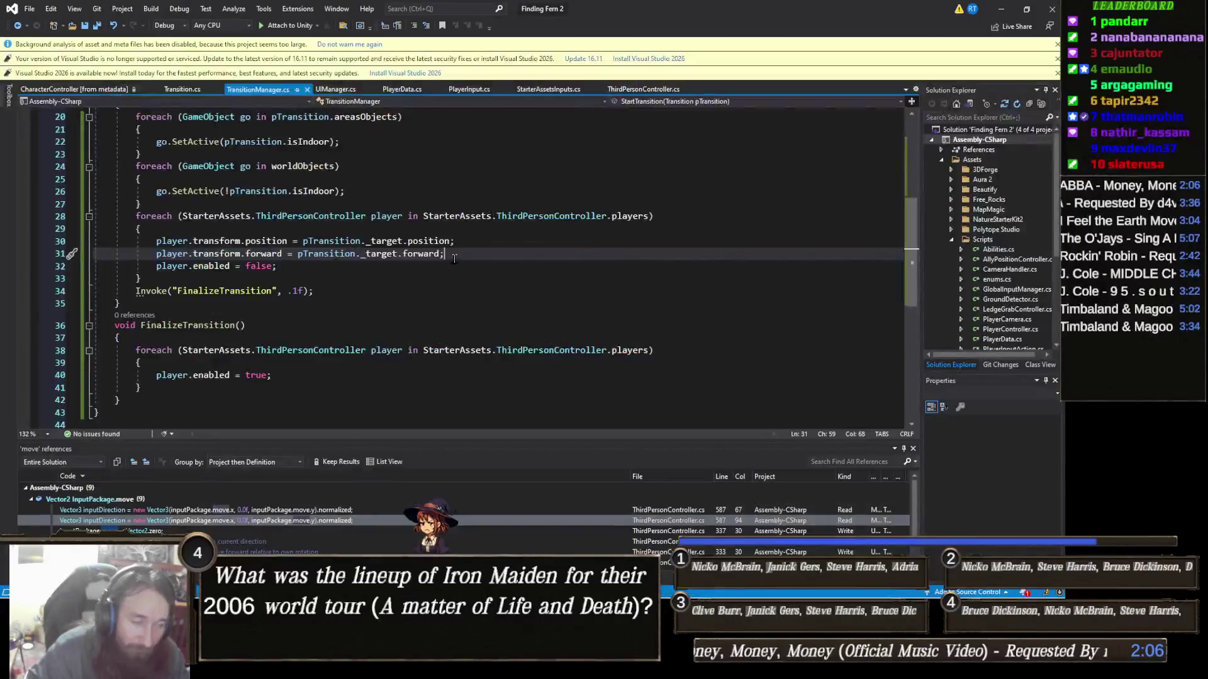
{"action": "key", "text": "alt+Tab"}
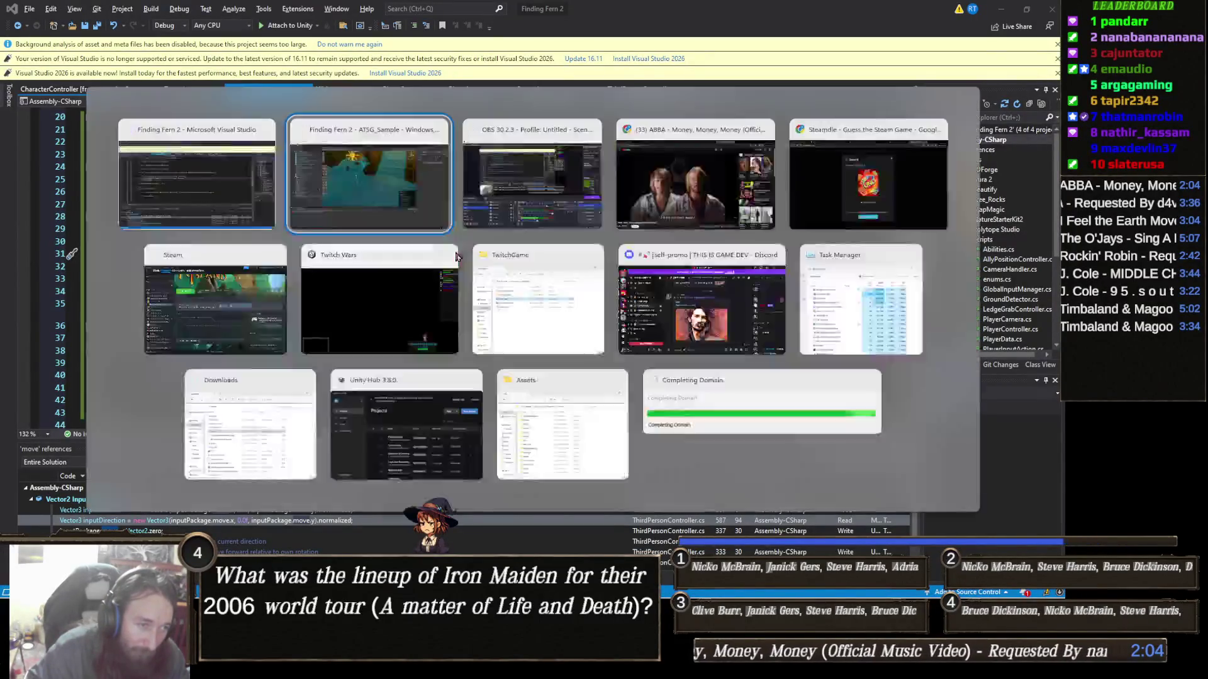
{"action": "key", "text": "alt+Tab"}
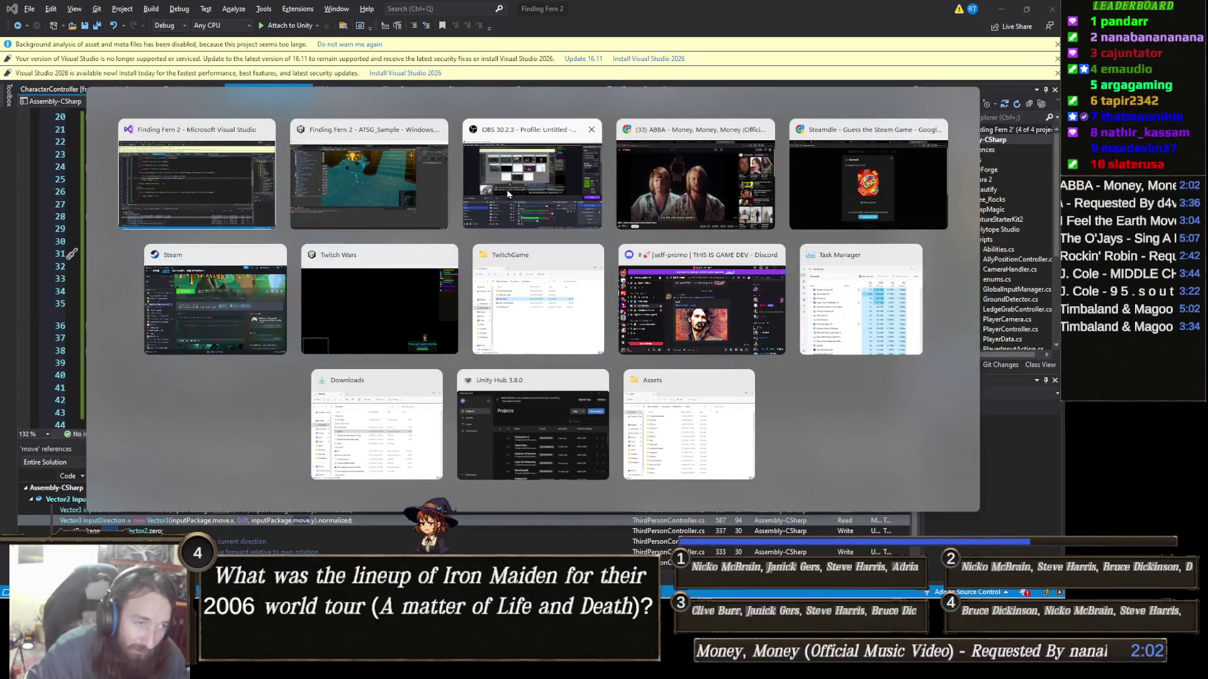
Step: Run and stop Play mode to test the rotated arrival in the tavern
{"action": "left_click", "coordinate": [380, 193]}
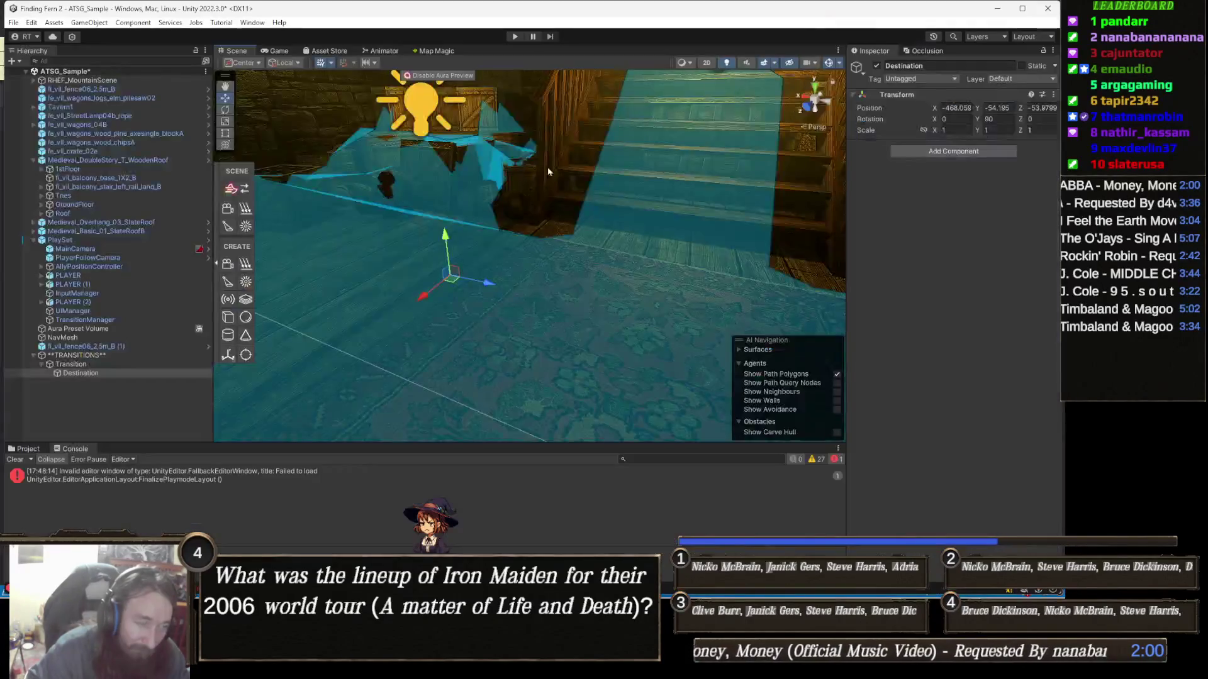
{"action": "left_click", "coordinate": [515, 36]}
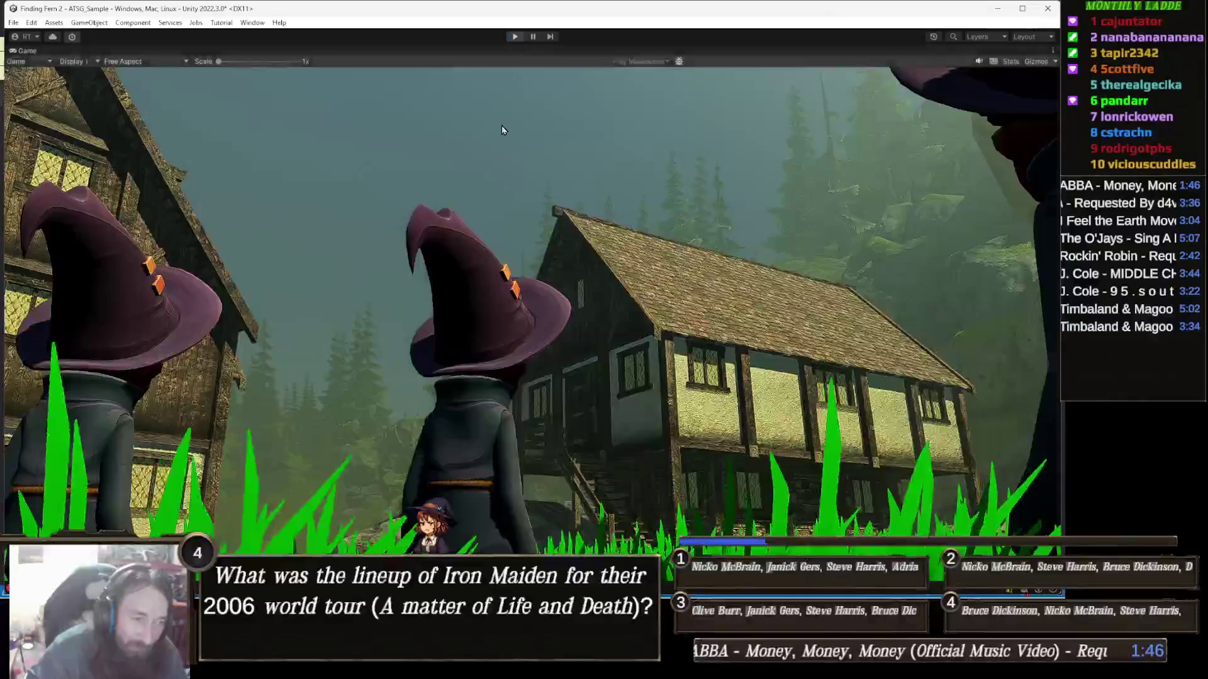
{"action": "key", "text": "ctrl+p"}
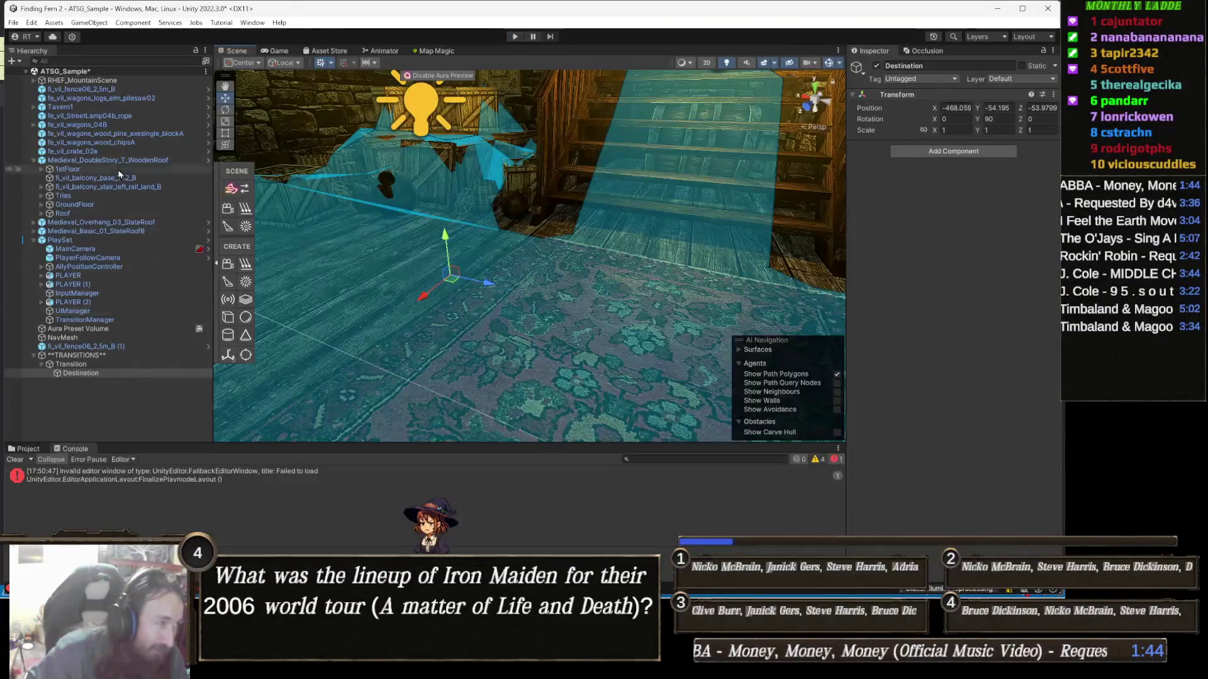
Step: Hide the Tavern1 building, then run and stop Play mode again to retest the transition
{"action": "left_click", "coordinate": [156, 107]}
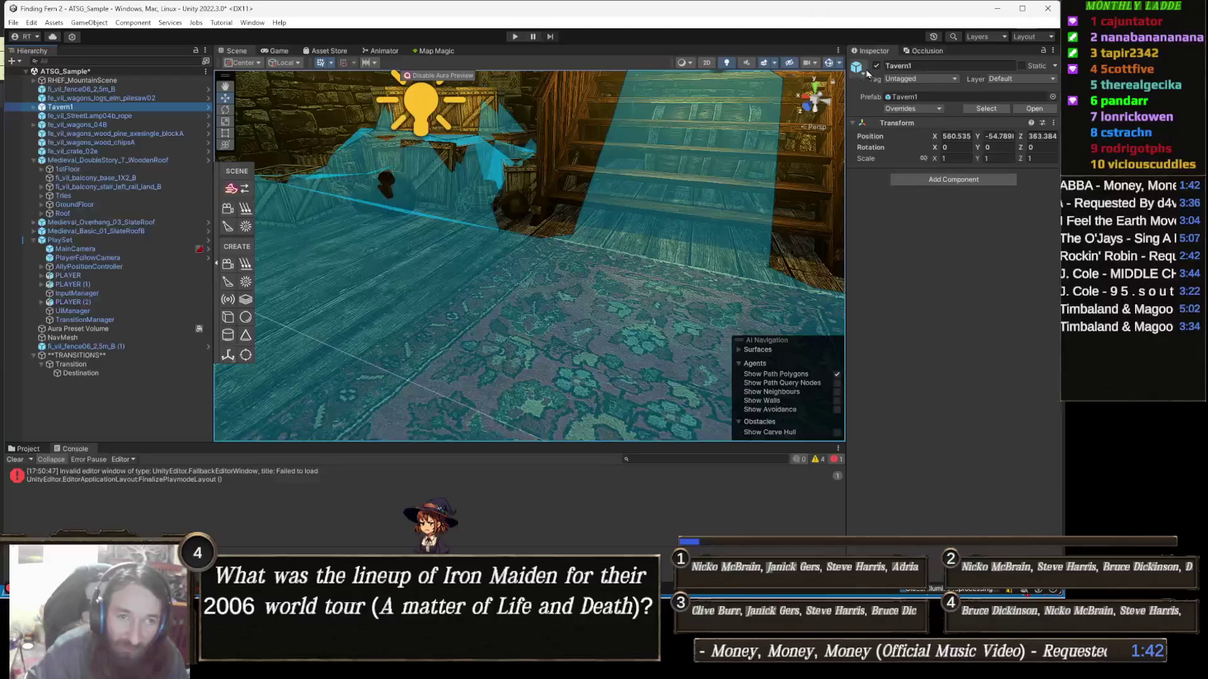
{"action": "left_click", "coordinate": [876, 66]}
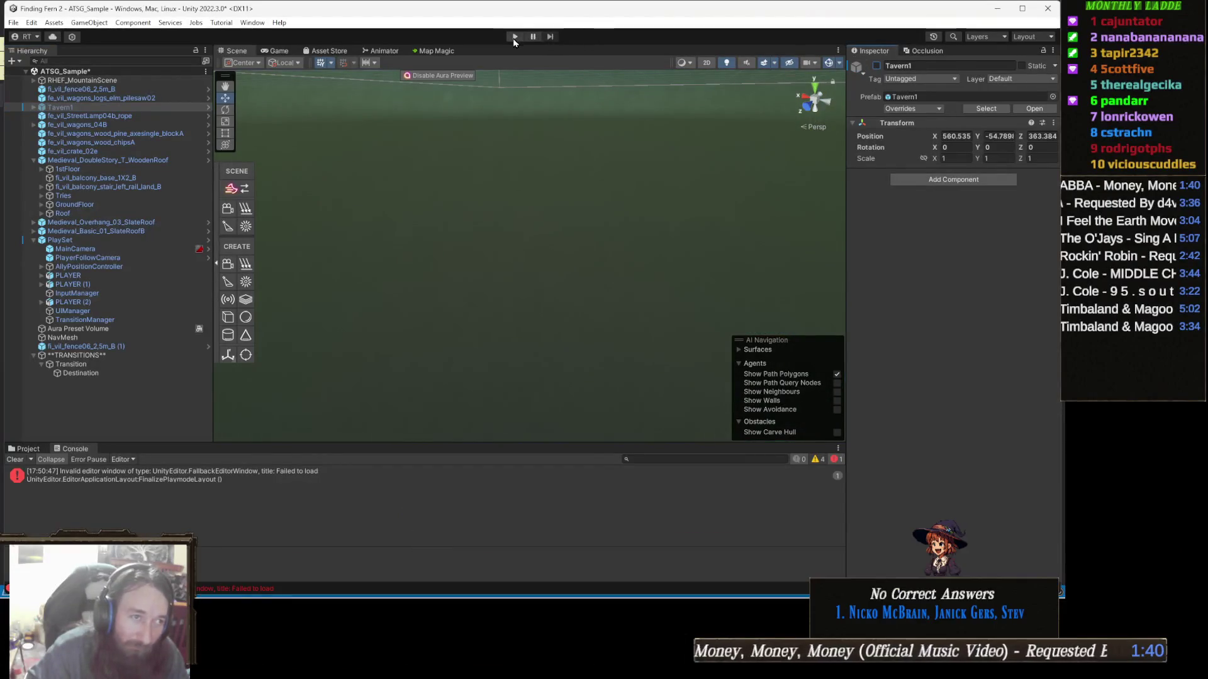
{"action": "left_click", "coordinate": [514, 37]}
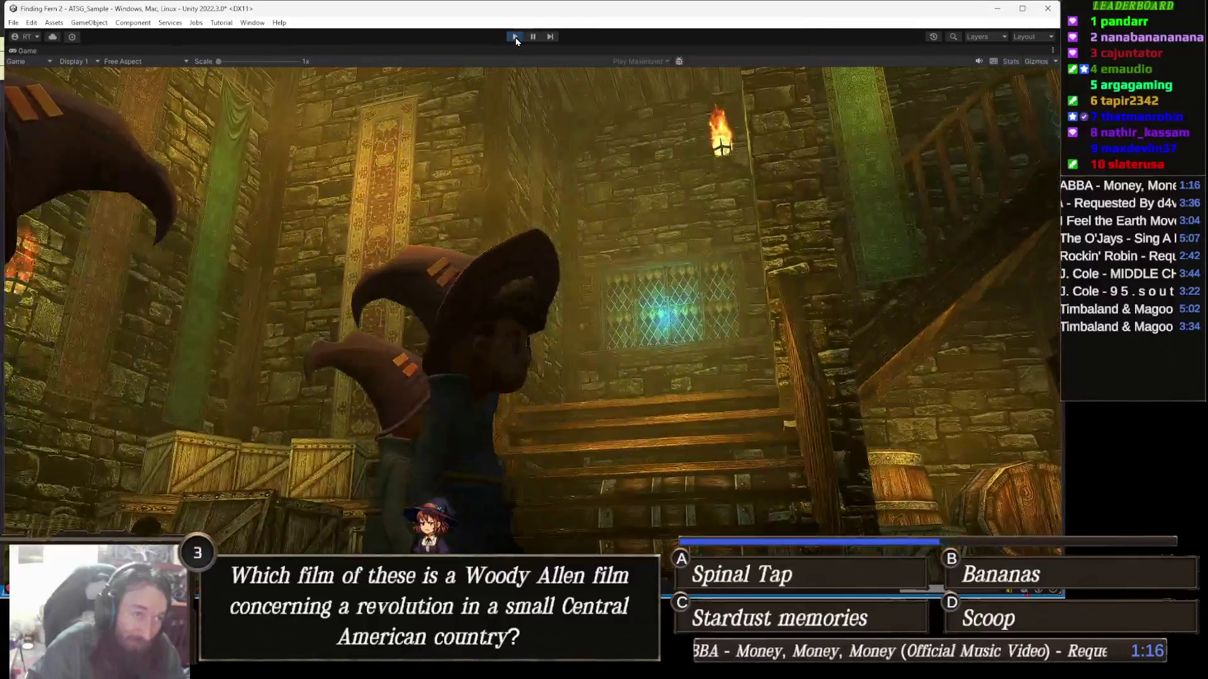
{"action": "left_click", "coordinate": [515, 36]}
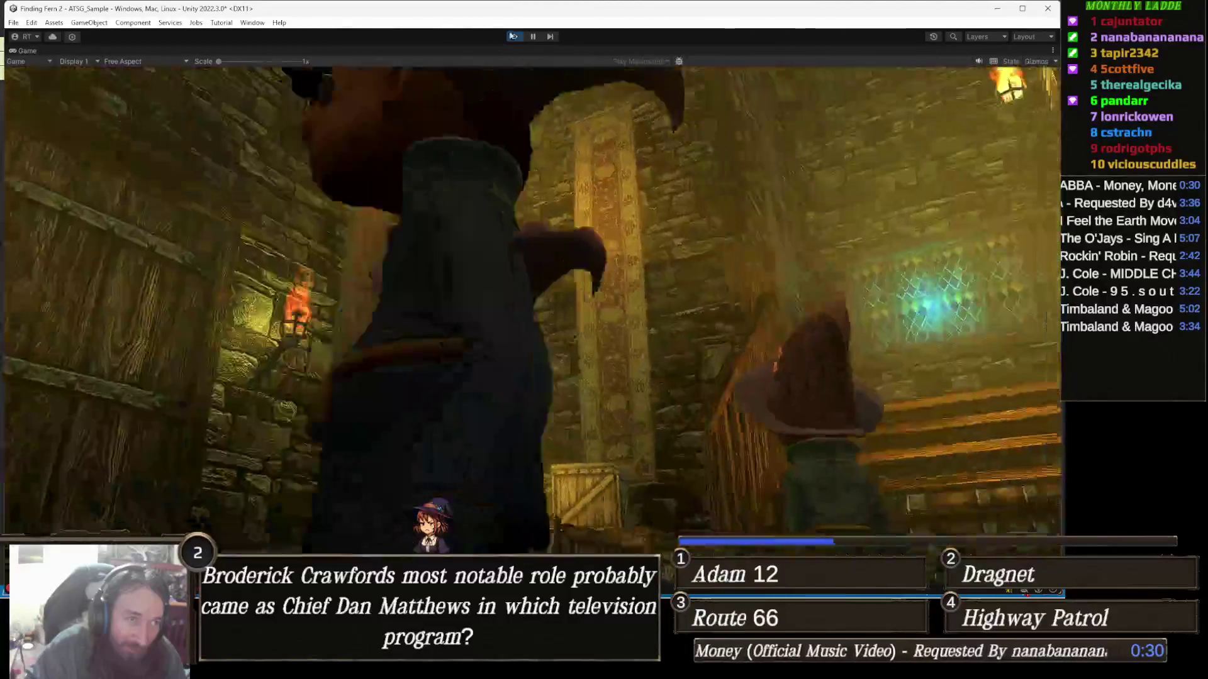
{"action": "key", "text": "ctrl+p"}
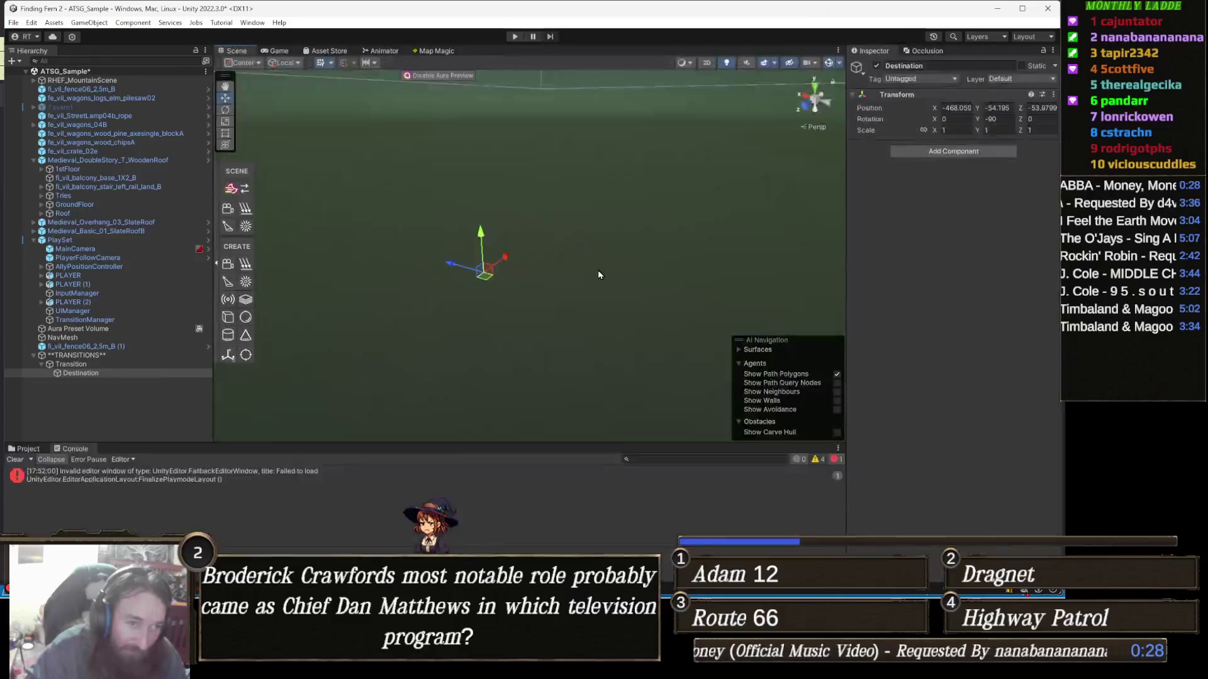
Step: Retype the semicolon ending line 31 of TransitionManager.cs
{"action": "key", "text": "alt+Tab"}
{"action": "key", "text": "BackSpace"}
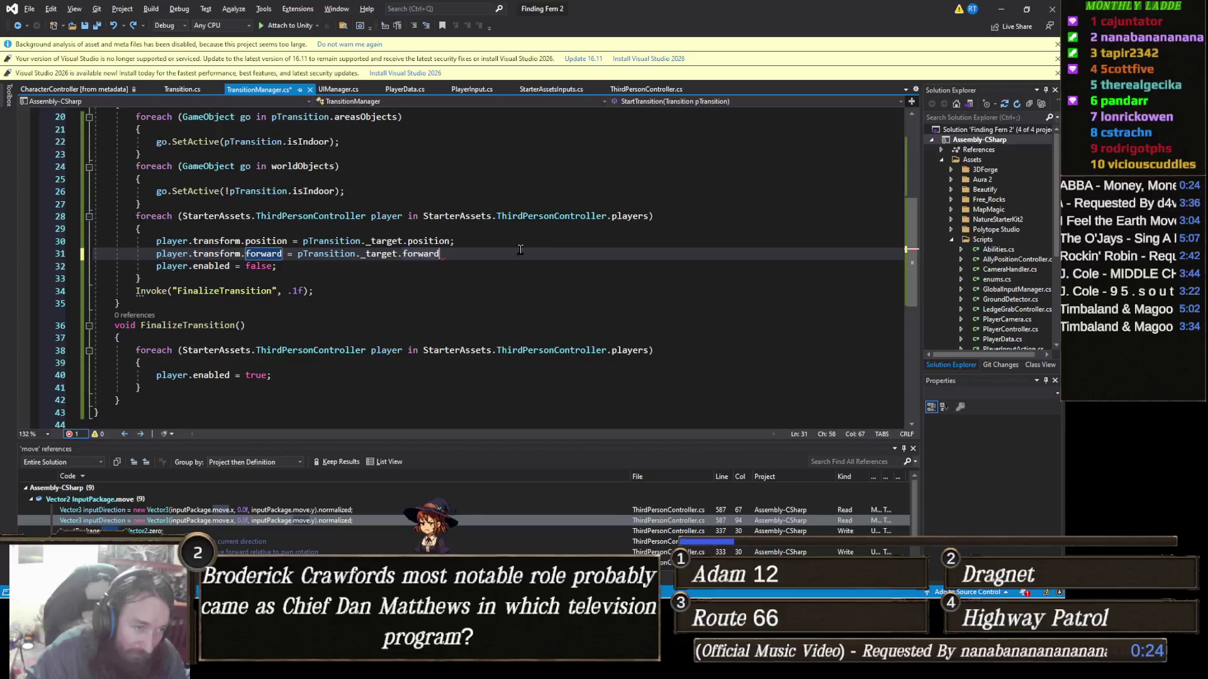
{"action": "type", "text": ";"}
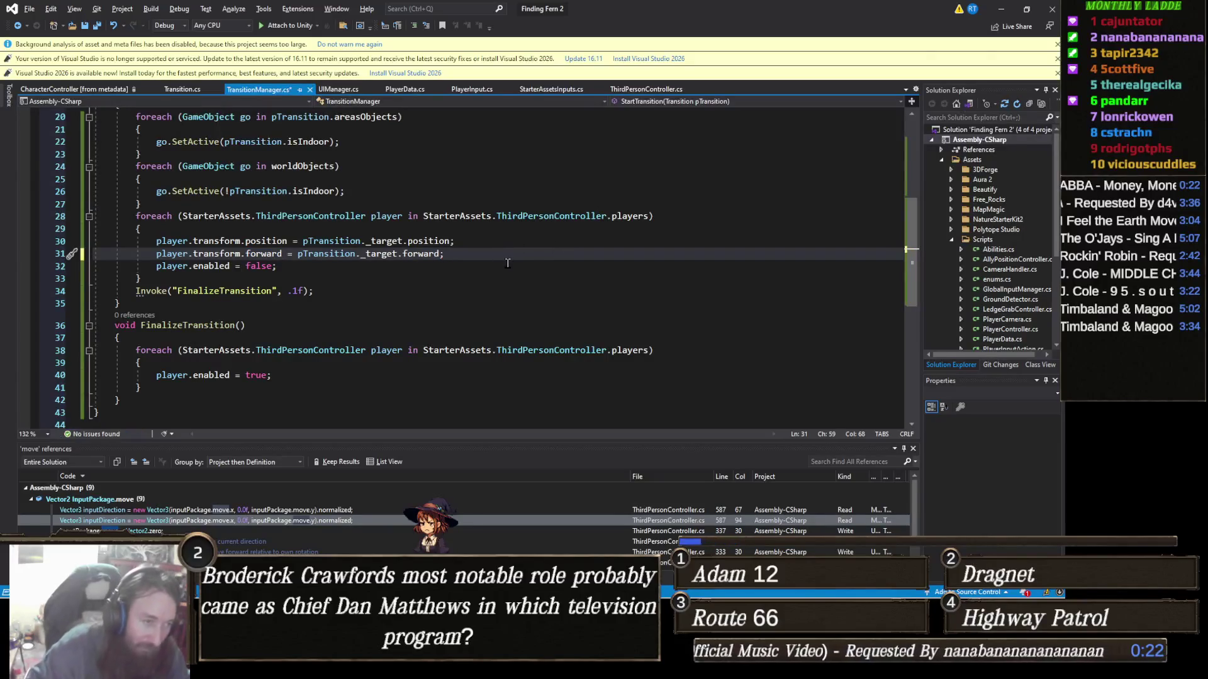
Step: Set the Destination's Transform Rotation Y to 90 in Unity's Inspector
{"action": "key", "text": "alt+Tab"}
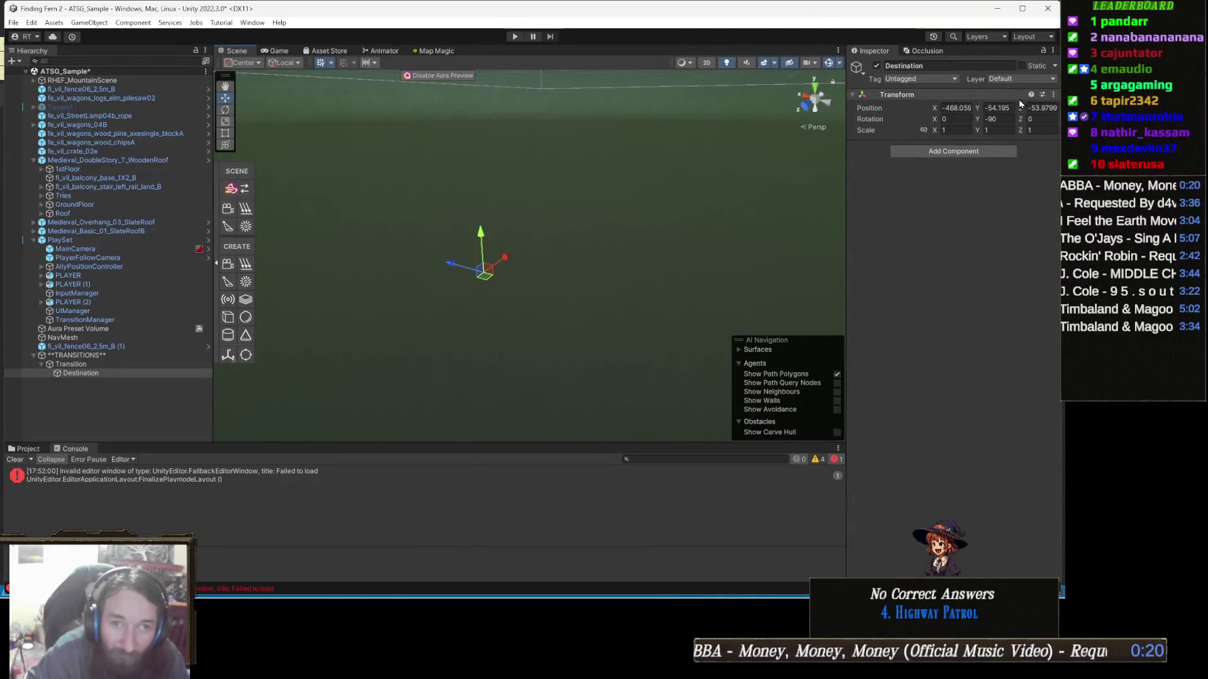
{"action": "type", "text": "90"}
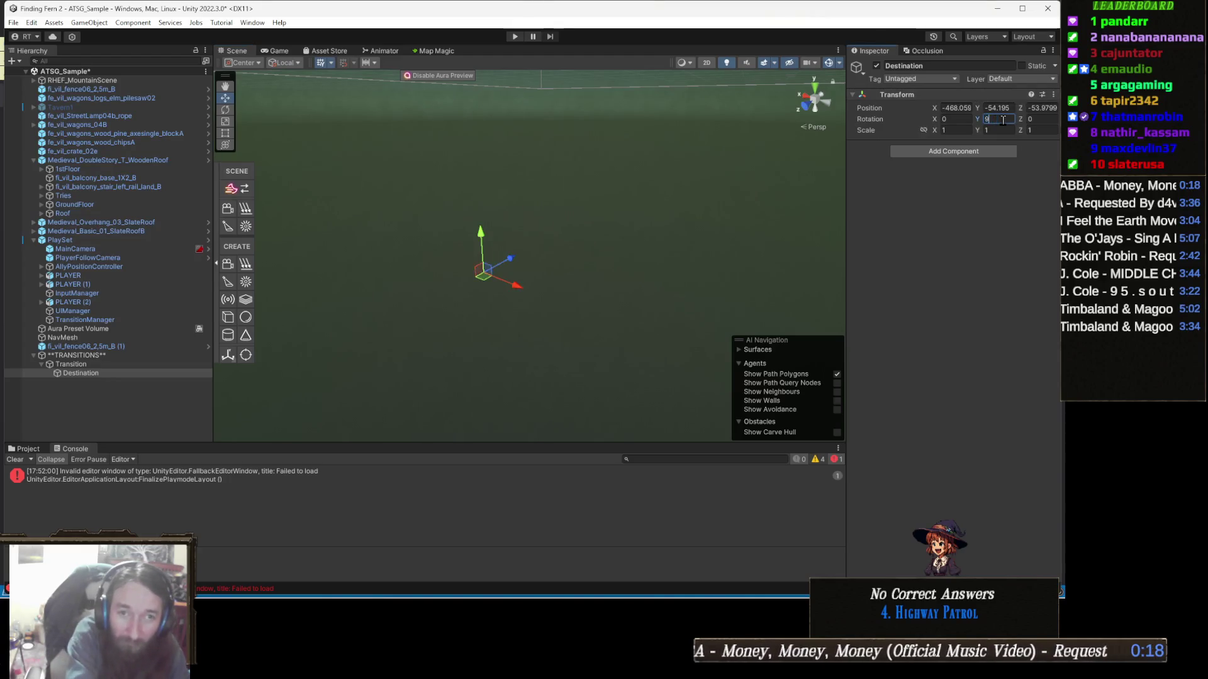
{"action": "key", "text": "Return"}
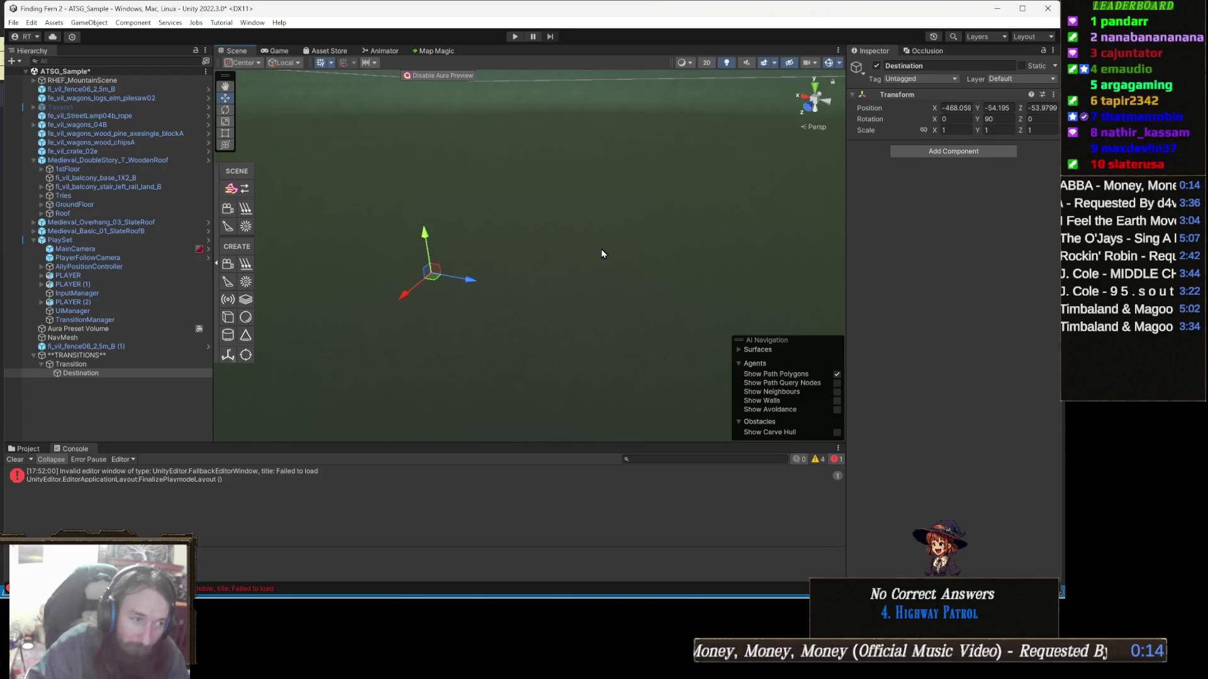
{"action": "key", "text": "alt+Tab"}
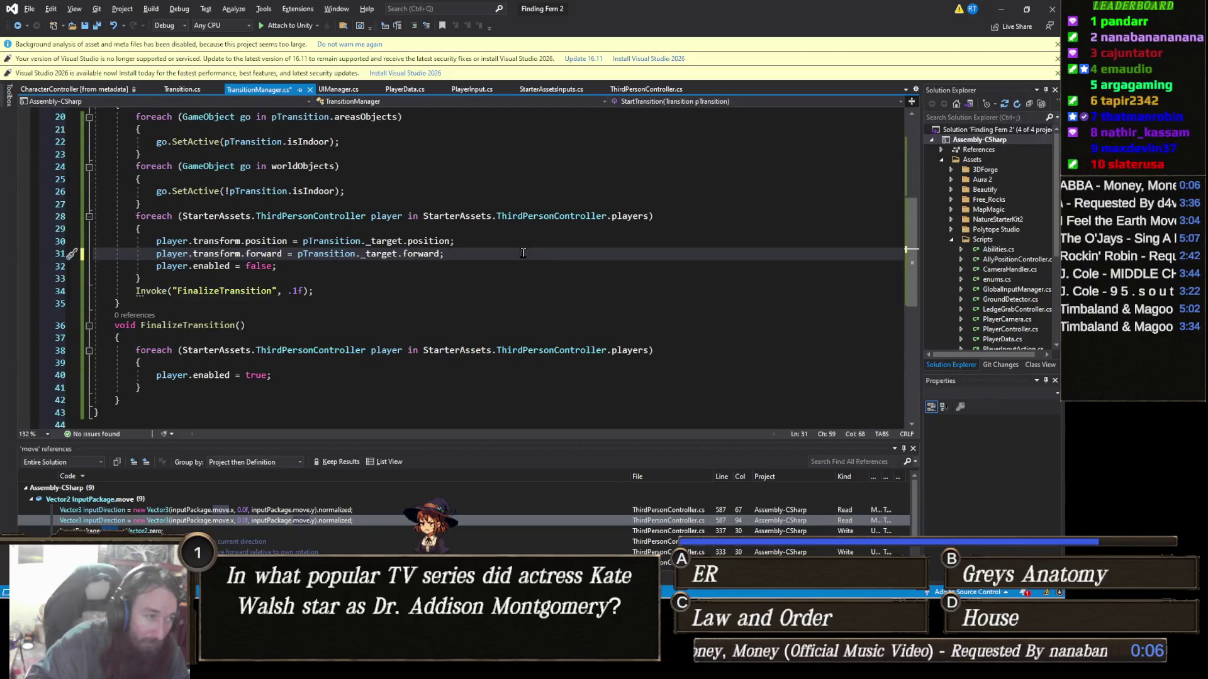
Step: Start a Camera.main.transform.position assignment on a new line after the players loop
{"action": "key", "text": "Return"}
{"action": "type", "text": "p"}
{"action": "key", "text": "BackSpace"}
{"action": "key", "text": "BackSpace"}
{"action": "key", "text": "BackSpace"}
{"action": "key", "text": "Down"}
{"action": "key", "text": "Down"}
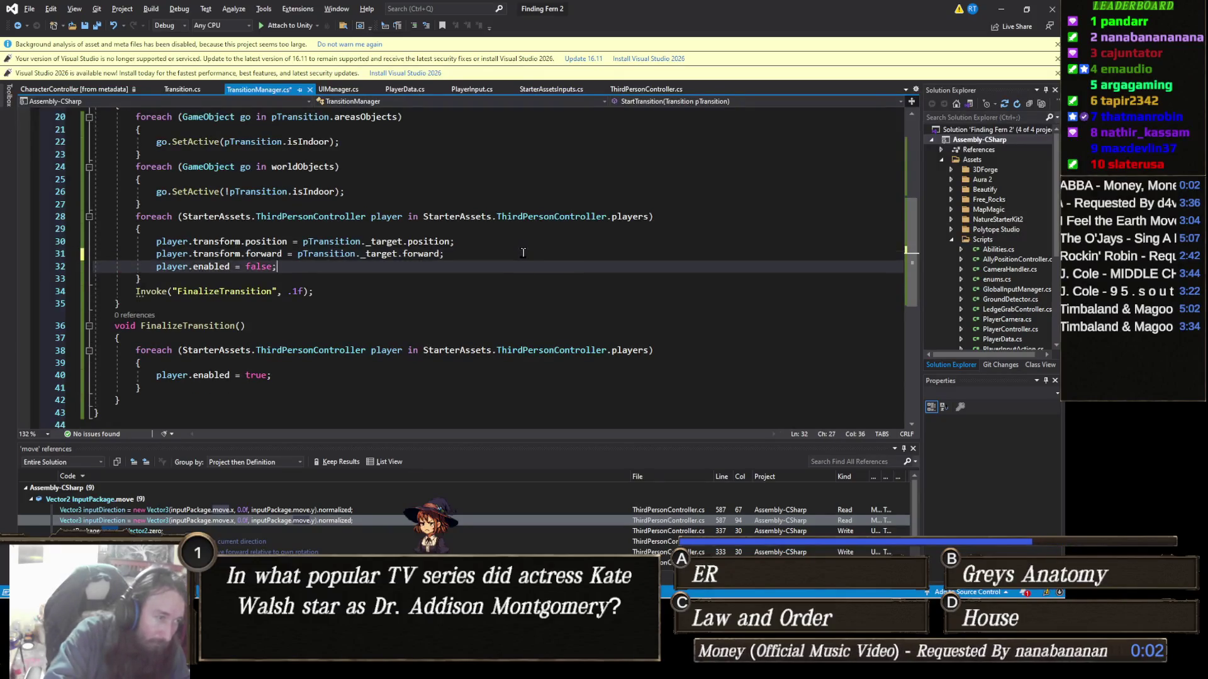
{"action": "key", "text": "Return"}
{"action": "type", "text": "Camer"}
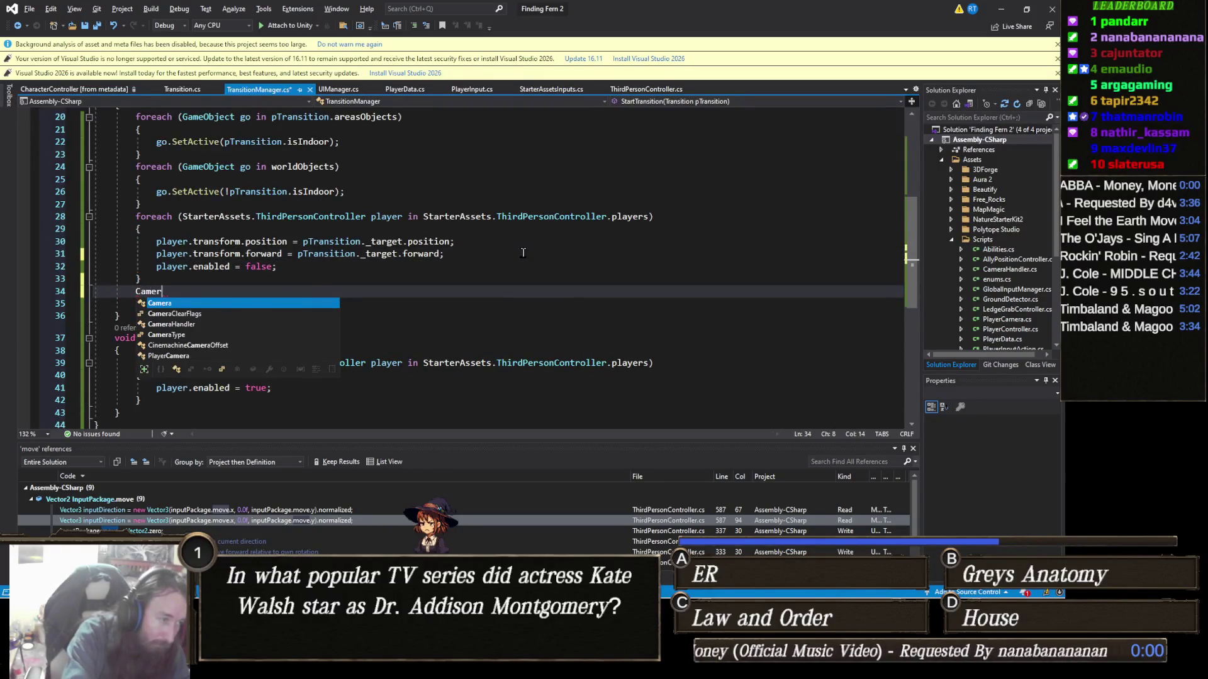
{"action": "type", "text": "a.main.transform.position "}
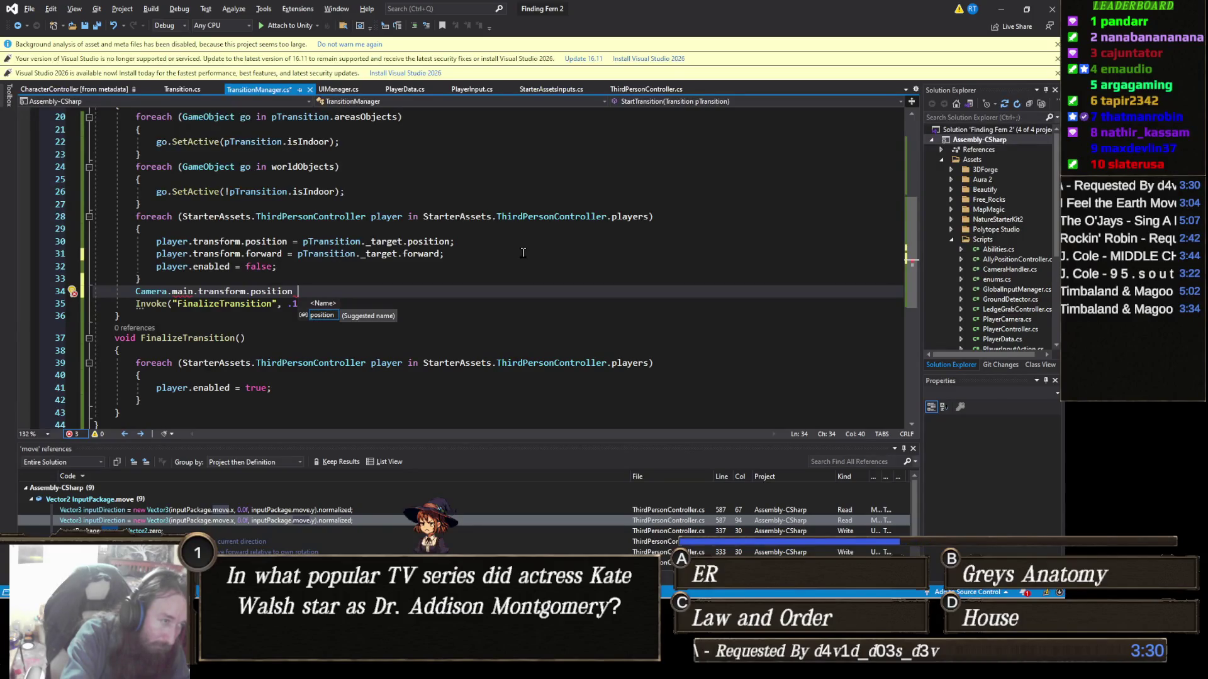
{"action": "type", "text": "= PlayerAttribute."}
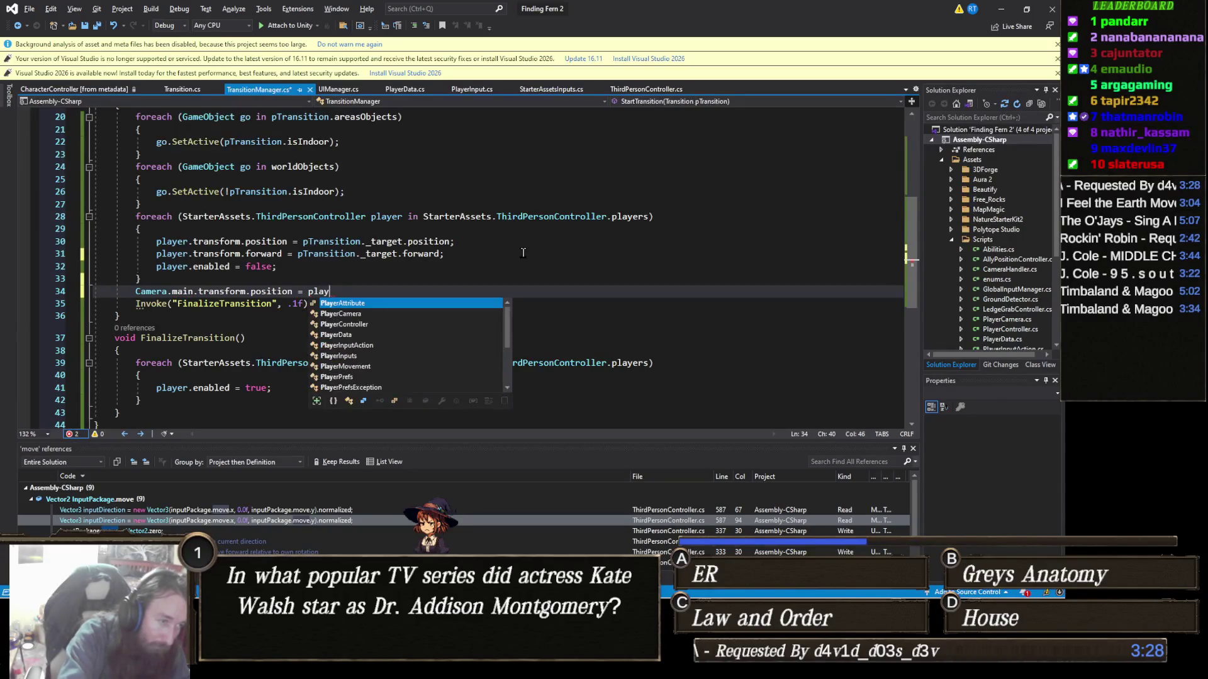
{"action": "key", "text": "BackSpace"}
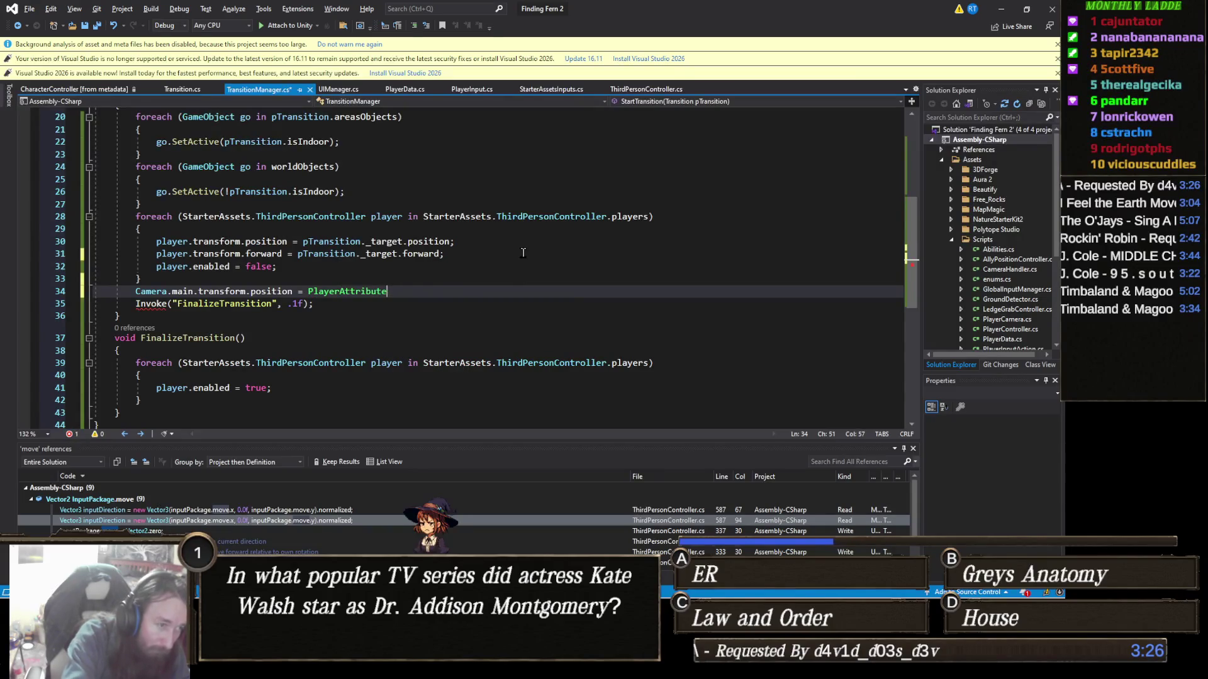
{"action": "key", "text": "BackSpace"}
{"action": "key", "text": "BackSpace"}
{"action": "key", "text": "BackSpace"}
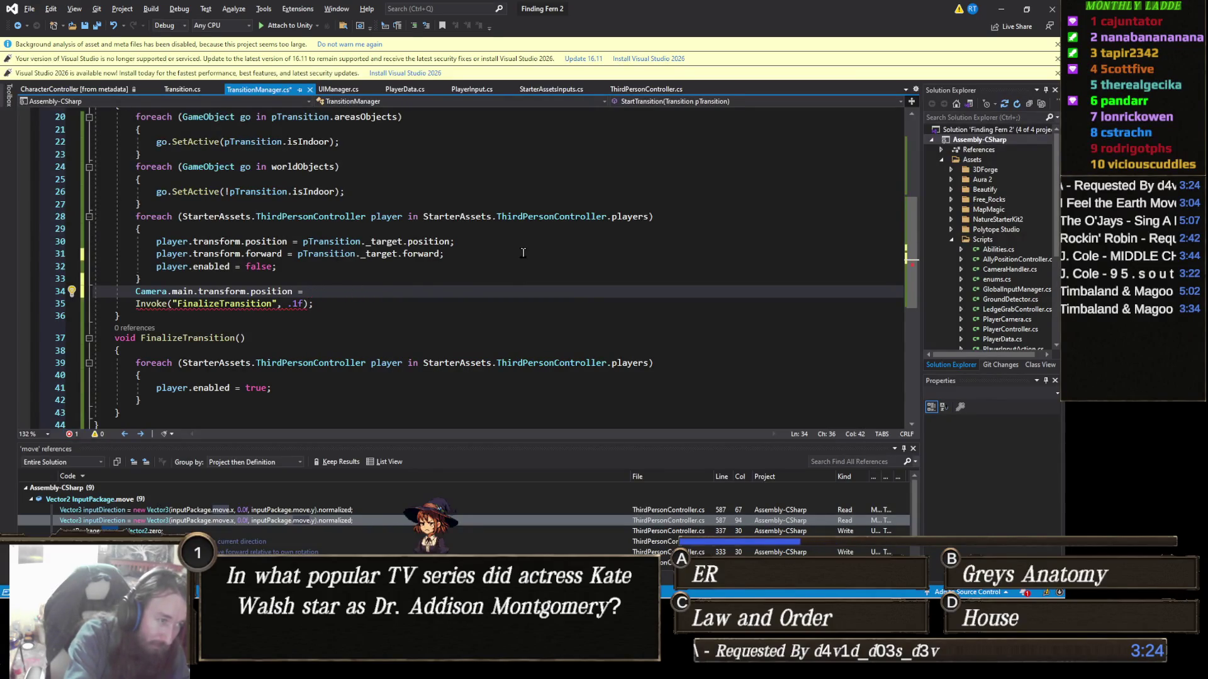
{"action": "type", "text": "StartCoroutine."}
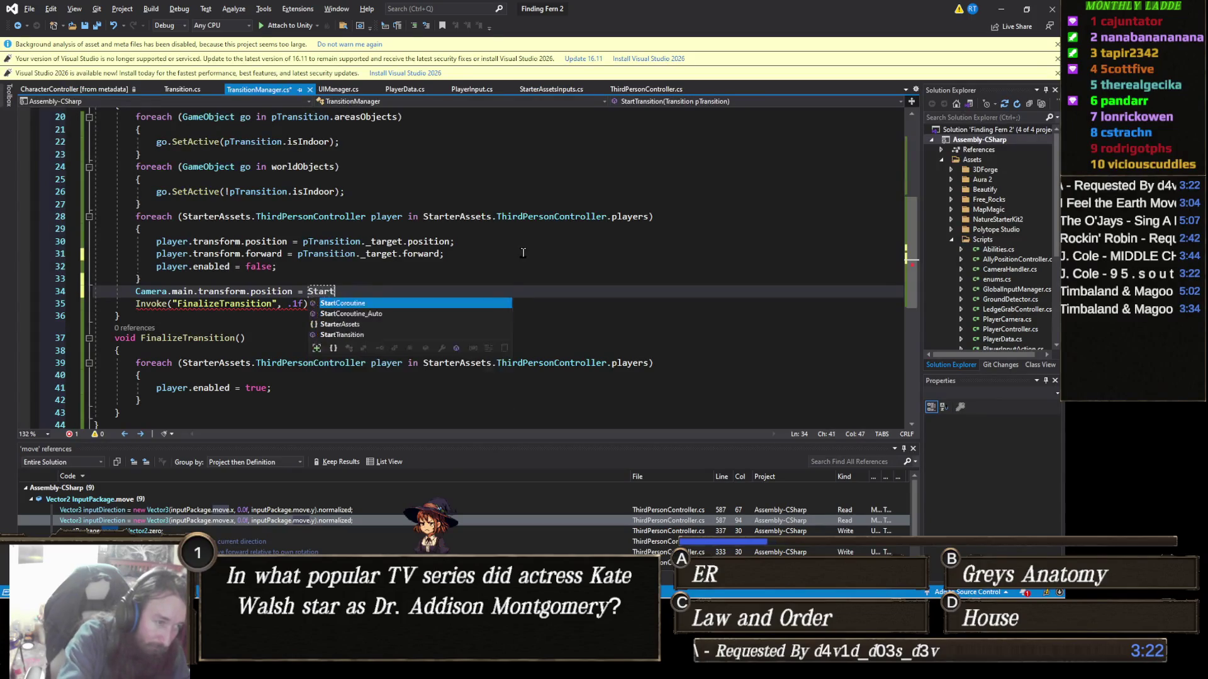
{"action": "key", "text": "BackSpace"}
{"action": "key", "text": "BackSpace"}
{"action": "key", "text": "BackSpace"}
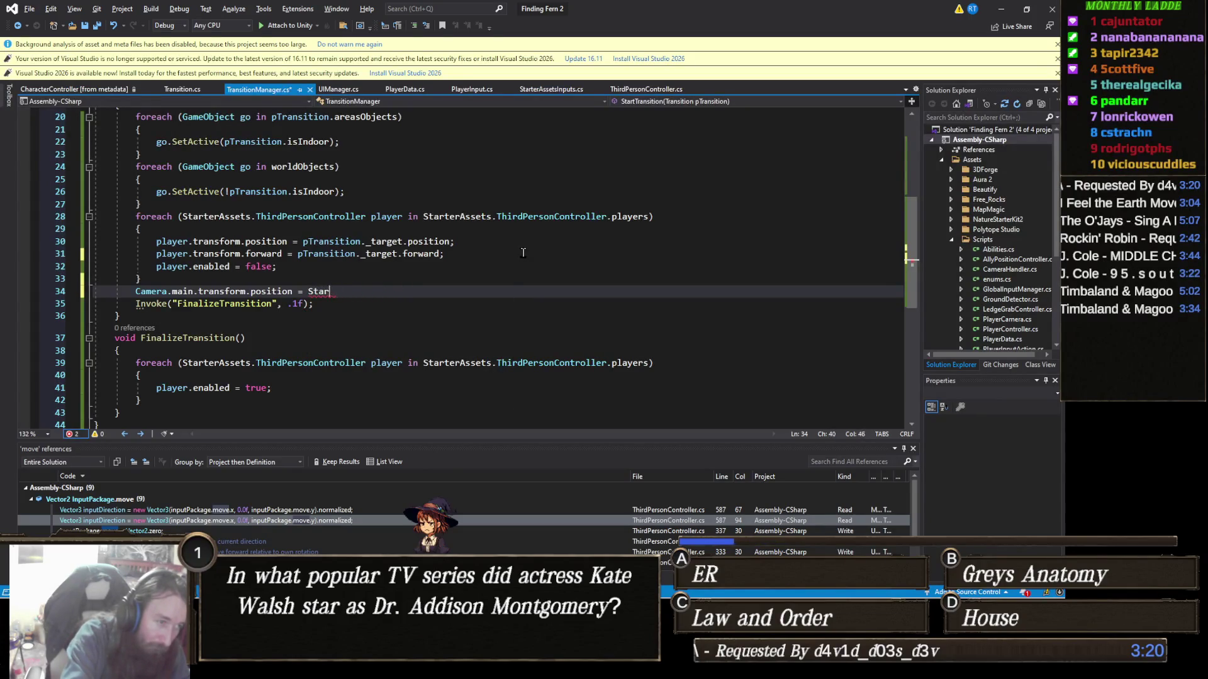
Step: Assign it StarterAssets.ThirdPersonController.Instance.CinemachineCameraTarget.transform.position and save TransitionManager.cs
{"action": "type", "text": "Start"}
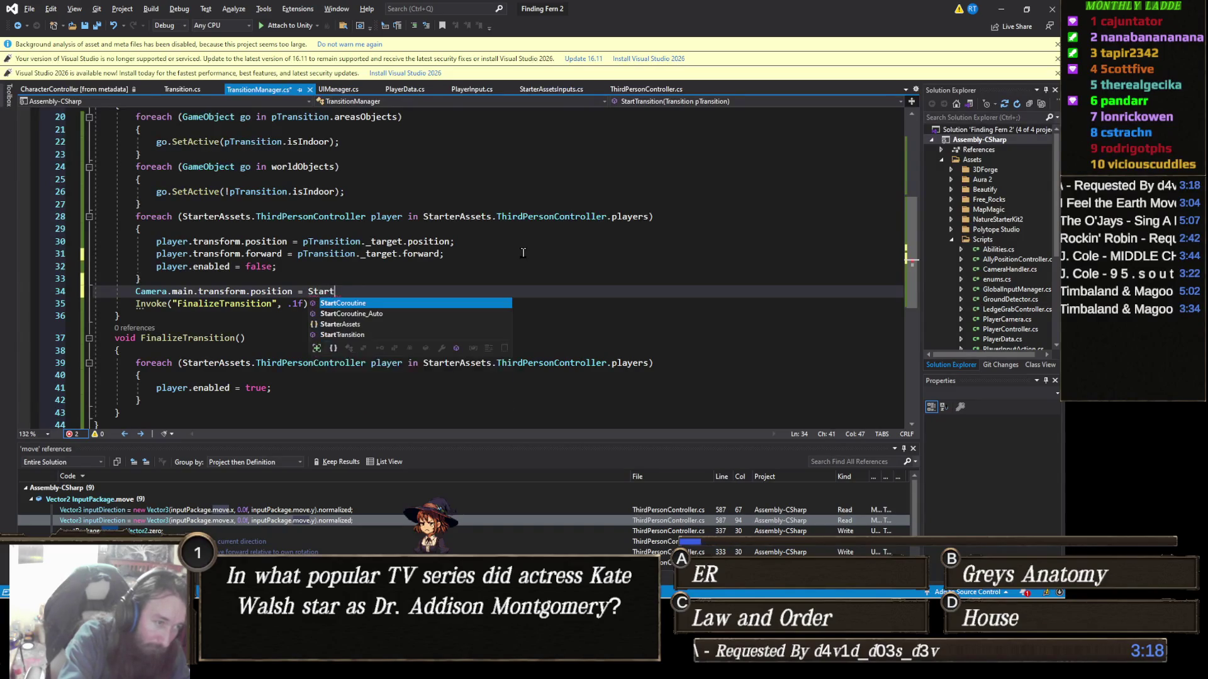
{"action": "type", "text": "erAssets.ThirdPersonController."}
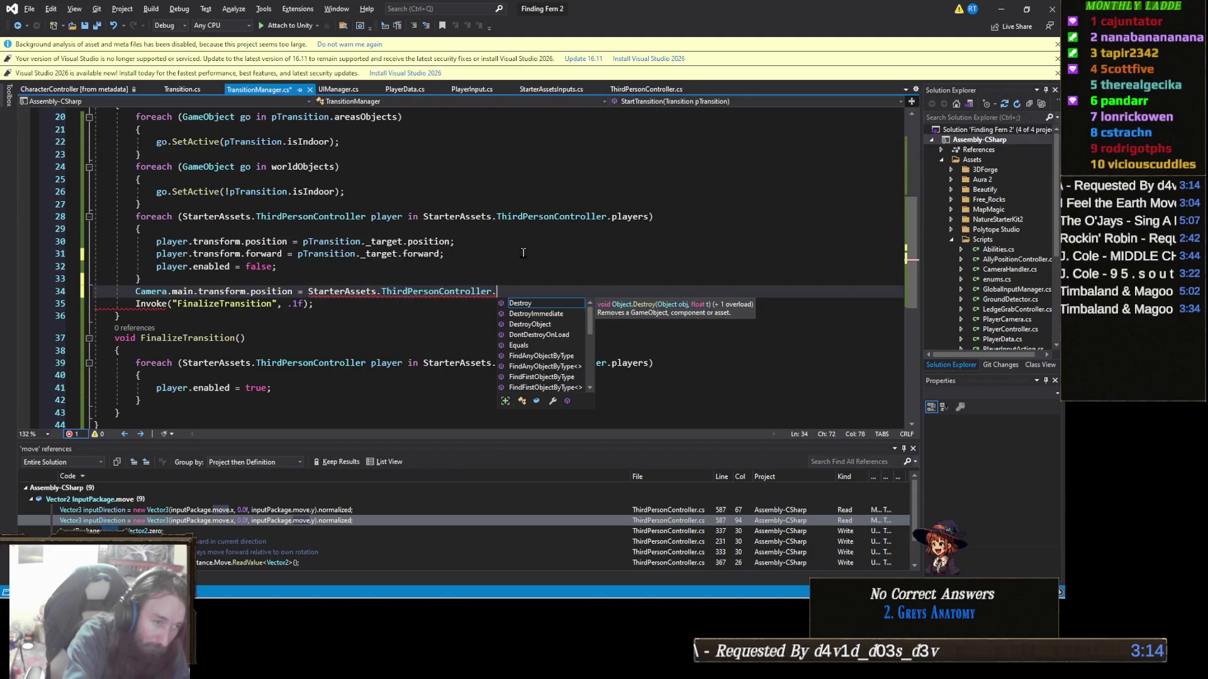
{"action": "type", "text": "Instance."}
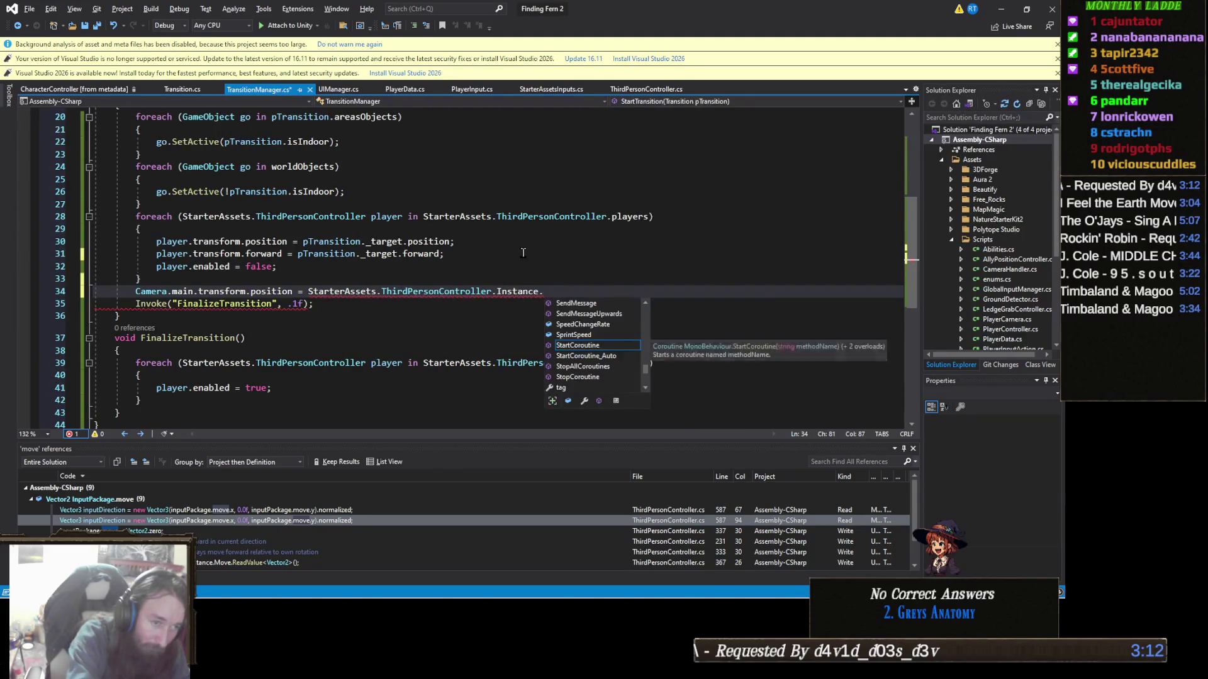
{"action": "type", "text": "cam"}
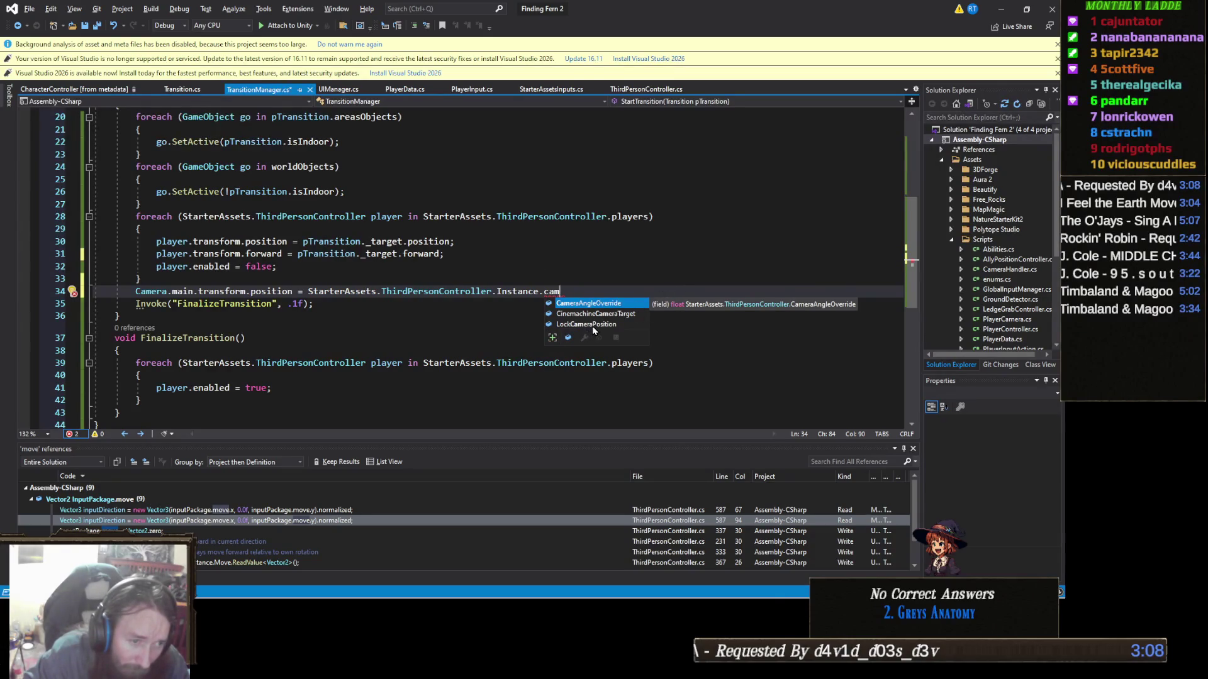
{"action": "key", "text": "Down"}
{"action": "type", "text": ";"}
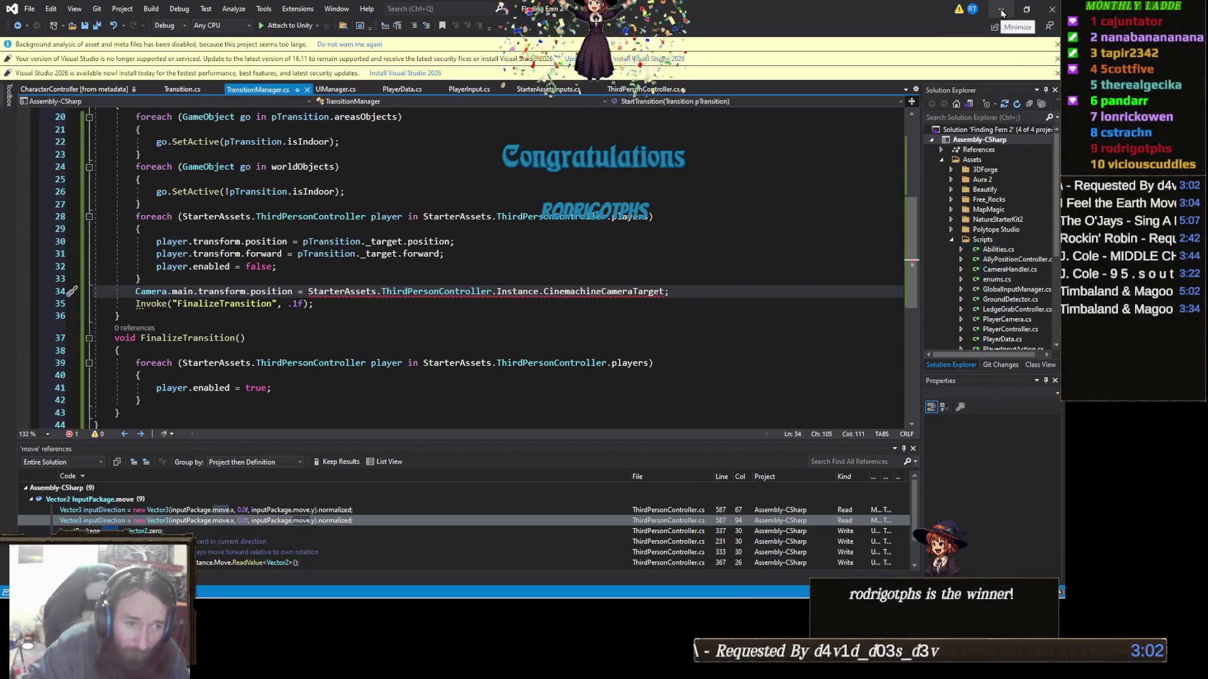
{"action": "key", "text": "BackSpace"}
{"action": "type", "text": ".tr"}
{"action": "type", "text": ".po"}
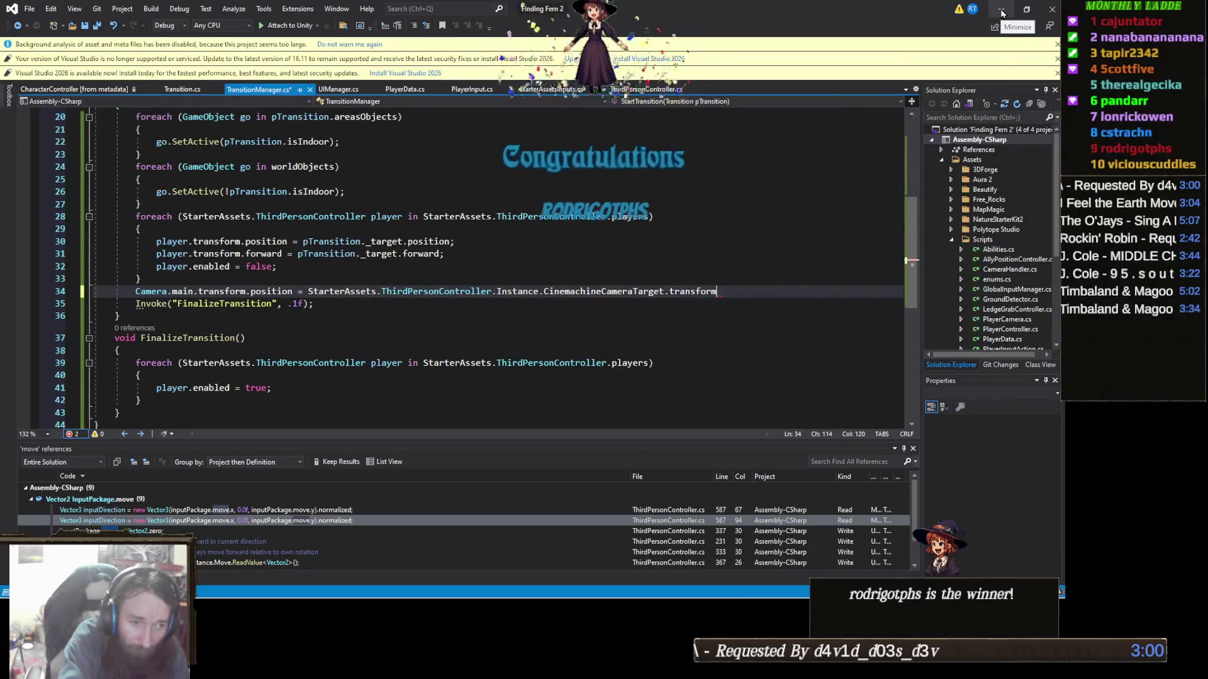
{"action": "key", "text": "Tab"}
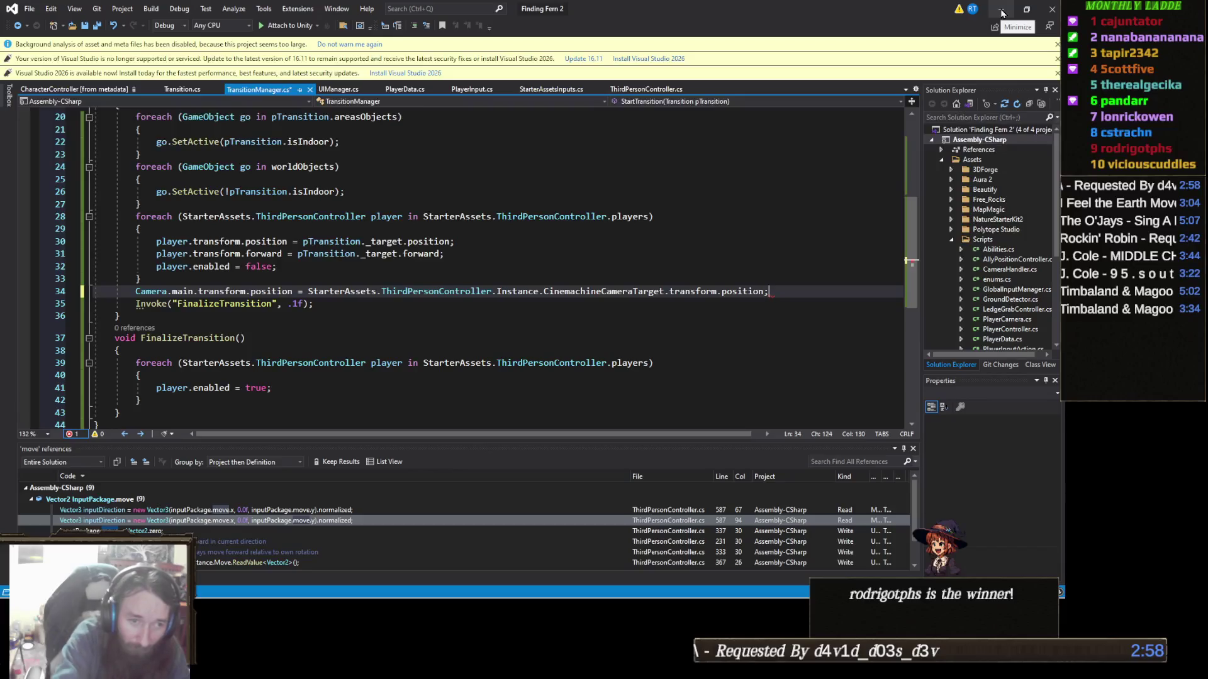
{"action": "key", "text": "ctrl+s"}
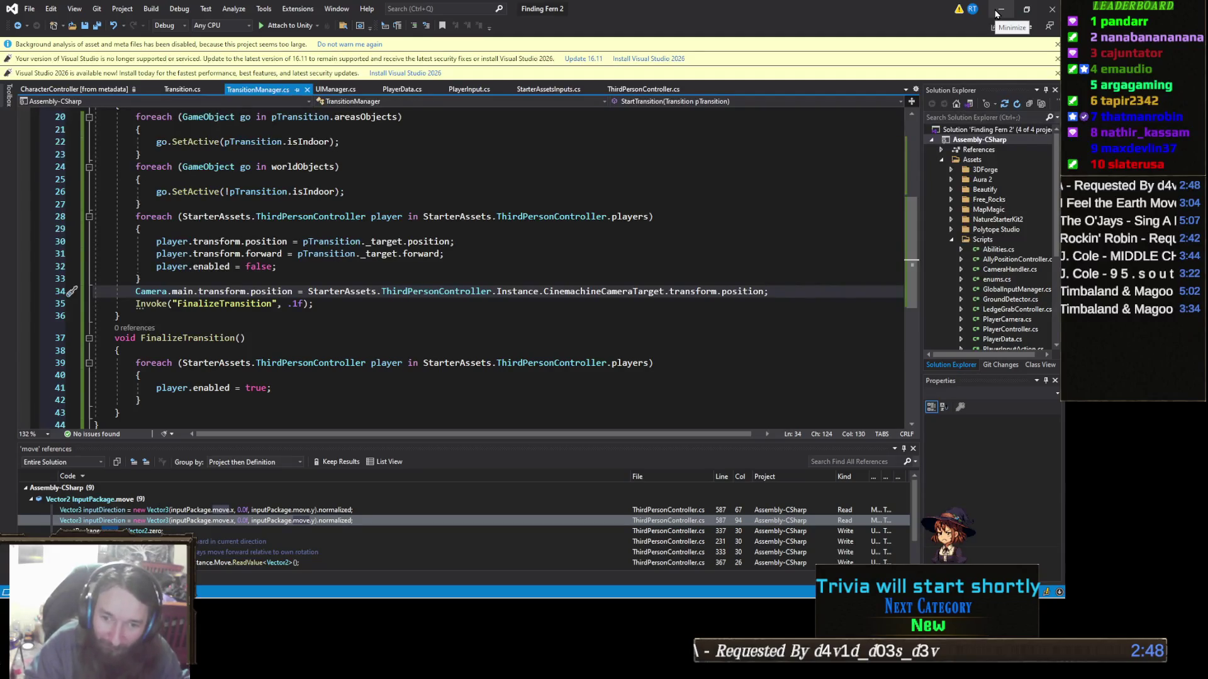
Step: Play-test the updated transition in Unity, stop it, then switch to the Steamdle browser
{"action": "left_click", "coordinate": [997, 12]}
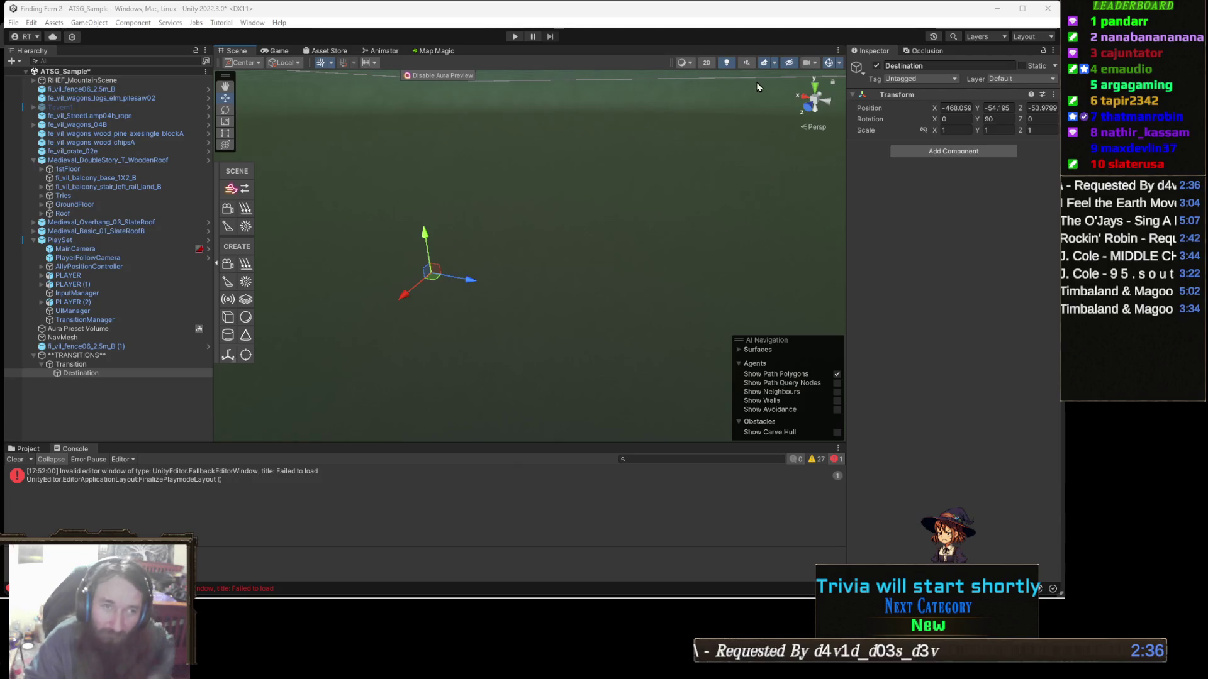
{"action": "left_click", "coordinate": [514, 37]}
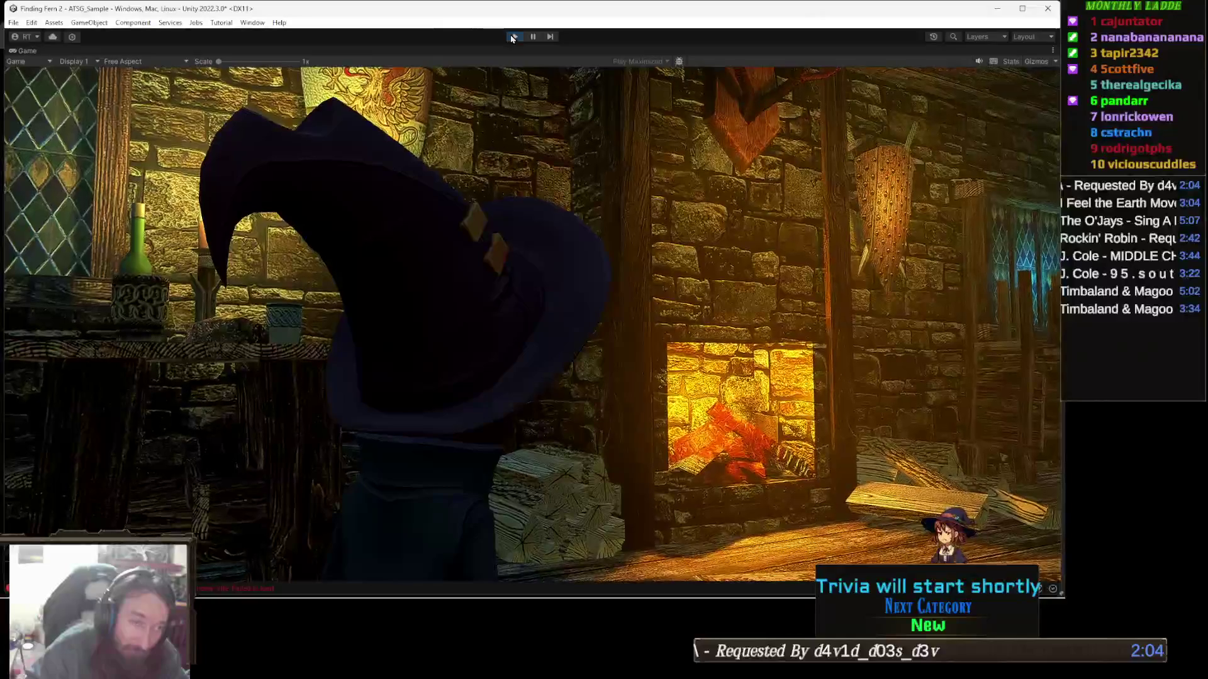
{"action": "left_click", "coordinate": [513, 37]}
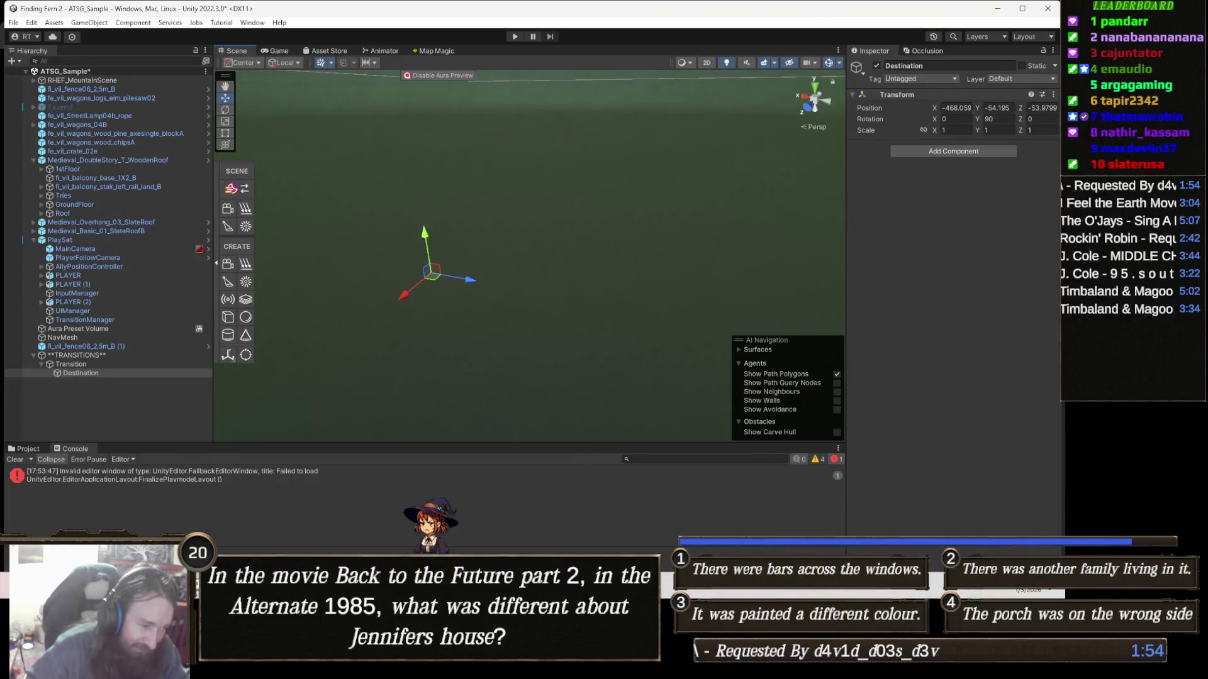
{"action": "left_click", "coordinate": [272, 531]}
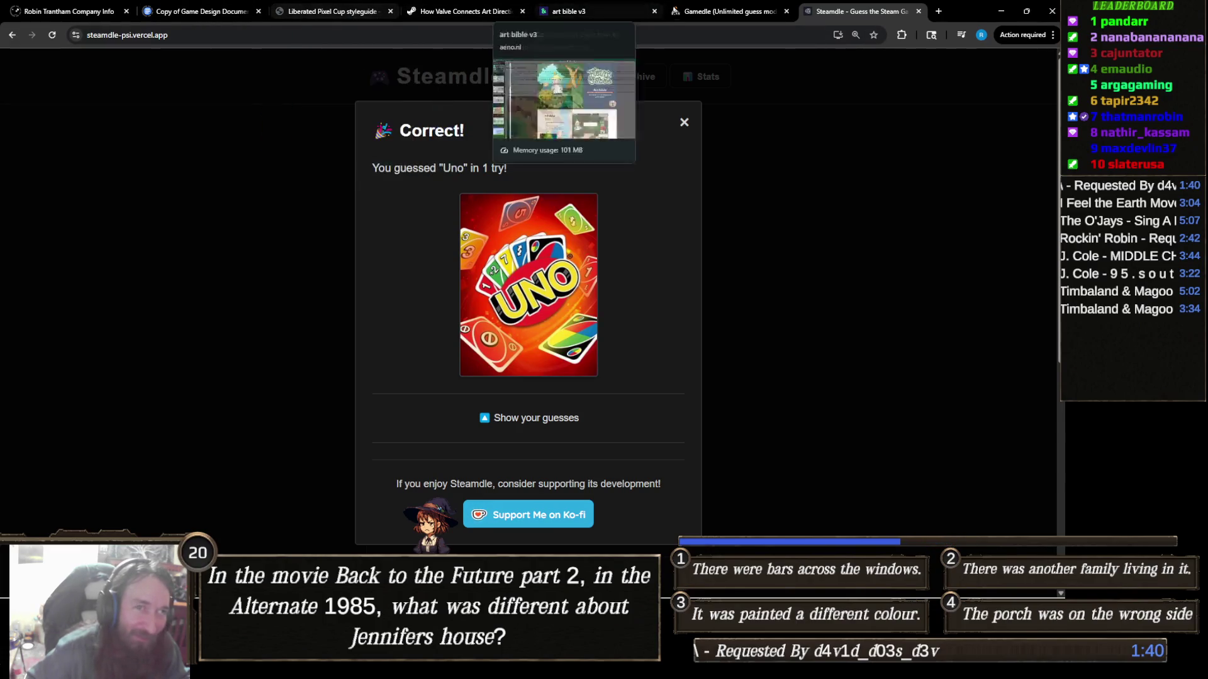
Step: Start a new round with NEXT! from the Hotline Miami result and focus the guess box
{"action": "left_click", "coordinate": [715, 11]}
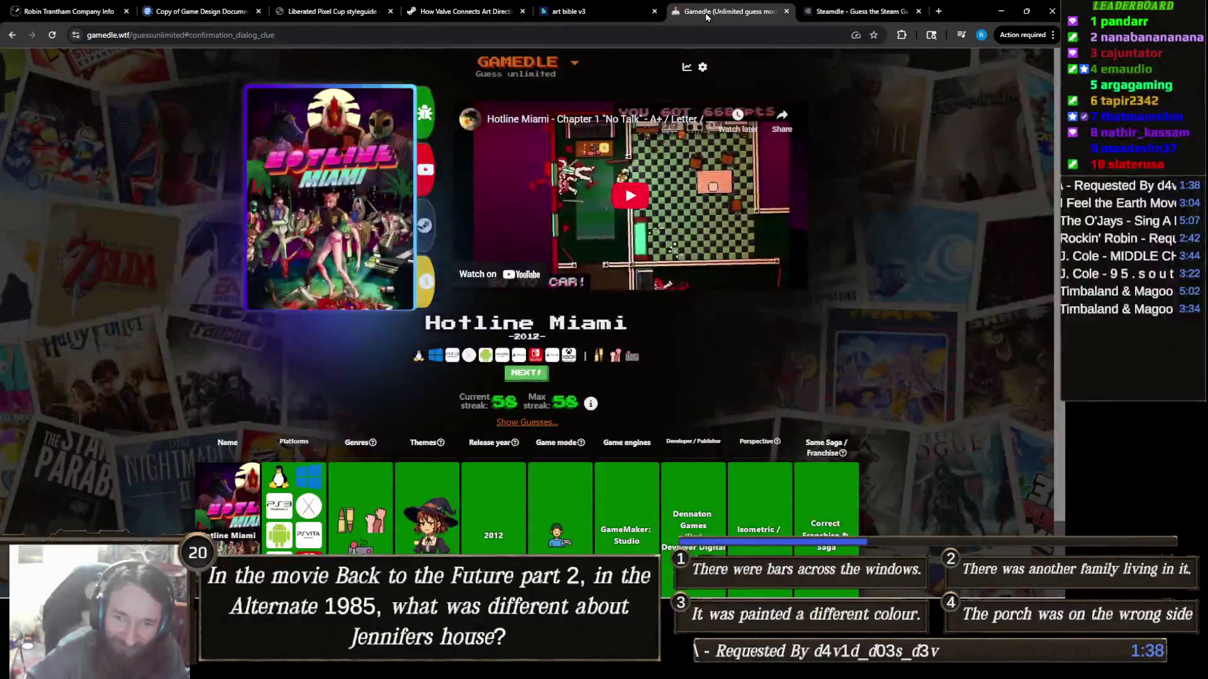
{"action": "scroll", "coordinate": [608, 236], "scroll_direction": "down", "scroll_amount": 1}
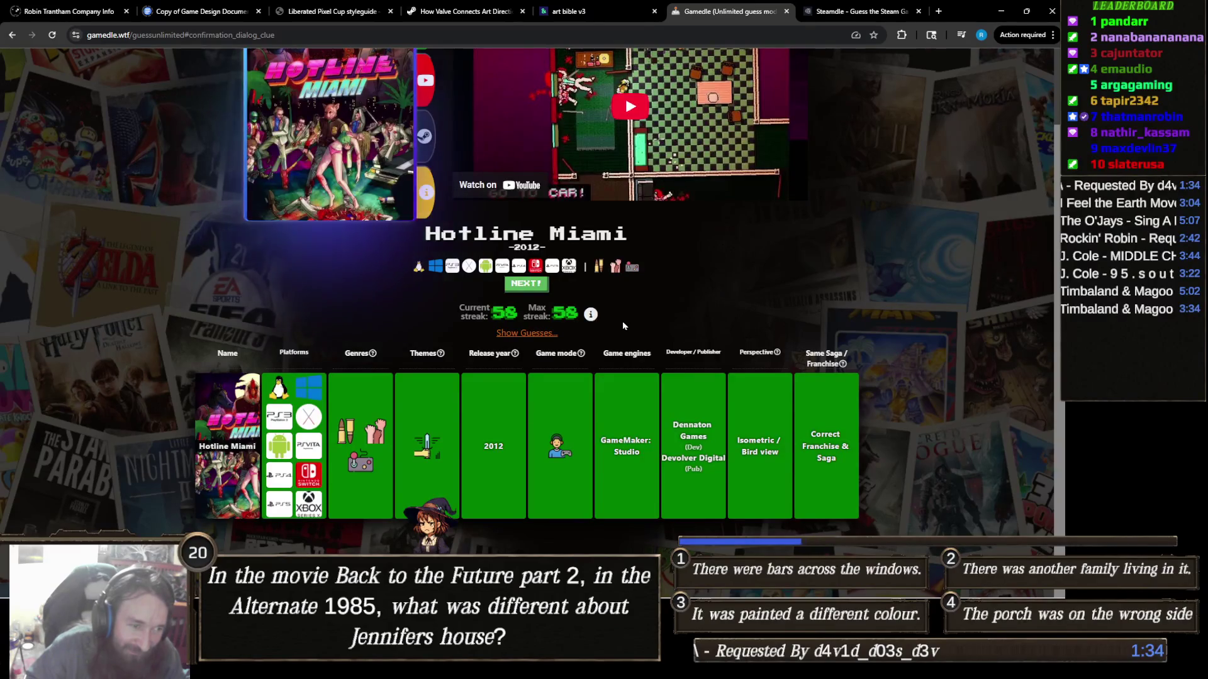
{"action": "scroll", "coordinate": [624, 326], "scroll_direction": "up", "scroll_amount": 1}
{"action": "scroll", "coordinate": [623, 326], "scroll_direction": "up", "scroll_amount": 1}
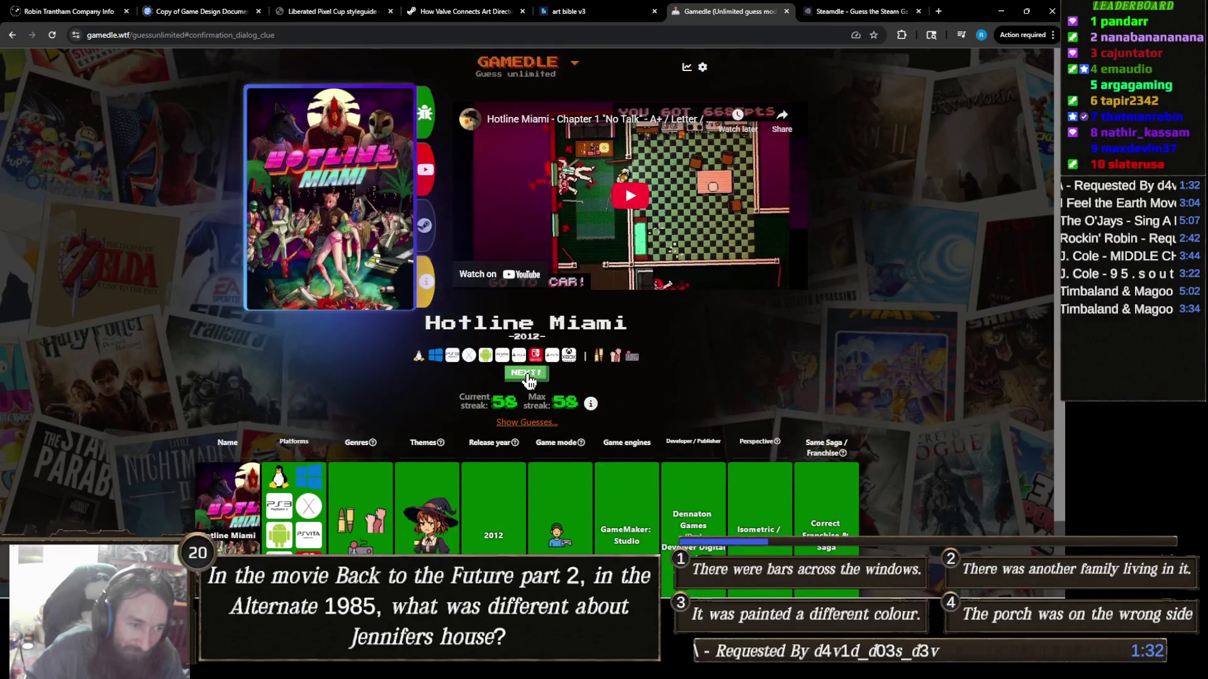
{"action": "left_click", "coordinate": [526, 373]}
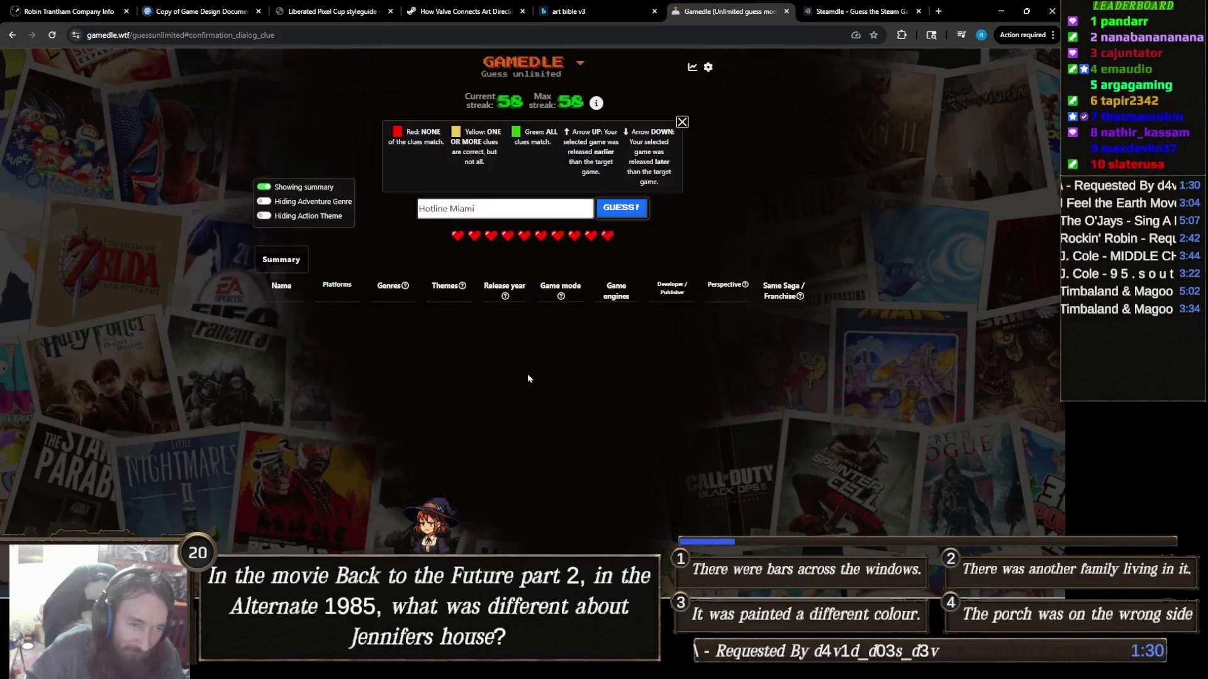
{"action": "left_click", "coordinate": [518, 209]}
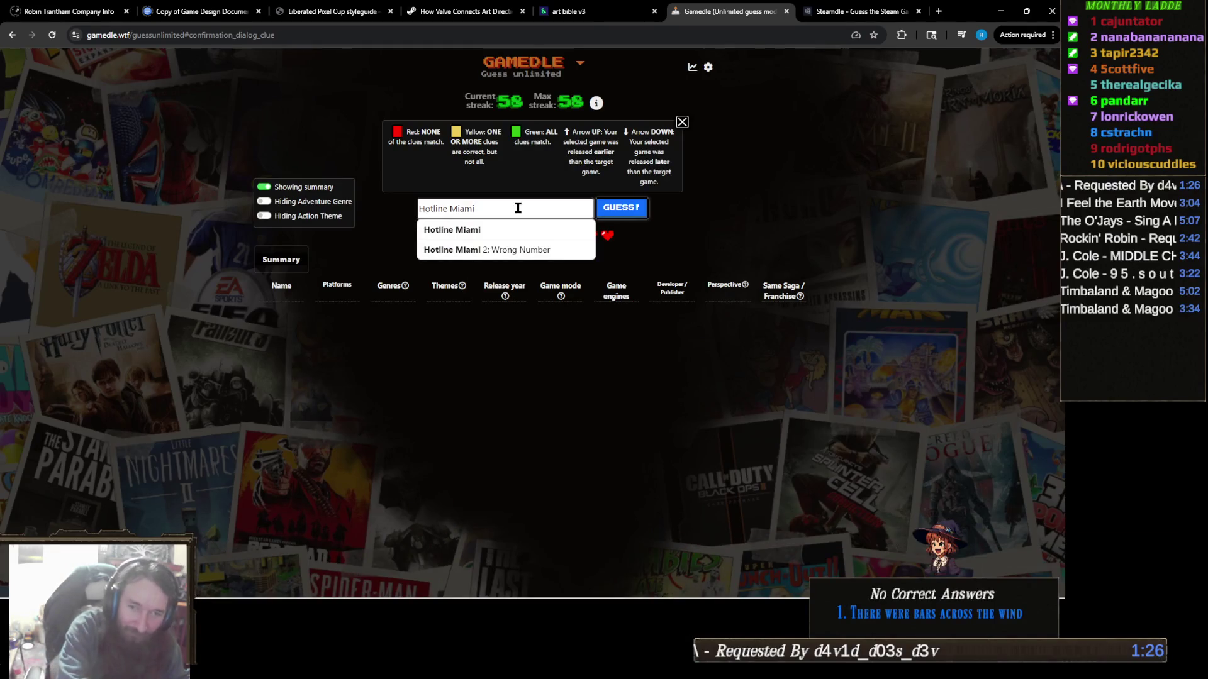
Step: Guess Fallout 76, then Dragon Age: Inquisition
{"action": "type", "text": "f"}
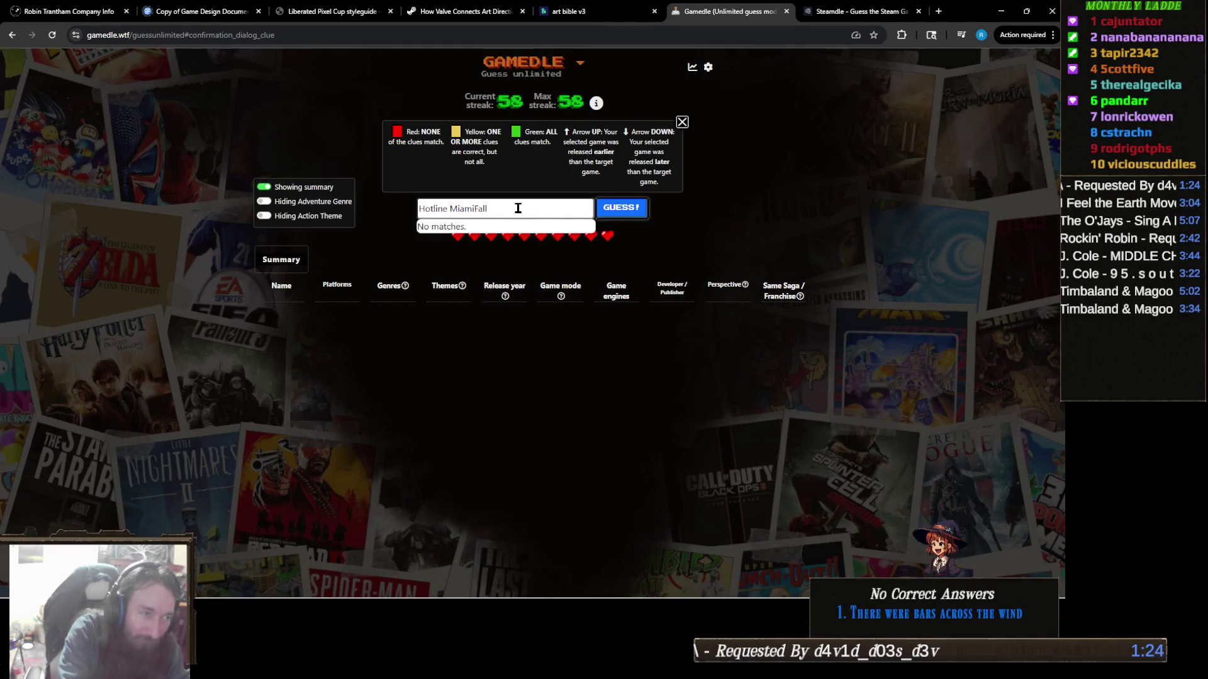
{"action": "key", "text": "BackSpace"}
{"action": "key", "text": "BackSpace"}
{"action": "key", "text": "BackSpace"}
{"action": "type", "text": "Fallout 76"}
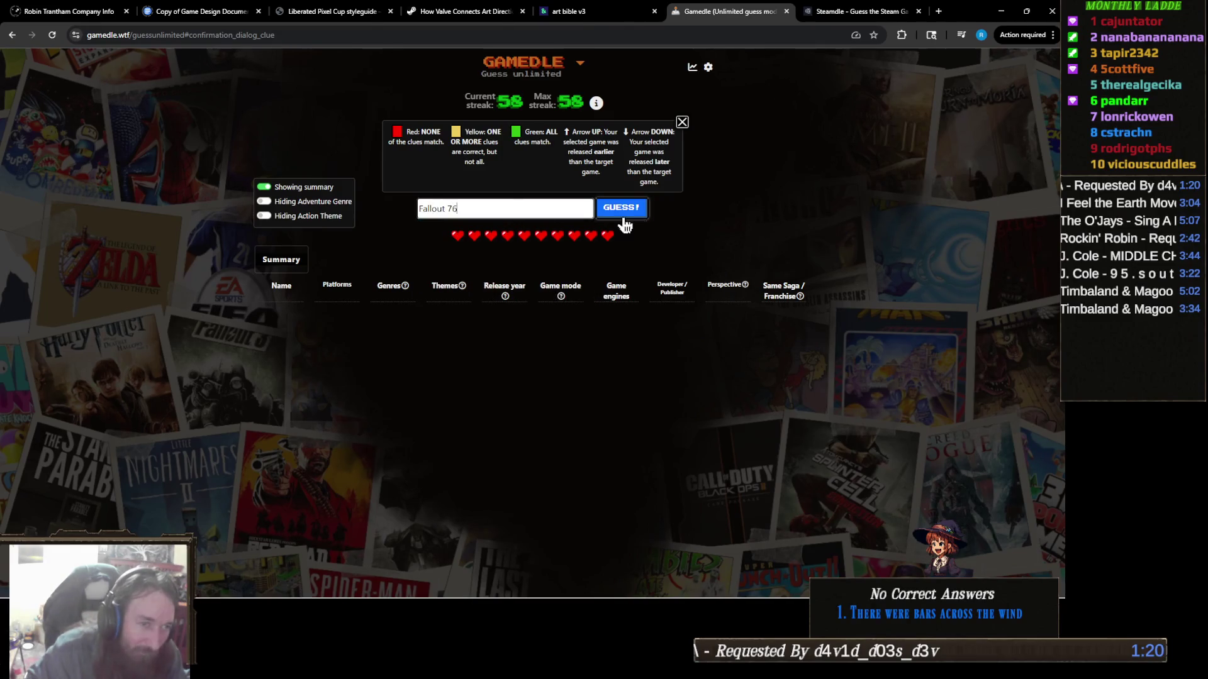
{"action": "left_click", "coordinate": [624, 210]}
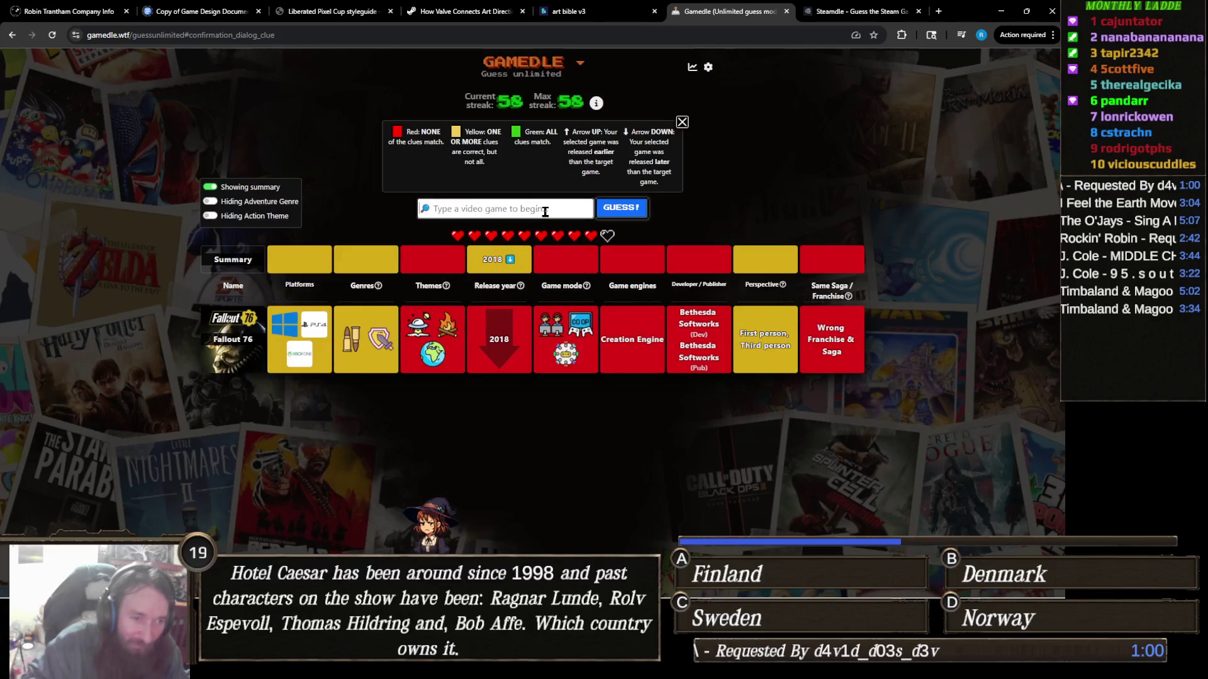
{"action": "type", "text": "D"}
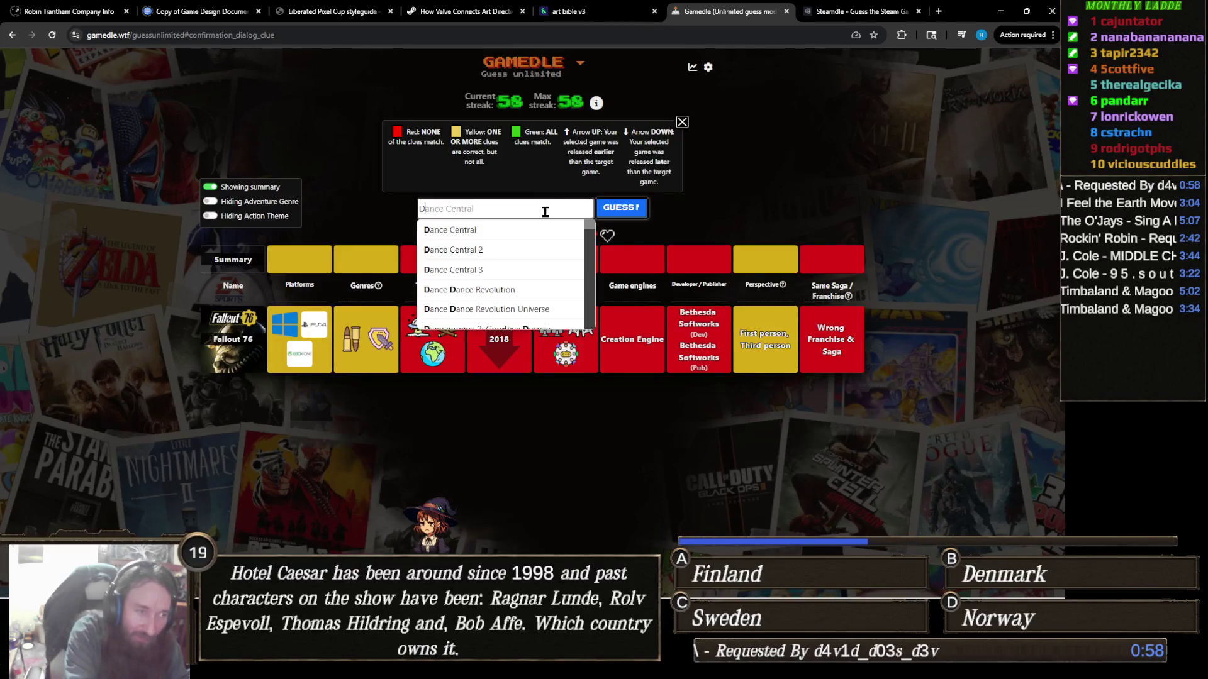
{"action": "type", "text": "ragon age"}
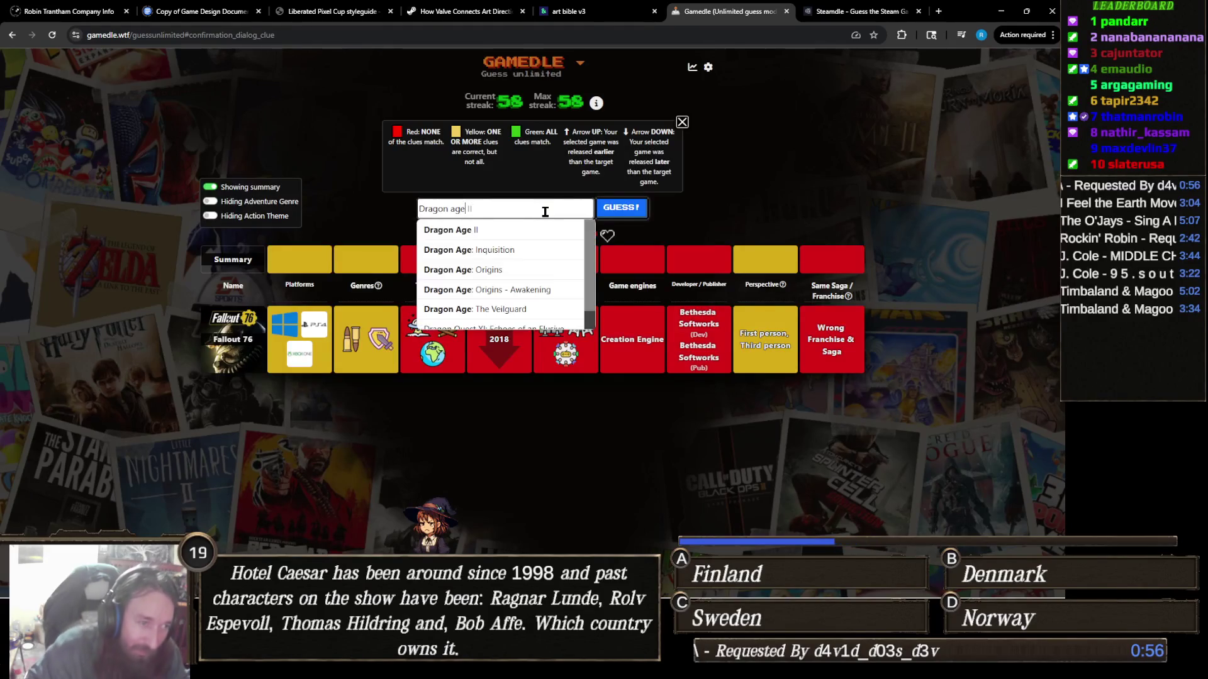
{"action": "left_click", "coordinate": [533, 249]}
{"action": "left_click", "coordinate": [630, 214]}
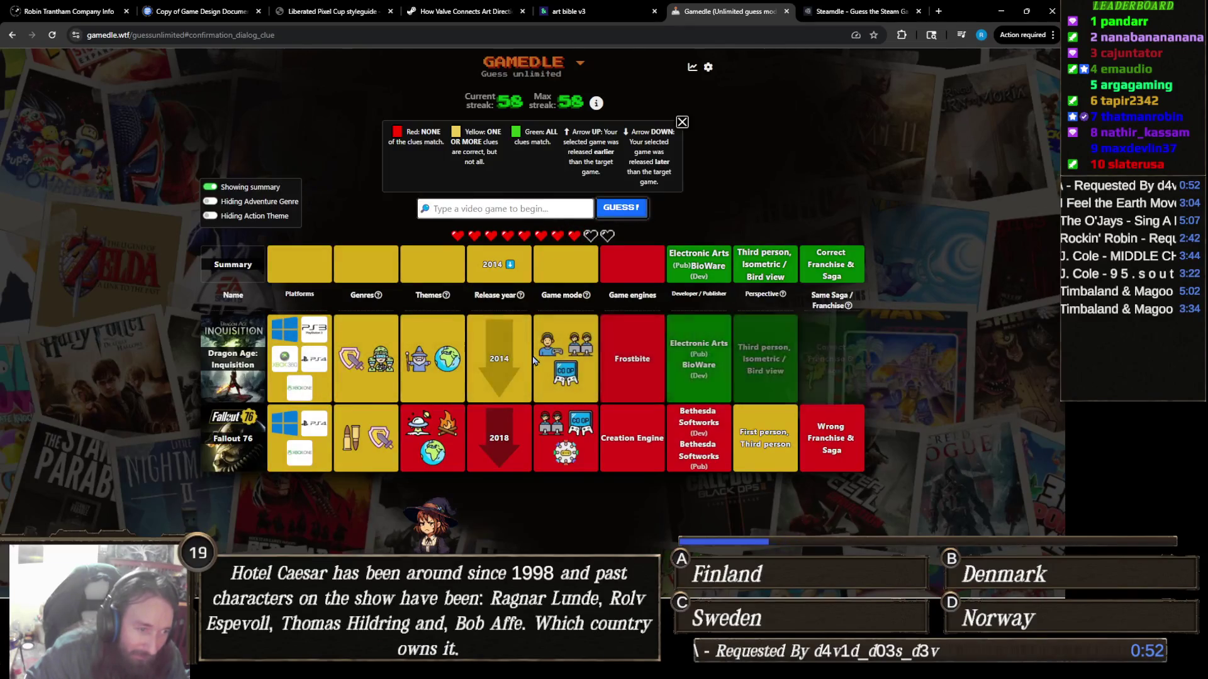
Step: Guess Dragon Age II, then solve the round with Dragon Age: Origins
{"action": "type", "text": "Dragon age"}
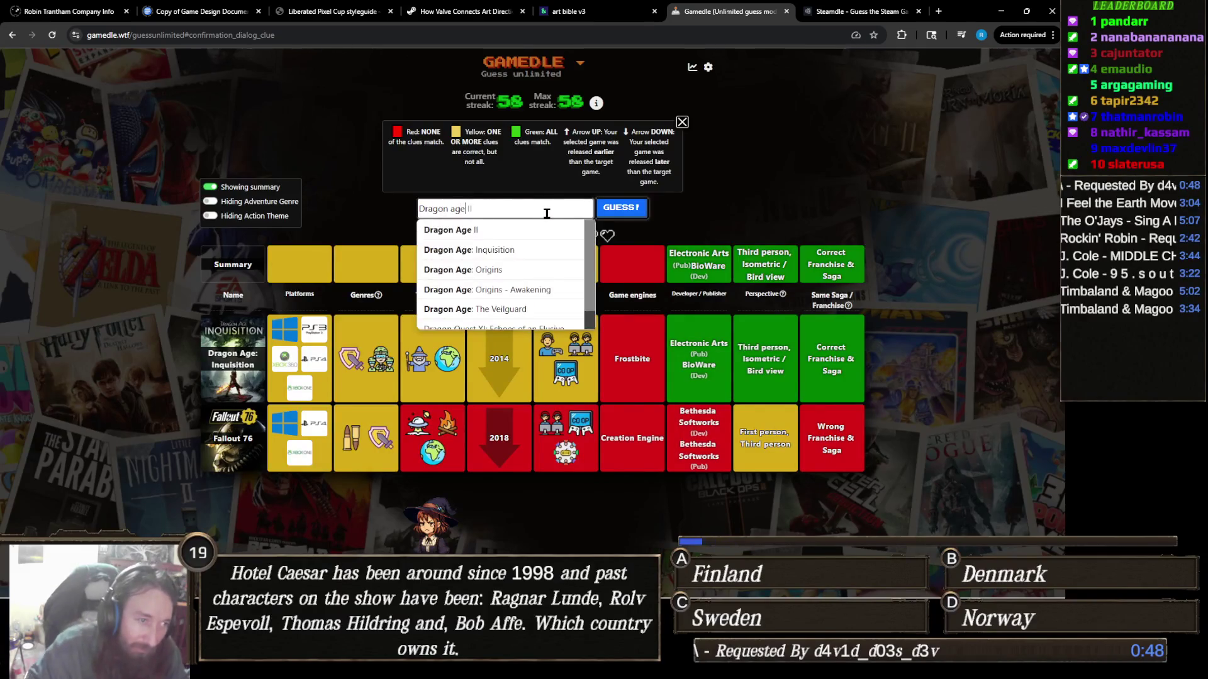
{"action": "left_click", "coordinate": [513, 230]}
{"action": "left_click", "coordinate": [630, 209]}
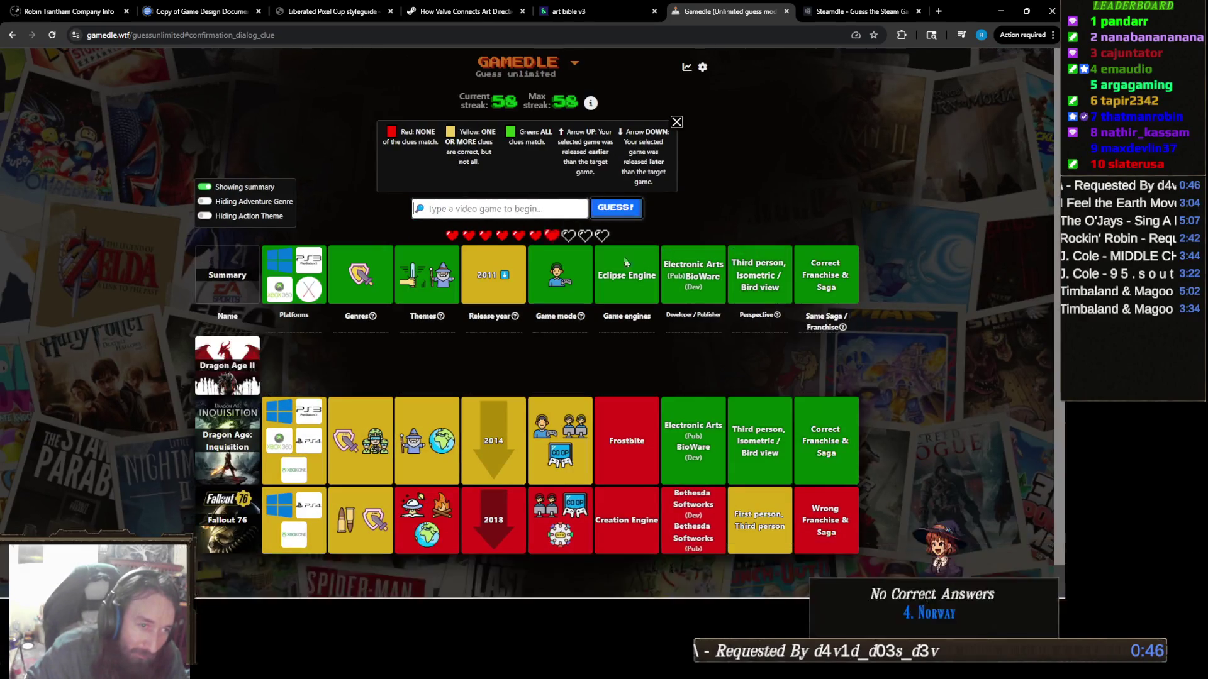
{"action": "left_click", "coordinate": [520, 208]}
{"action": "type", "text": "Dragon ag"}
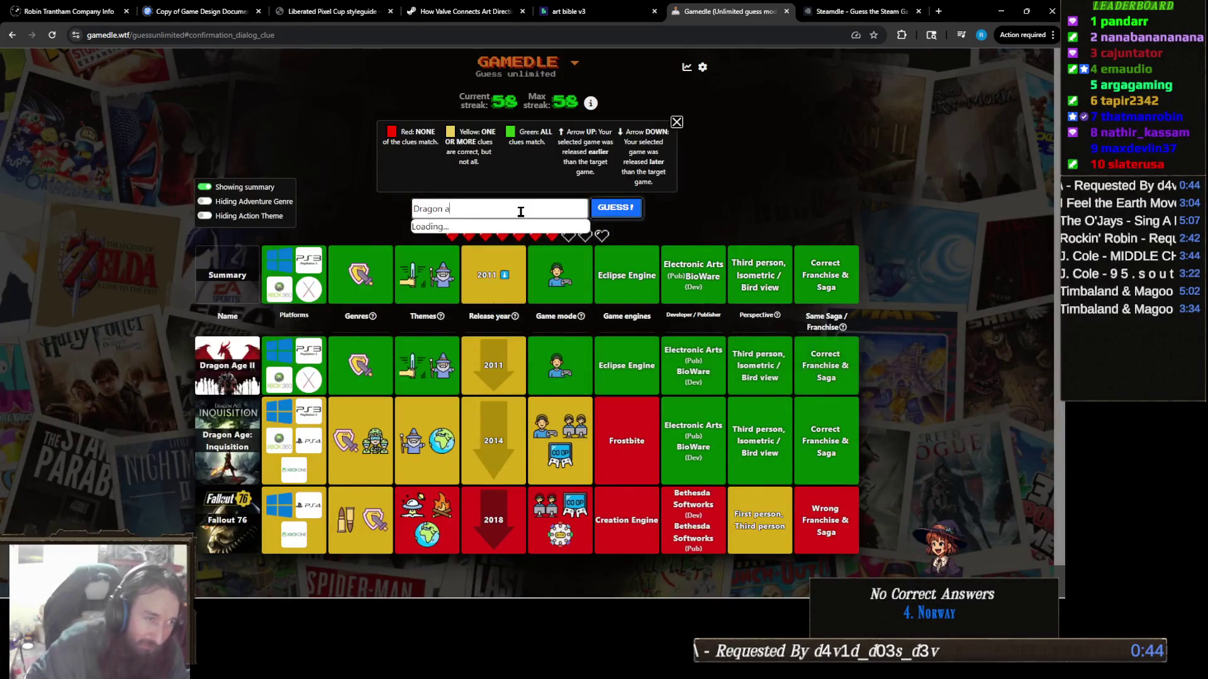
{"action": "left_click", "coordinate": [522, 270]}
{"action": "left_click", "coordinate": [616, 208]}
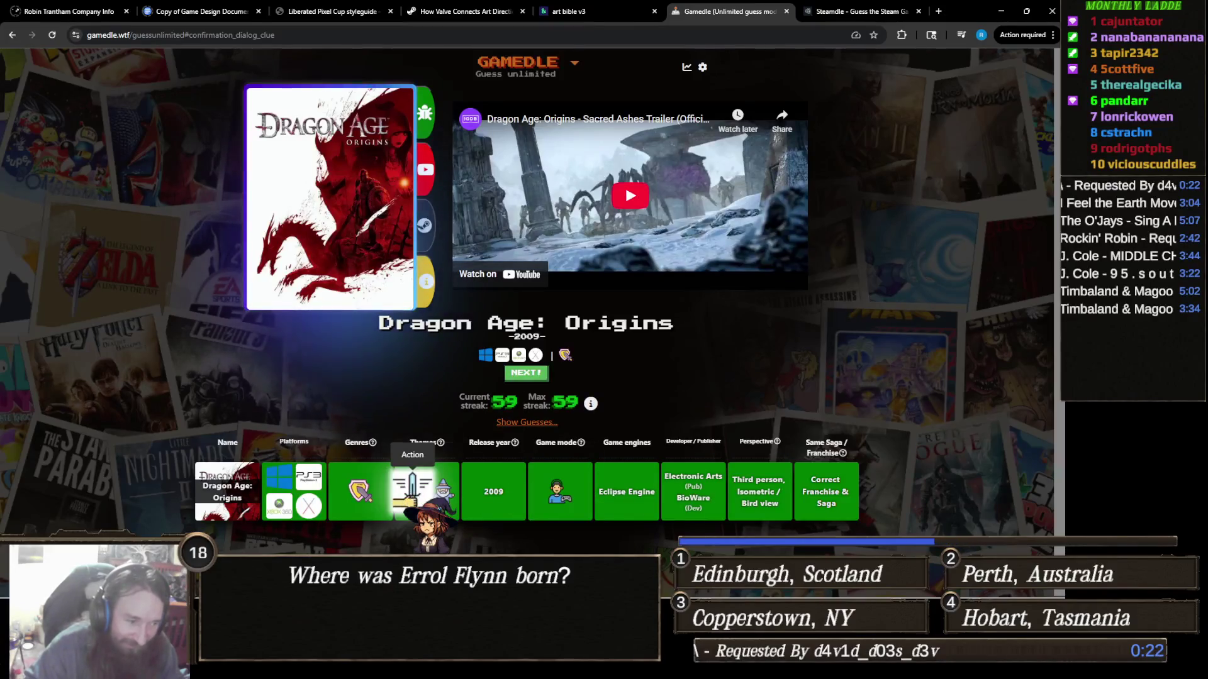
Step: Bring the Unity Finding Fern 2 window forward from its taskbar preview
{"action": "mouse_move", "coordinate": [365, 479]}
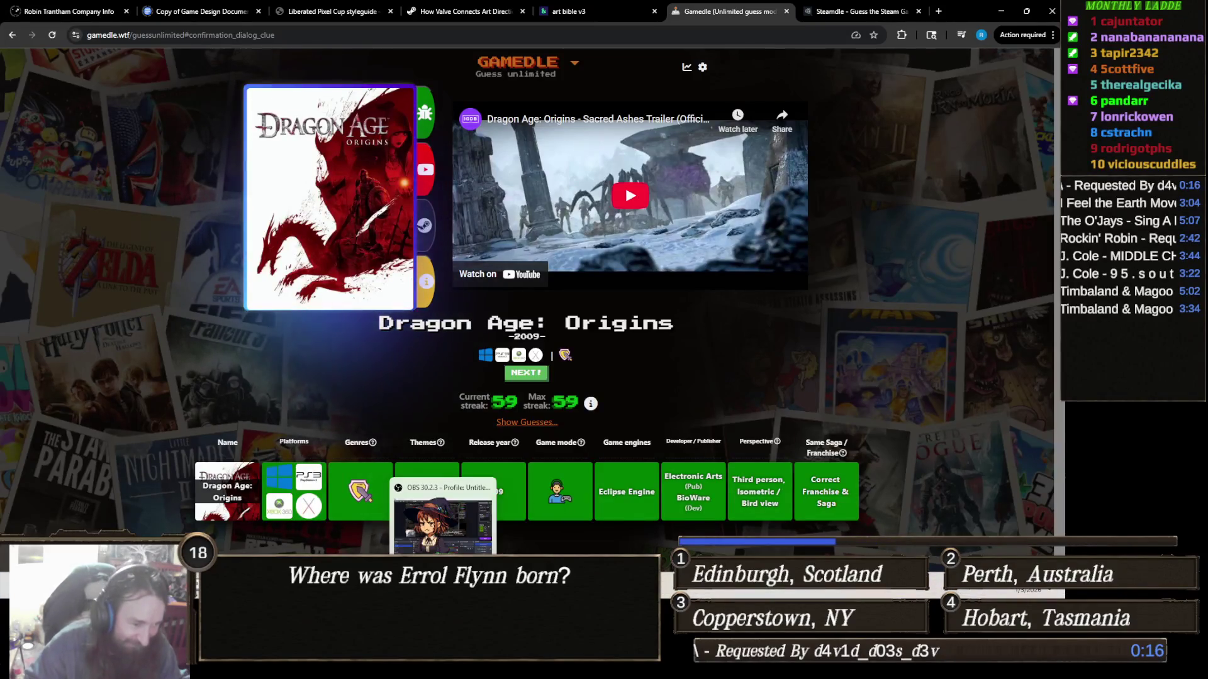
{"action": "mouse_move", "coordinate": [418, 594]}
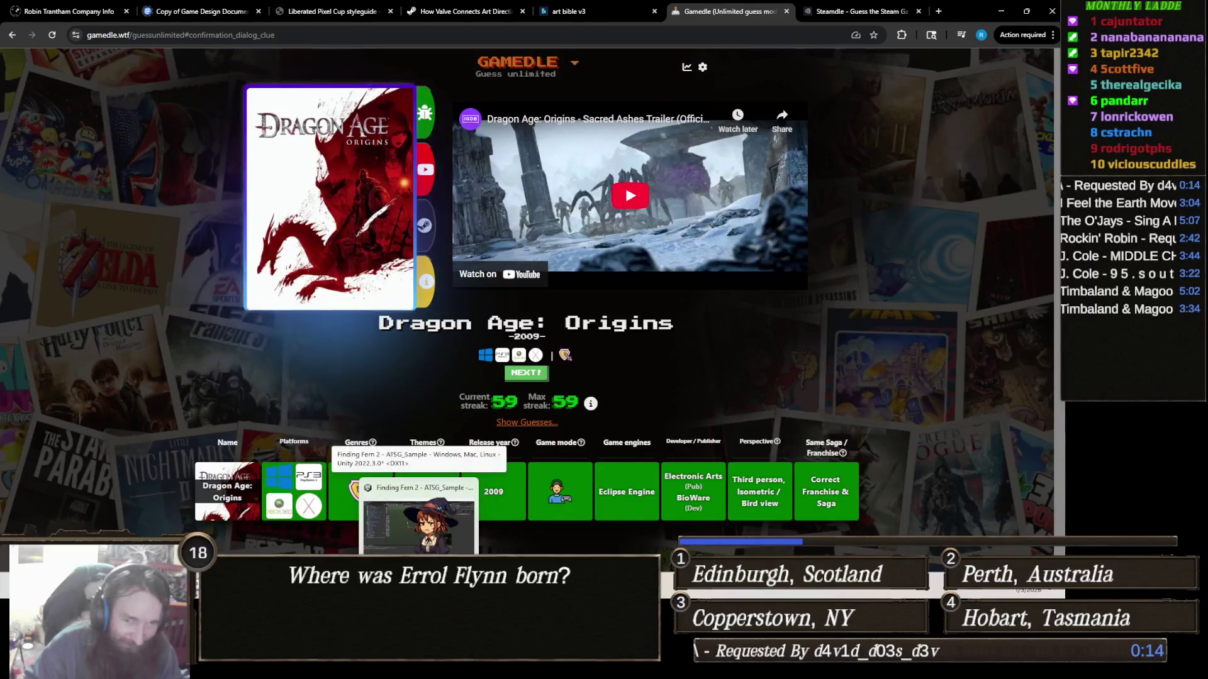
{"action": "left_click", "coordinate": [418, 522]}
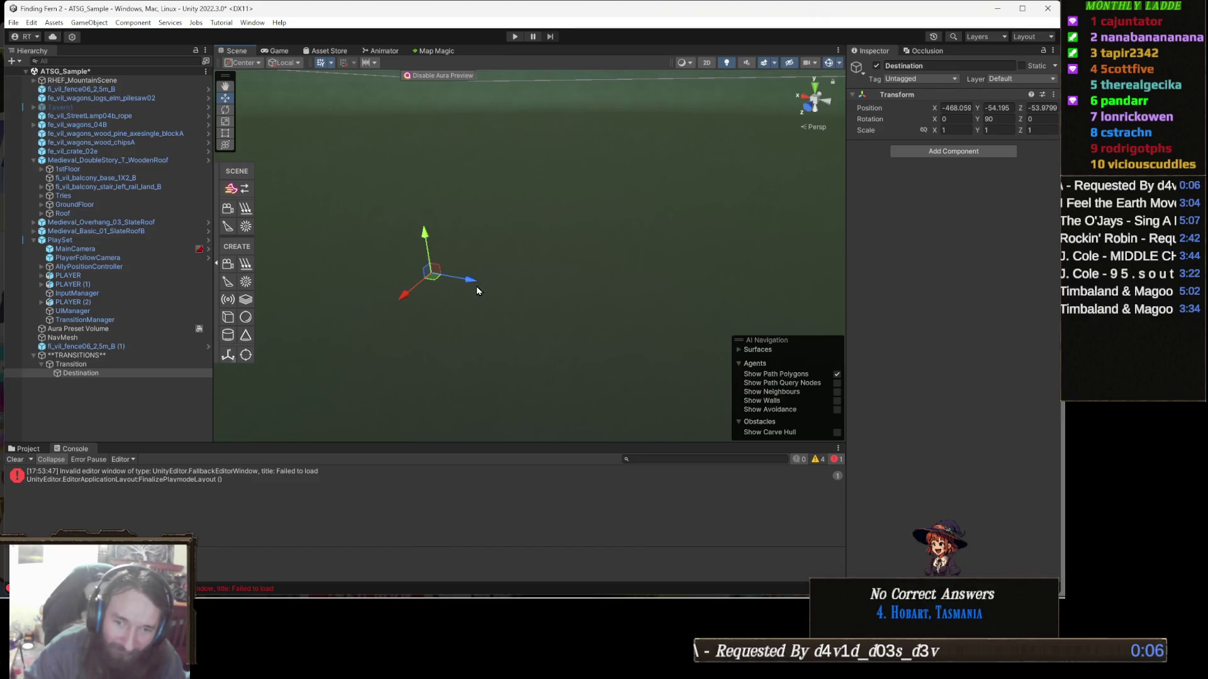
Step: Orbit the Scene view around Destination, then briefly open and close Task Manager
{"action": "mouse_move", "coordinate": [474, 291]}
{"action": "left_mouse_down"}
{"action": "mouse_move", "coordinate": [558, 269]}
{"action": "mouse_move", "coordinate": [486, 288]}
{"action": "mouse_move", "coordinate": [510, 280]}
{"action": "left_mouse_up"}
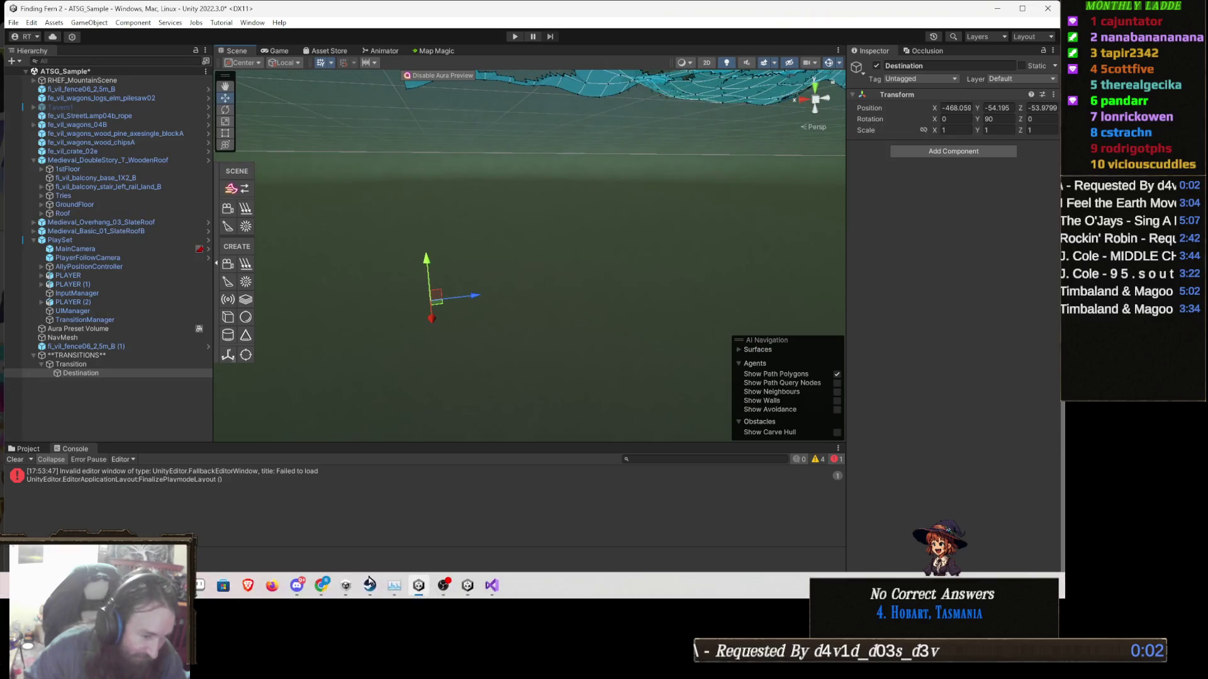
{"action": "left_click", "coordinate": [396, 587]}
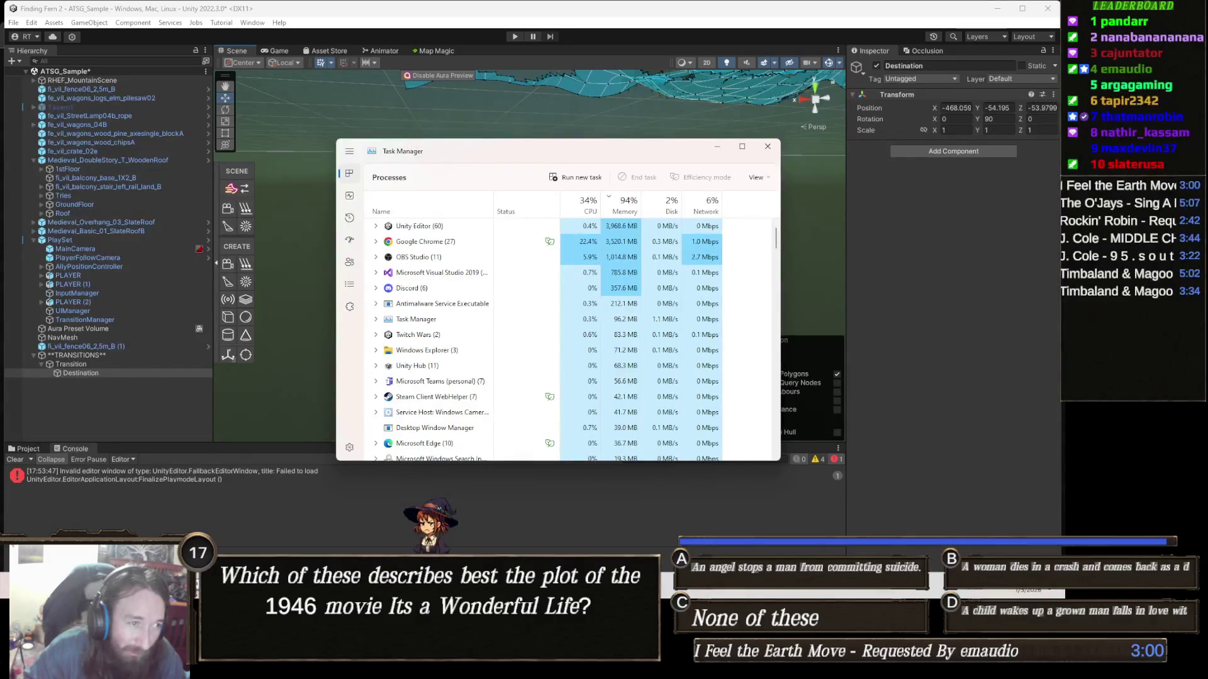
{"action": "left_click", "coordinate": [396, 587]}
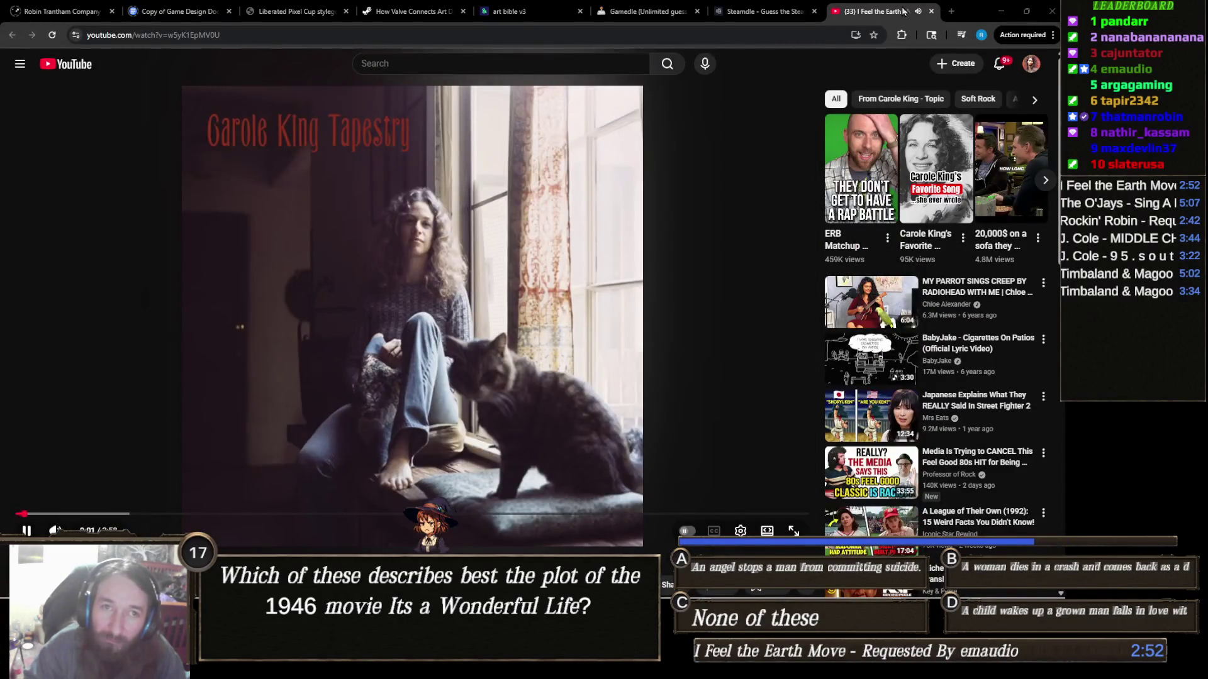
Step: Close the Carole King YouTube tab and switch back to the Unity editor
{"action": "left_click", "coordinate": [931, 11]}
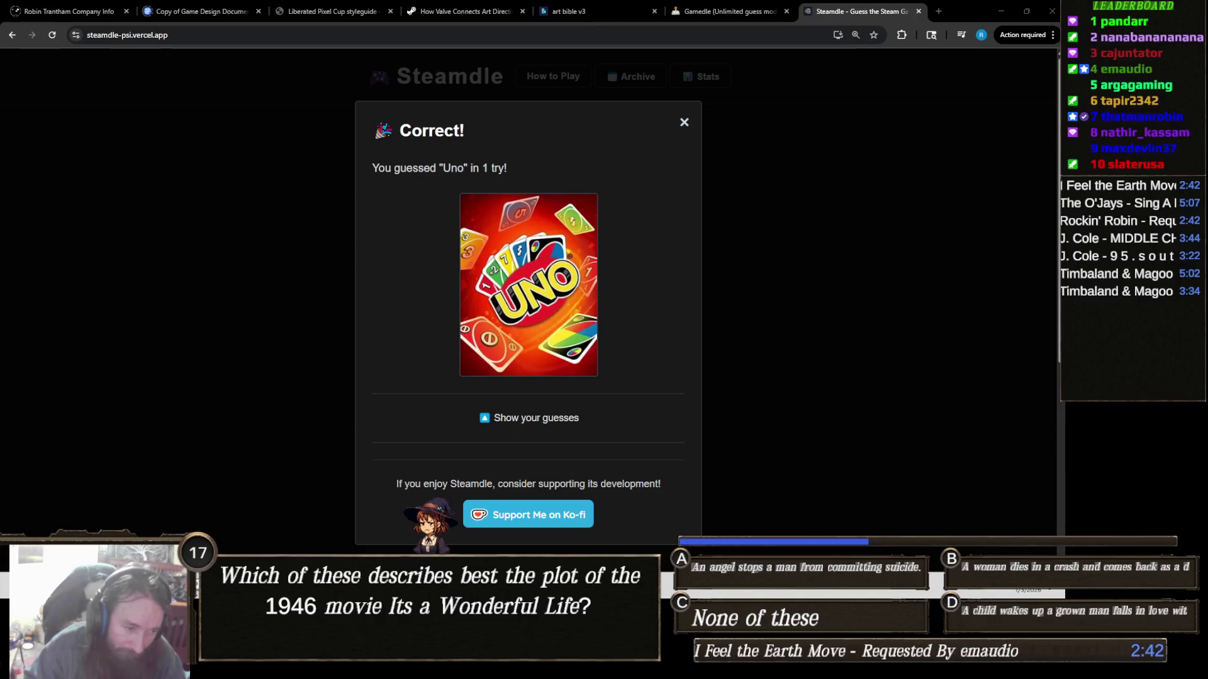
{"action": "mouse_move", "coordinate": [469, 668]}
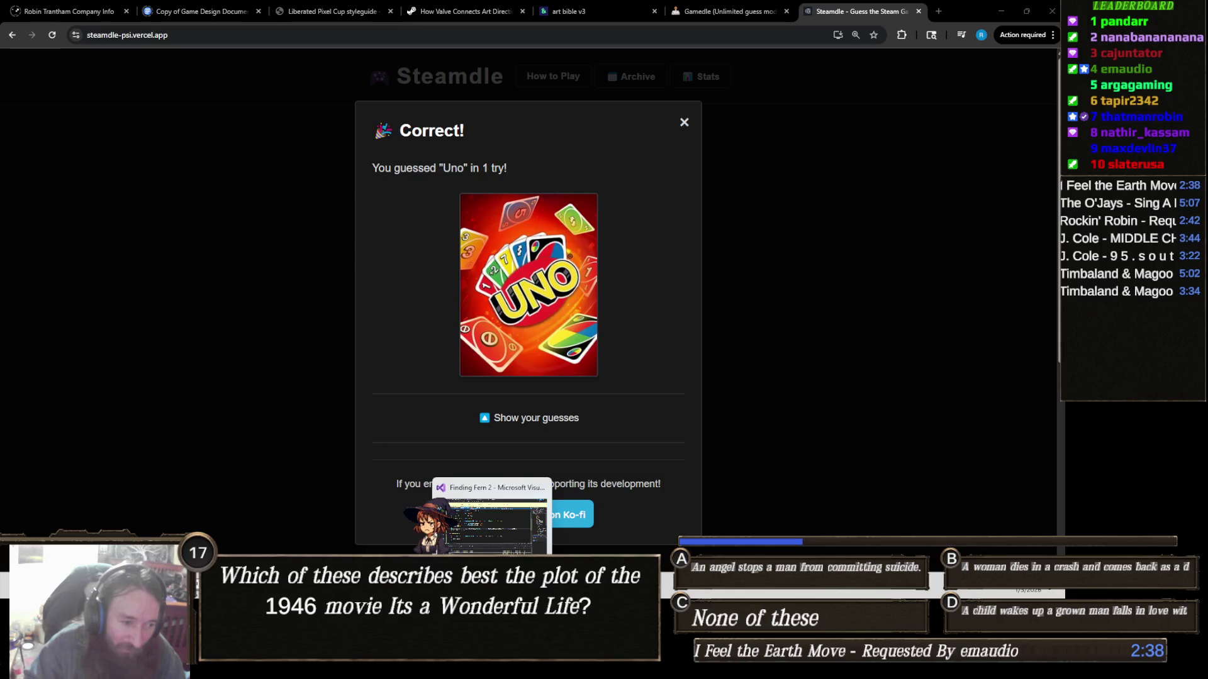
{"action": "left_click", "coordinate": [418, 668]}
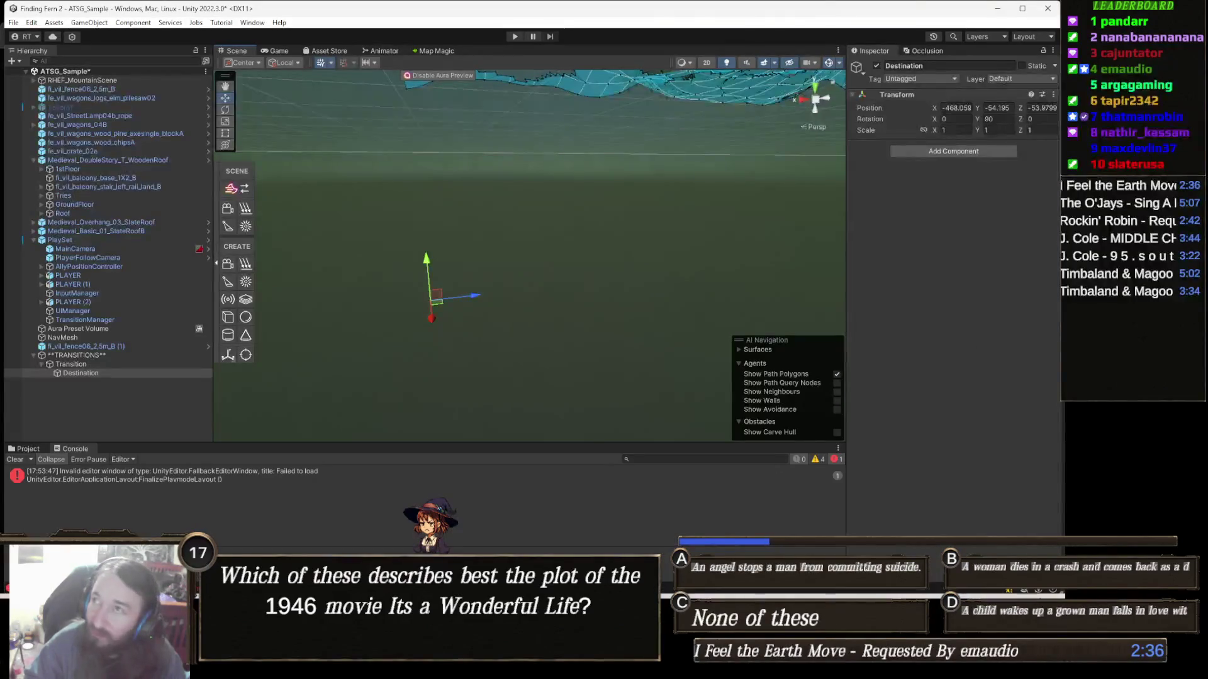
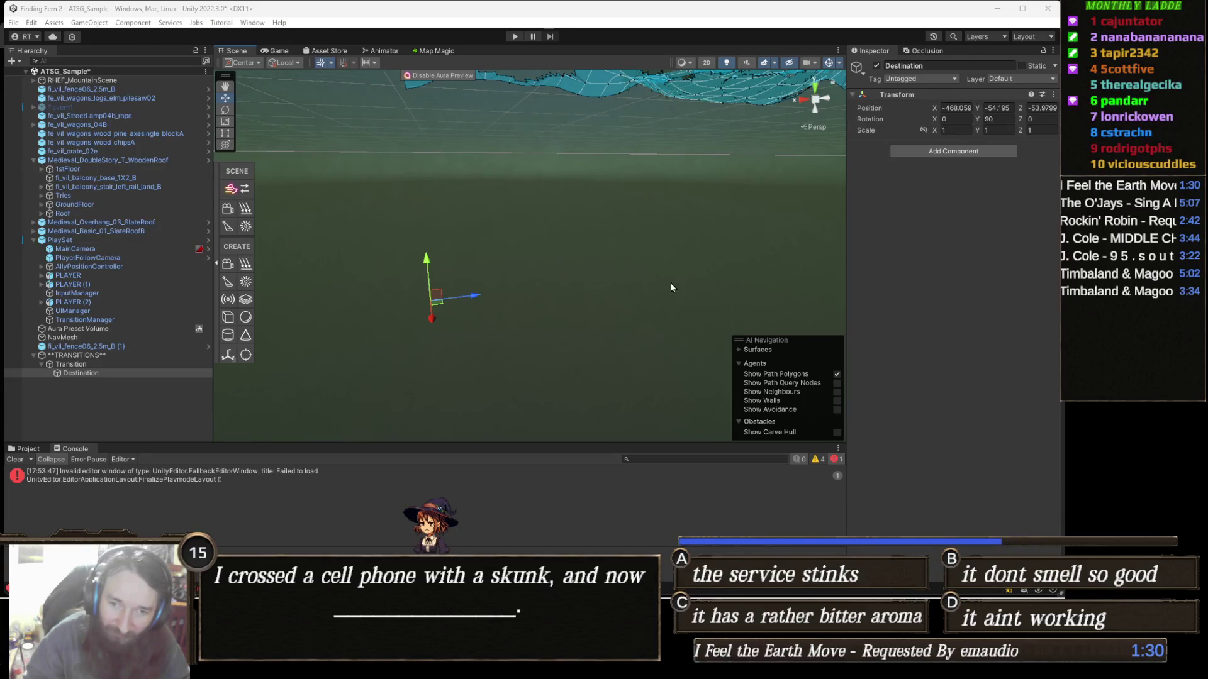
Step: Collapse Medieval_DoubleStory_T_WoodenRoof in the Hierarchy while orbiting over the navmesh-covered terrain
{"action": "mouse_move", "coordinate": [649, 255]}
{"action": "left_mouse_down"}
{"action": "mouse_move", "coordinate": [594, 256]}
{"action": "mouse_move", "coordinate": [602, 220]}
{"action": "mouse_move", "coordinate": [573, 357]}
{"action": "mouse_move", "coordinate": [598, 304]}
{"action": "mouse_move", "coordinate": [409, 259]}
{"action": "left_mouse_up"}
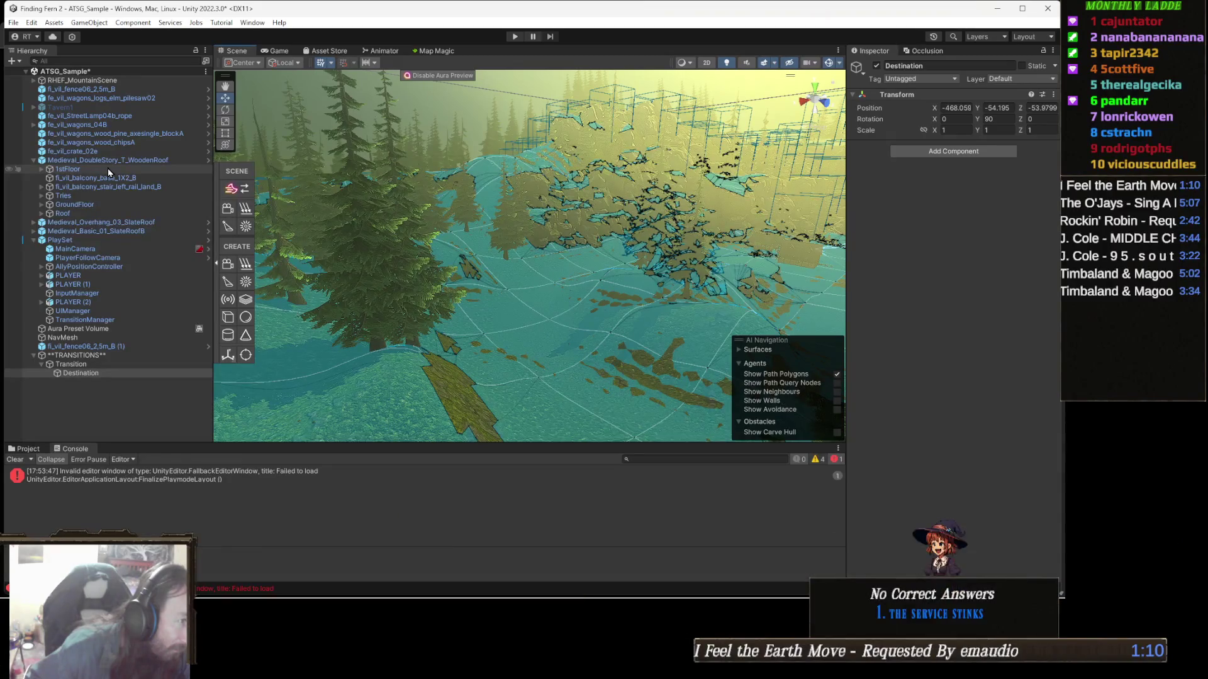
{"action": "left_click", "coordinate": [114, 162]}
{"action": "key", "text": "Left"}
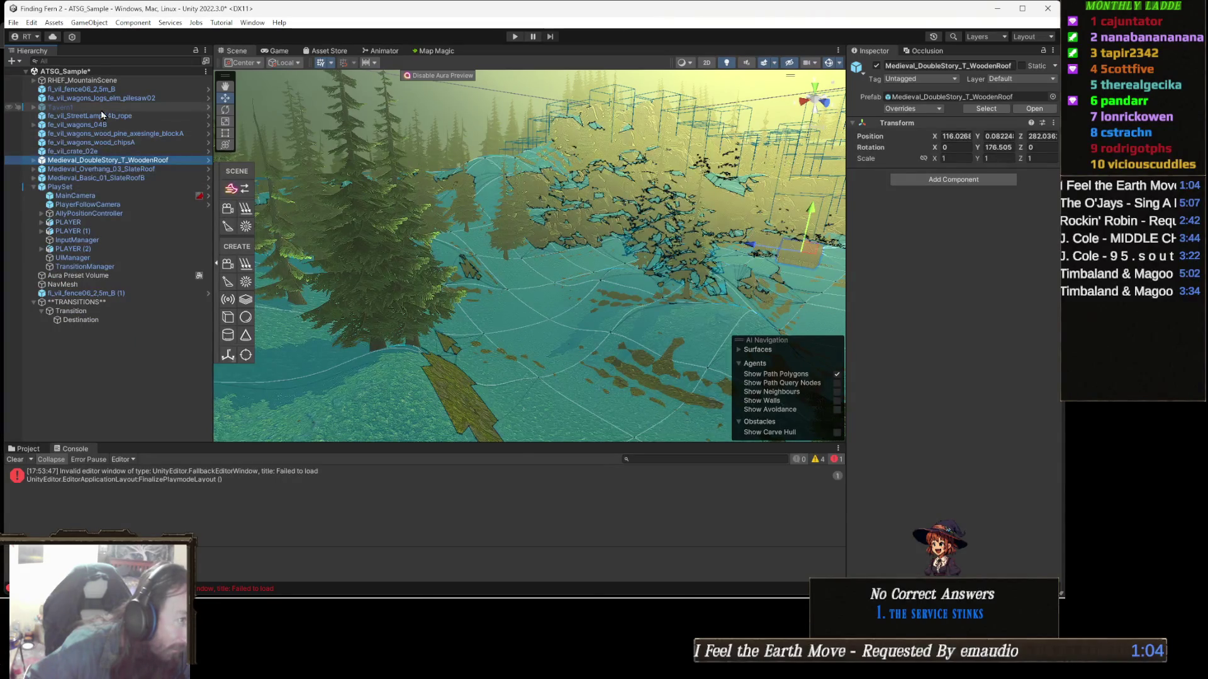
{"action": "left_click_drag", "start_coordinate": [346, 221], "coordinate": [387, 245]}
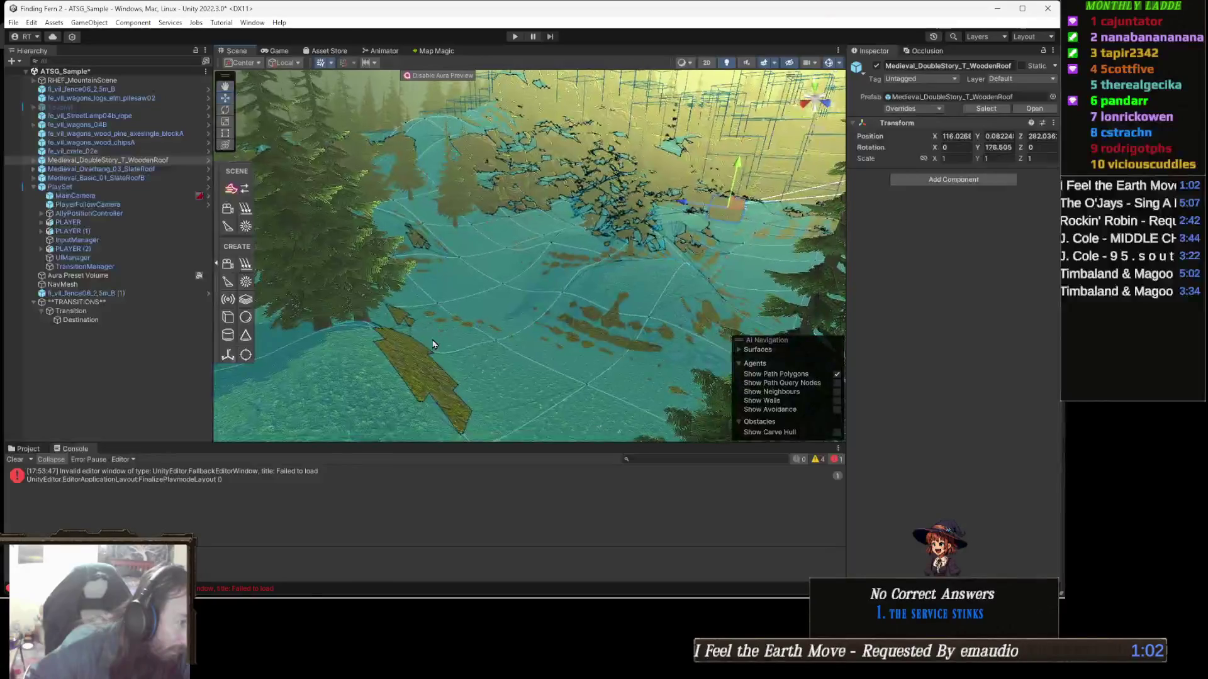
Step: Select the Terrain, then collapse RHEF_MountainScene's children in the Hierarchy
{"action": "left_click", "coordinate": [387, 245]}
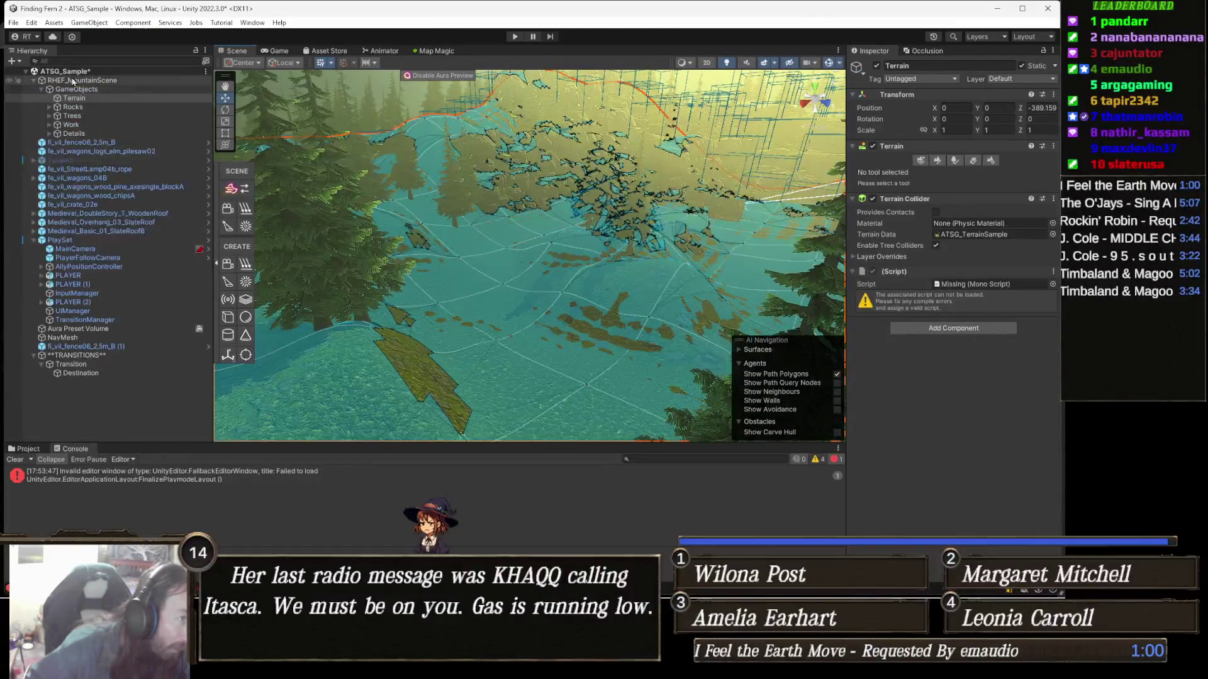
{"action": "left_click", "coordinate": [132, 81]}
{"action": "key", "text": "Left"}
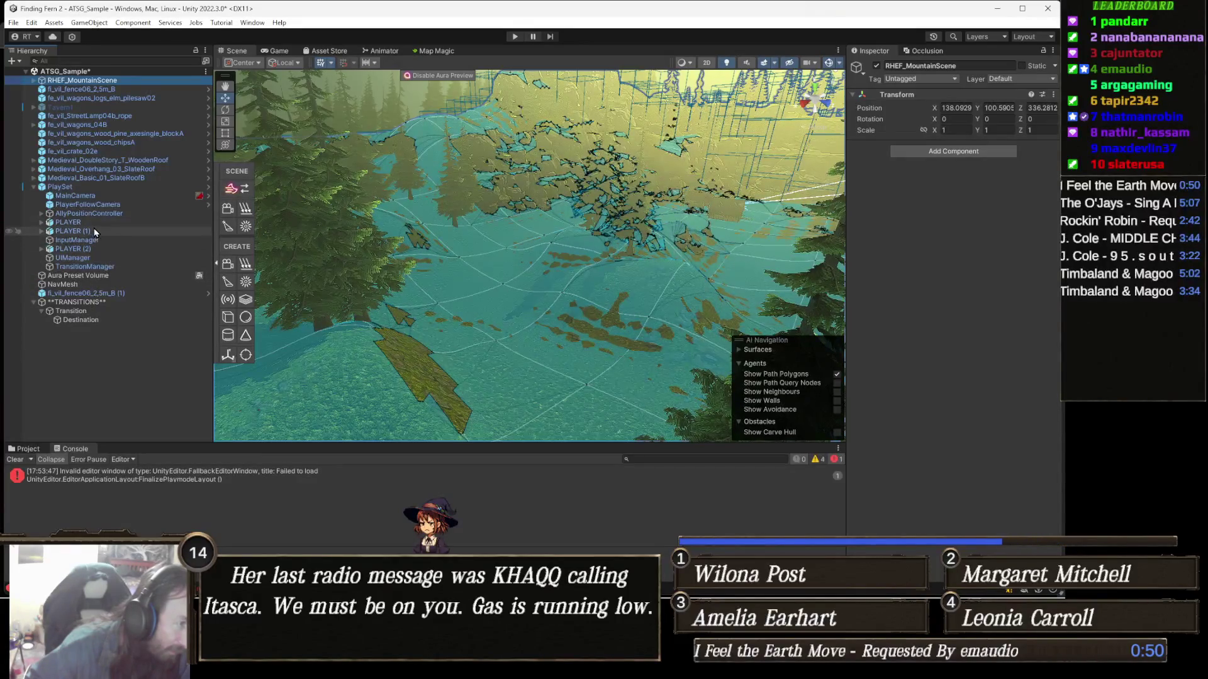
Step: Drop RHEF_MountainScene into TransitionManager's World Objects list, then run and stop a play test
{"action": "left_click", "coordinate": [100, 268]}
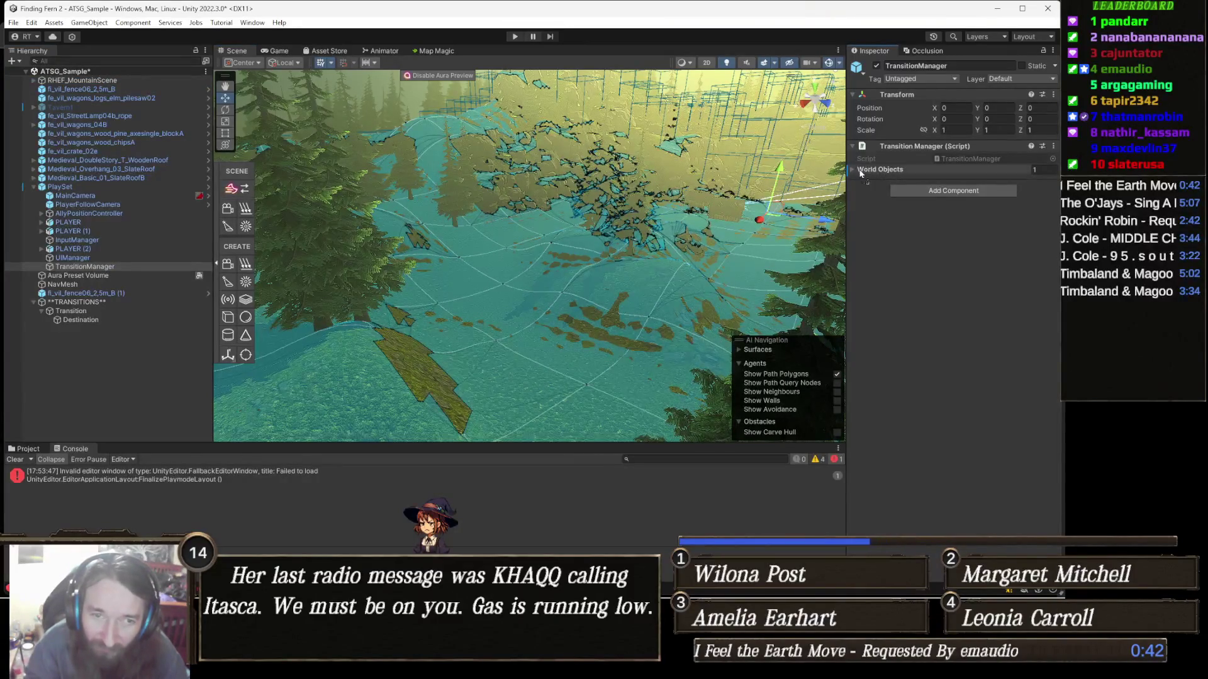
{"action": "left_click_drag", "start_coordinate": [875, 176], "coordinate": [877, 171]}
{"action": "left_click", "coordinate": [877, 171]}
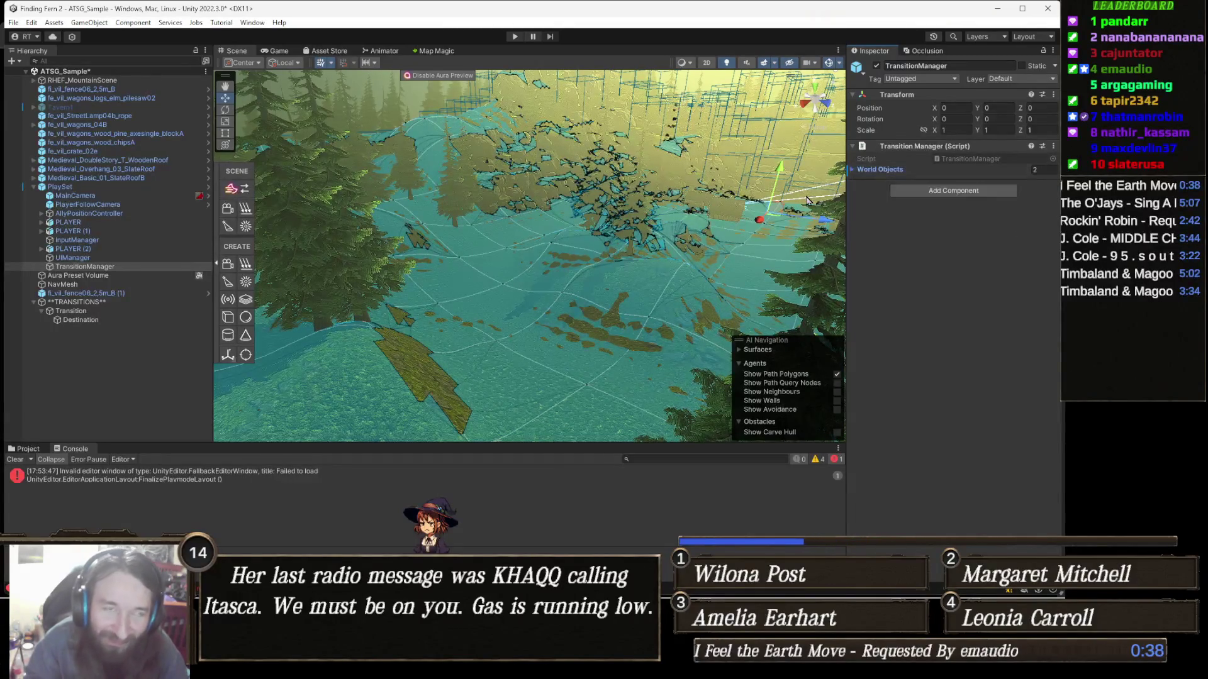
{"action": "left_click", "coordinate": [515, 38]}
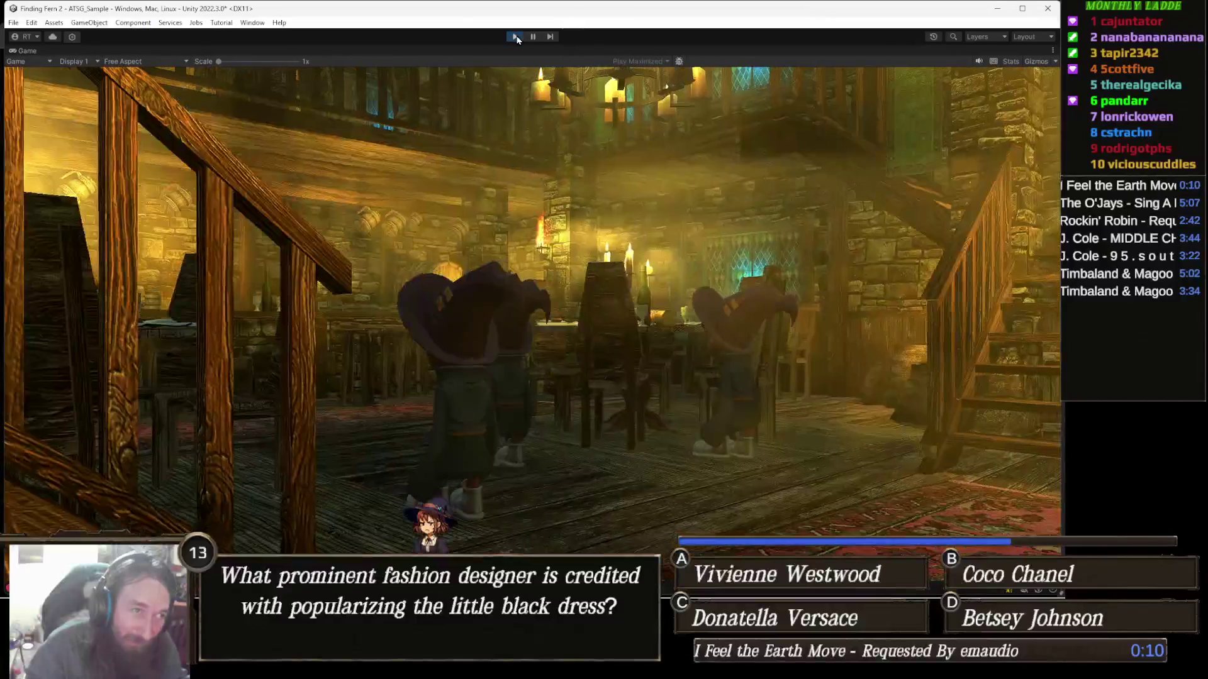
{"action": "left_click", "coordinate": [515, 39]}
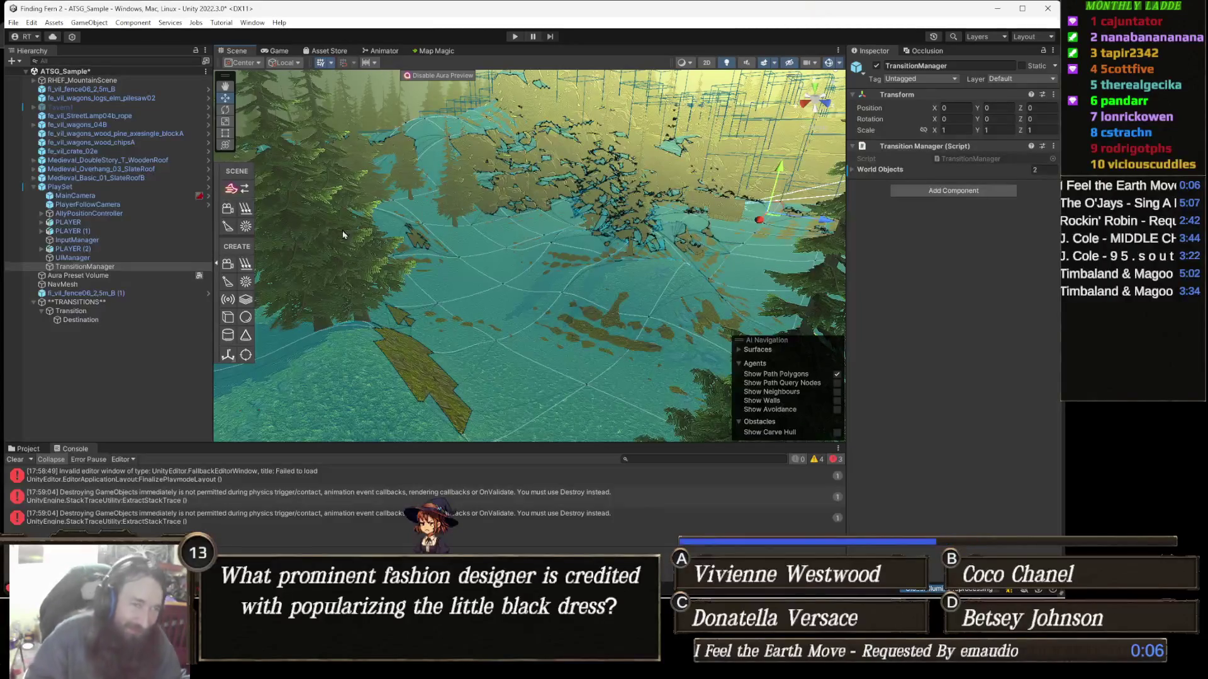
{"action": "mouse_move", "coordinate": [456, 284]}
{"action": "left_mouse_down"}
{"action": "mouse_move", "coordinate": [595, 286]}
{"action": "mouse_move", "coordinate": [573, 290]}
{"action": "mouse_move", "coordinate": [563, 273]}
{"action": "mouse_move", "coordinate": [565, 308]}
{"action": "mouse_move", "coordinate": [547, 267]}
{"action": "mouse_move", "coordinate": [593, 269]}
{"action": "mouse_move", "coordinate": [600, 234]}
{"action": "mouse_move", "coordinate": [660, 315]}
{"action": "left_mouse_up"}
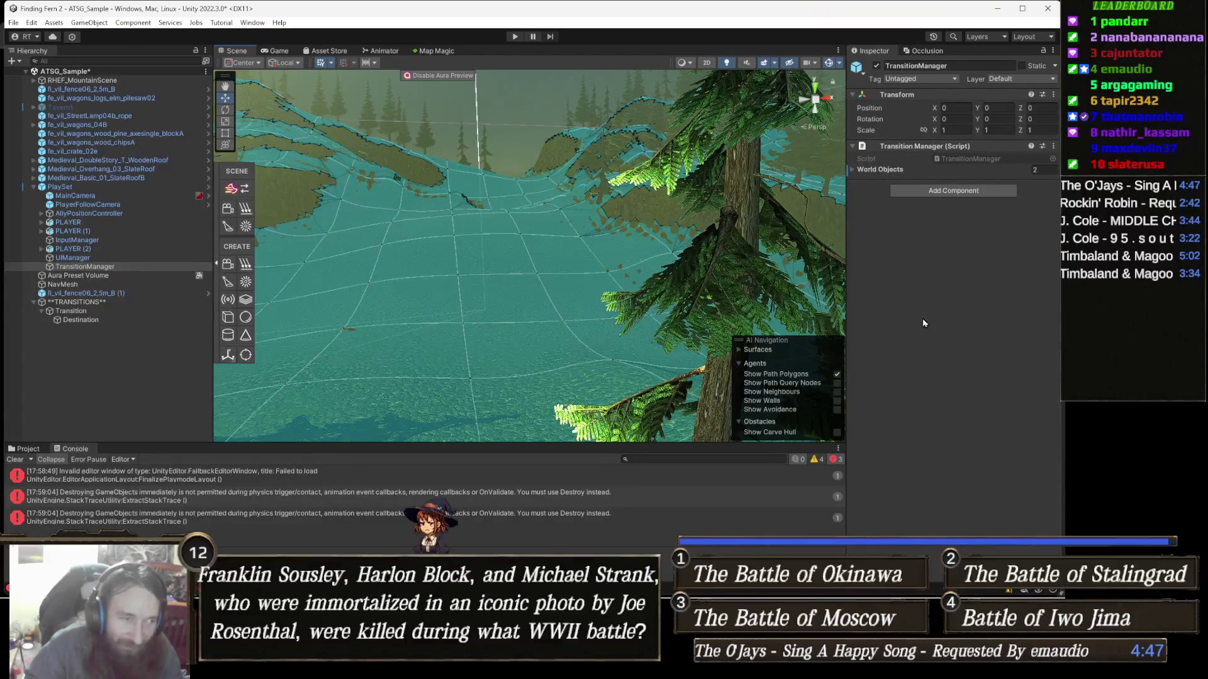
{"action": "mouse_move", "coordinate": [571, 270]}
{"action": "left_mouse_down"}
{"action": "mouse_move", "coordinate": [632, 297]}
{"action": "mouse_move", "coordinate": [591, 282]}
{"action": "mouse_move", "coordinate": [532, 305]}
{"action": "mouse_move", "coordinate": [539, 328]}
{"action": "mouse_move", "coordinate": [468, 307]}
{"action": "mouse_move", "coordinate": [452, 288]}
{"action": "mouse_move", "coordinate": [572, 221]}
{"action": "mouse_move", "coordinate": [539, 264]}
{"action": "mouse_move", "coordinate": [667, 325]}
{"action": "mouse_move", "coordinate": [586, 309]}
{"action": "left_mouse_up"}
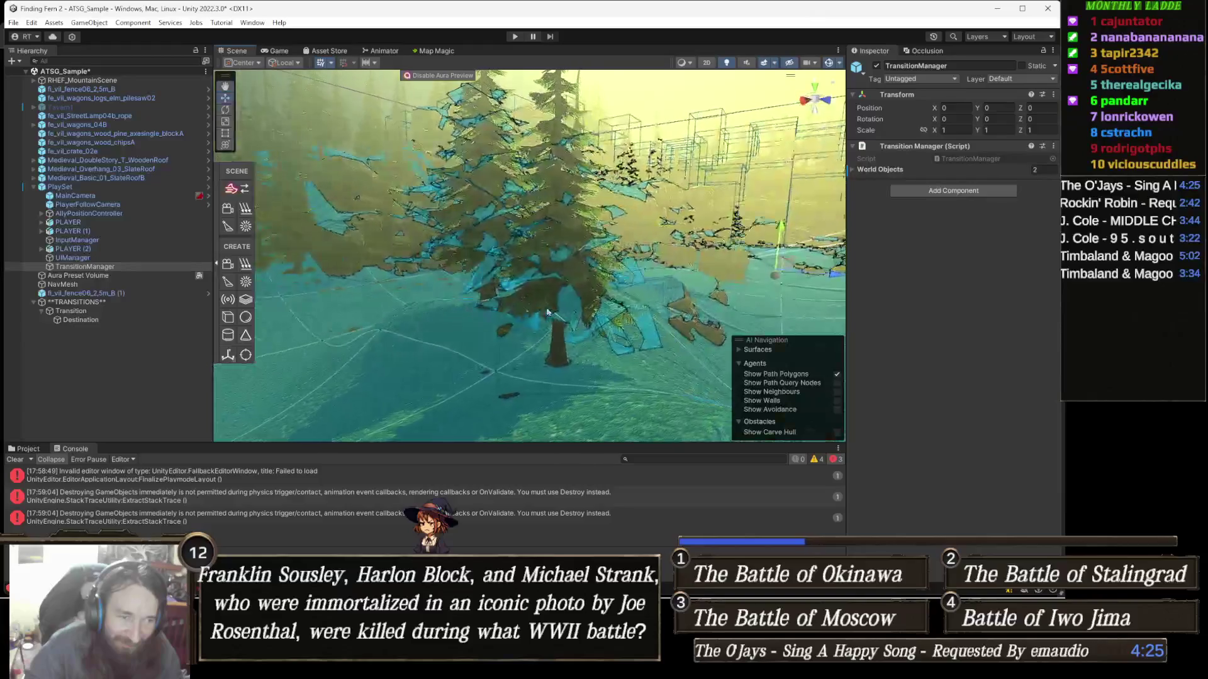
{"action": "mouse_move", "coordinate": [580, 296]}
{"action": "left_mouse_down"}
{"action": "mouse_move", "coordinate": [509, 301]}
{"action": "mouse_move", "coordinate": [515, 284]}
{"action": "mouse_move", "coordinate": [425, 265]}
{"action": "mouse_move", "coordinate": [426, 254]}
{"action": "mouse_move", "coordinate": [452, 264]}
{"action": "left_mouse_up"}
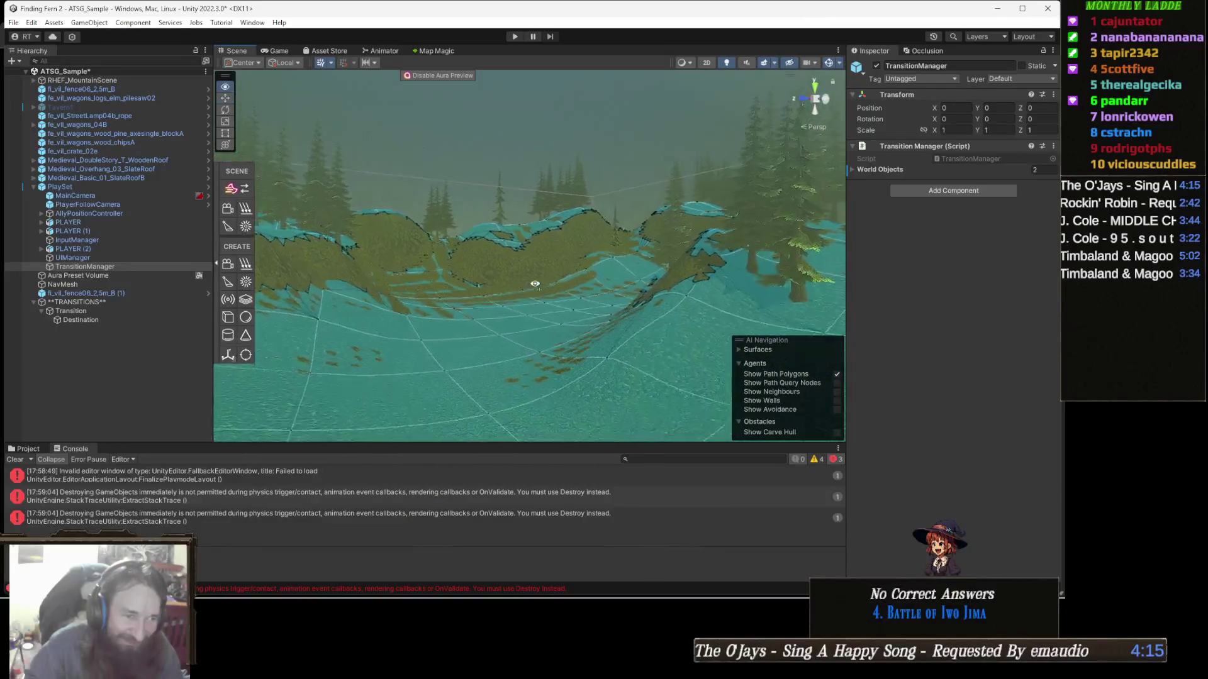
Step: Turn off the Scene view Gizmos to hide the navmesh, then fly up over the village
{"action": "mouse_move", "coordinate": [535, 283]}
{"action": "left_mouse_down"}
{"action": "mouse_move", "coordinate": [539, 270]}
{"action": "mouse_move", "coordinate": [568, 267]}
{"action": "mouse_move", "coordinate": [542, 307]}
{"action": "left_mouse_up"}
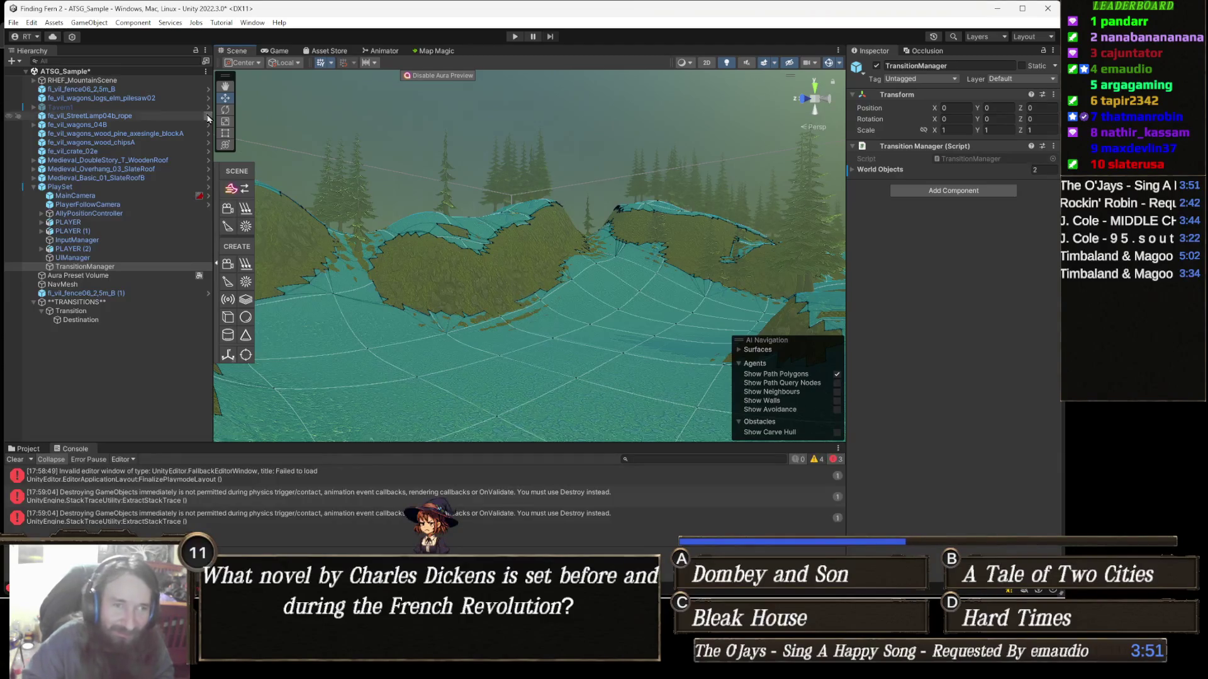
{"action": "left_click", "coordinate": [829, 66]}
{"action": "mouse_move", "coordinate": [314, 281]}
{"action": "left_mouse_down"}
{"action": "mouse_move", "coordinate": [409, 302]}
{"action": "mouse_move", "coordinate": [496, 251]}
{"action": "mouse_move", "coordinate": [502, 329]}
{"action": "mouse_move", "coordinate": [395, 372]}
{"action": "mouse_move", "coordinate": [482, 326]}
{"action": "mouse_move", "coordinate": [512, 264]}
{"action": "mouse_move", "coordinate": [713, 245]}
{"action": "mouse_move", "coordinate": [493, 253]}
{"action": "mouse_move", "coordinate": [586, 225]}
{"action": "mouse_move", "coordinate": [615, 270]}
{"action": "mouse_move", "coordinate": [553, 261]}
{"action": "mouse_move", "coordinate": [579, 255]}
{"action": "mouse_move", "coordinate": [540, 231]}
{"action": "mouse_move", "coordinate": [538, 255]}
{"action": "mouse_move", "coordinate": [525, 256]}
{"action": "left_mouse_up"}
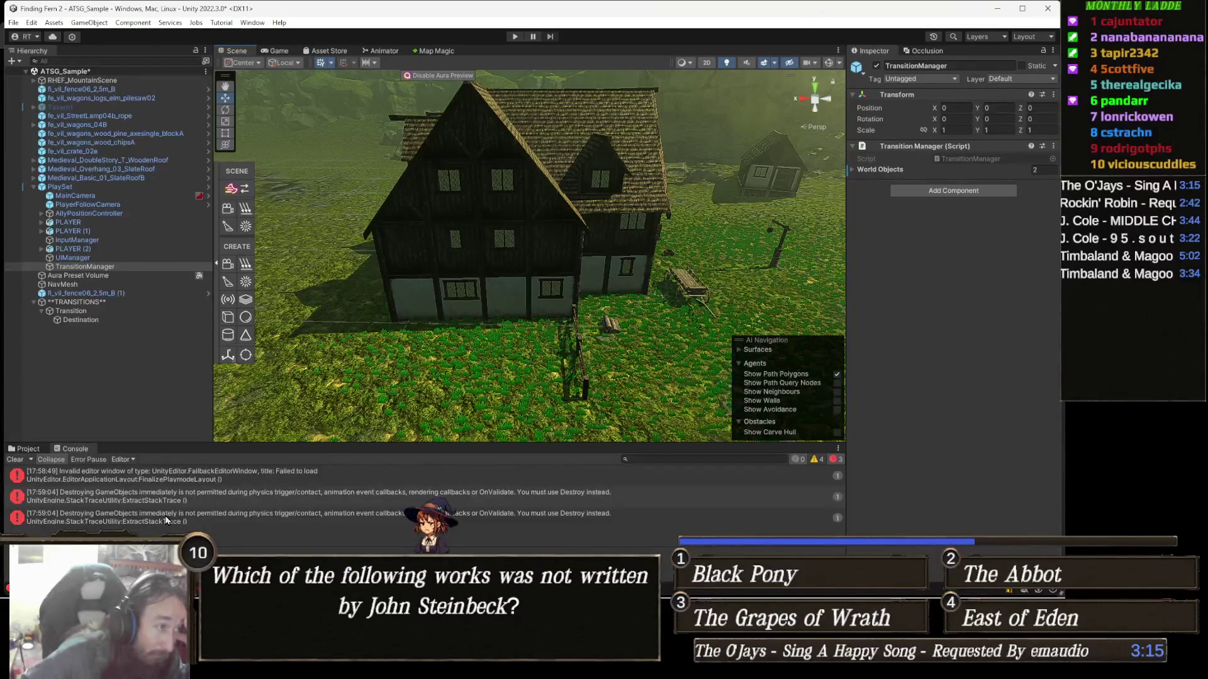
Step: Select Tavern1, then start and stop a short play test of the game
{"action": "left_click", "coordinate": [76, 108]}
{"action": "left_click", "coordinate": [898, 62]}
{"action": "left_click", "coordinate": [515, 37]}
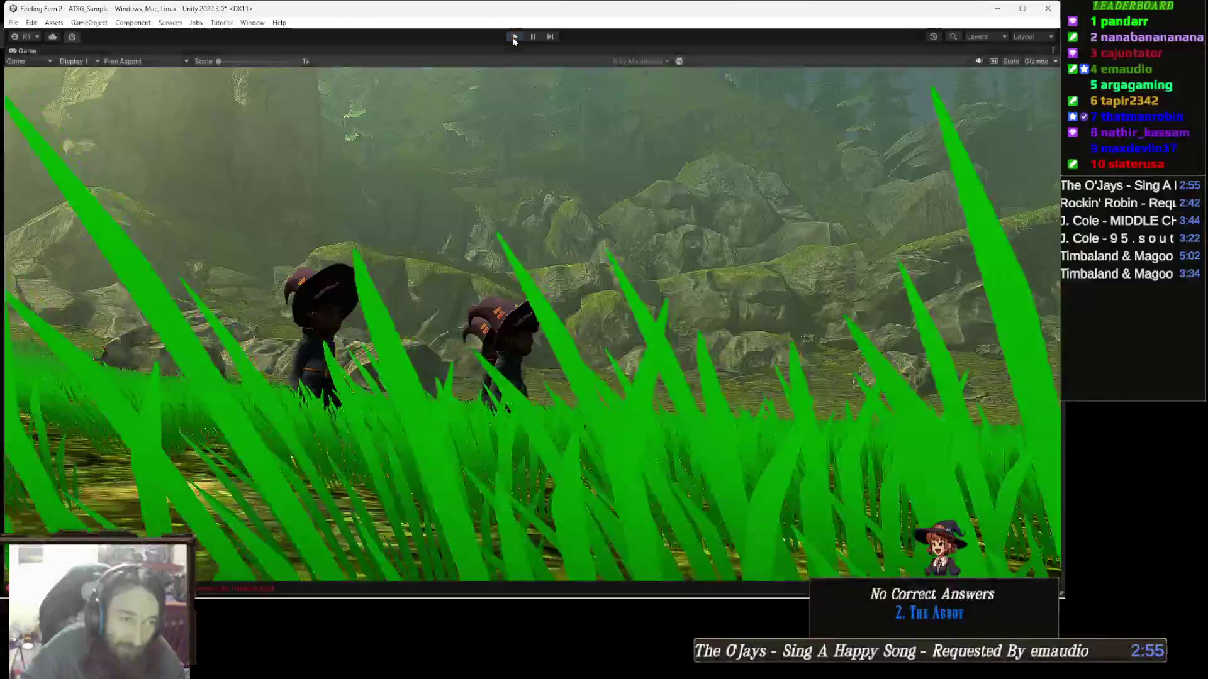
{"action": "left_click", "coordinate": [514, 37]}
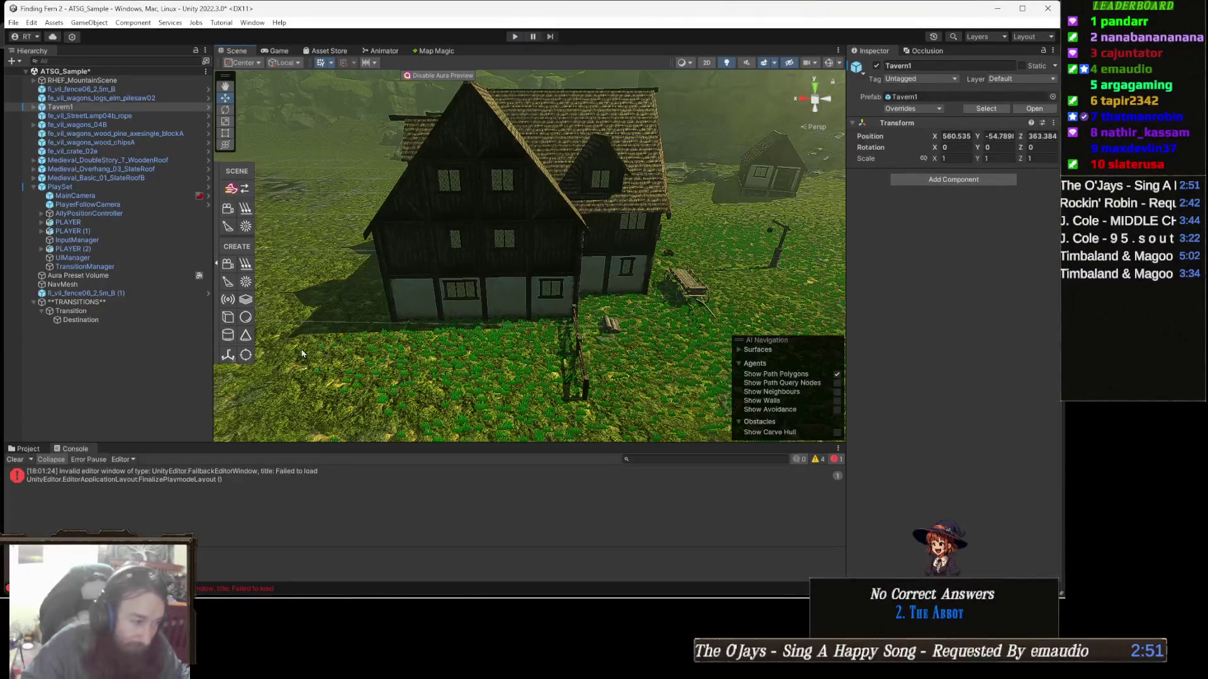
Step: Switch from the Console to the Project panel's root Assets folder and open 3DForge
{"action": "left_click", "coordinate": [31, 449]}
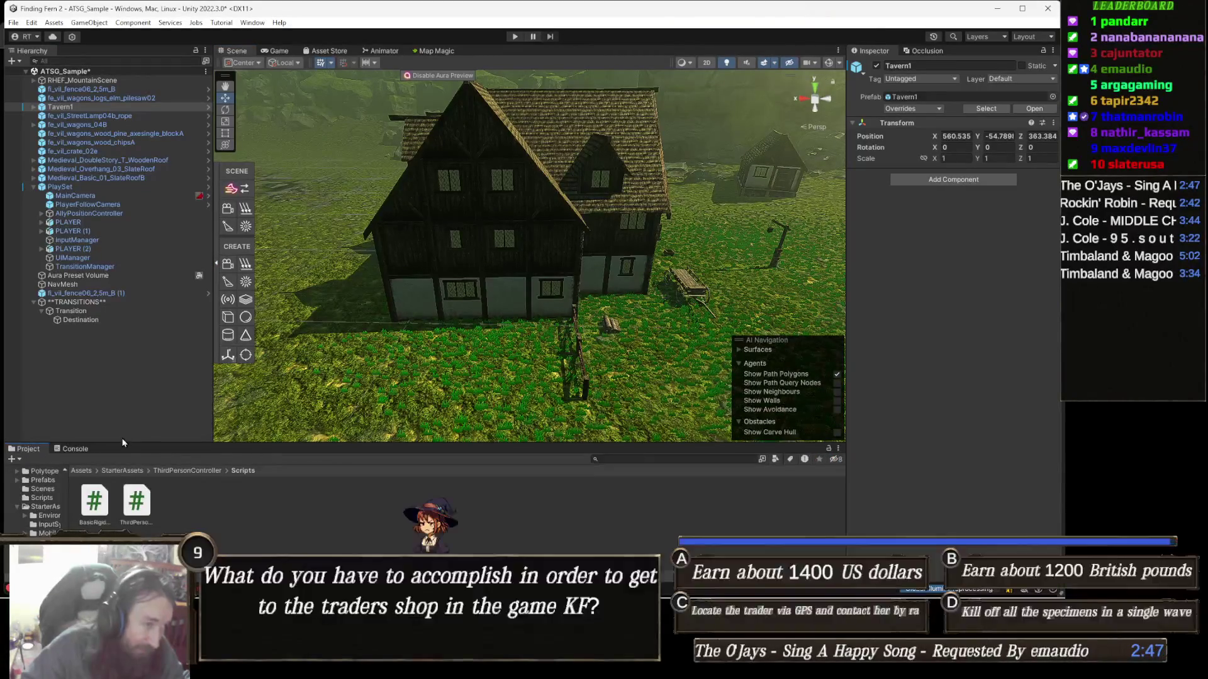
{"action": "left_click", "coordinate": [86, 471]}
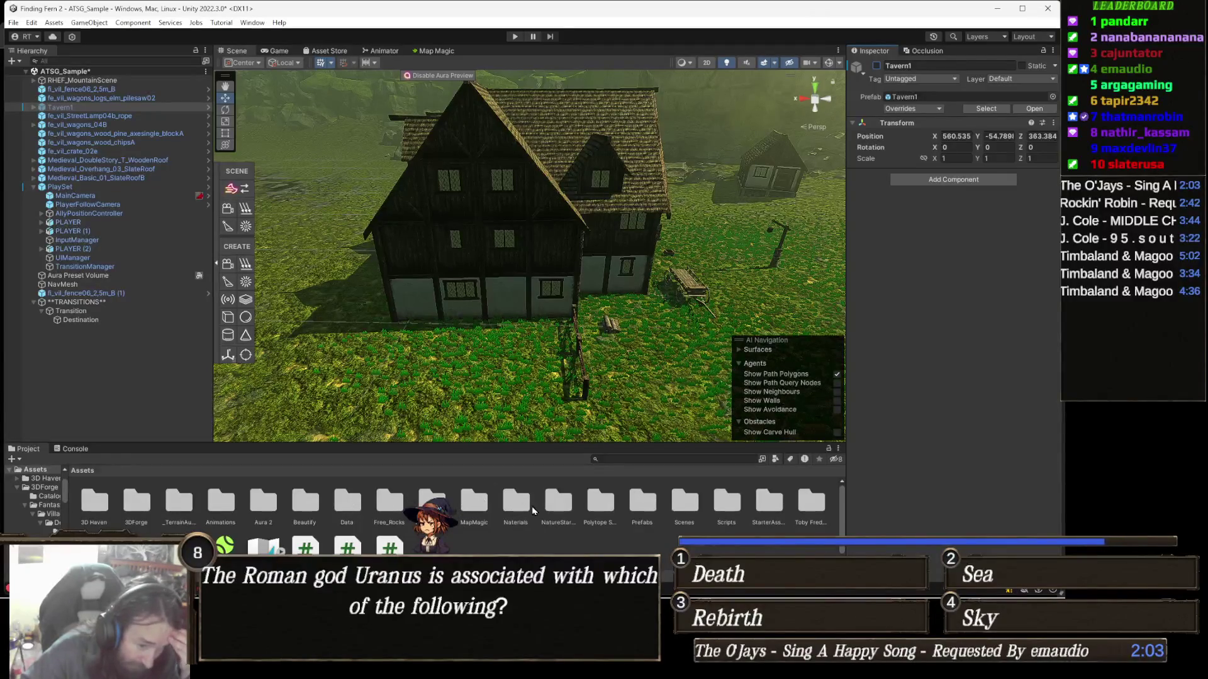
{"action": "double_click", "coordinate": [139, 501]}
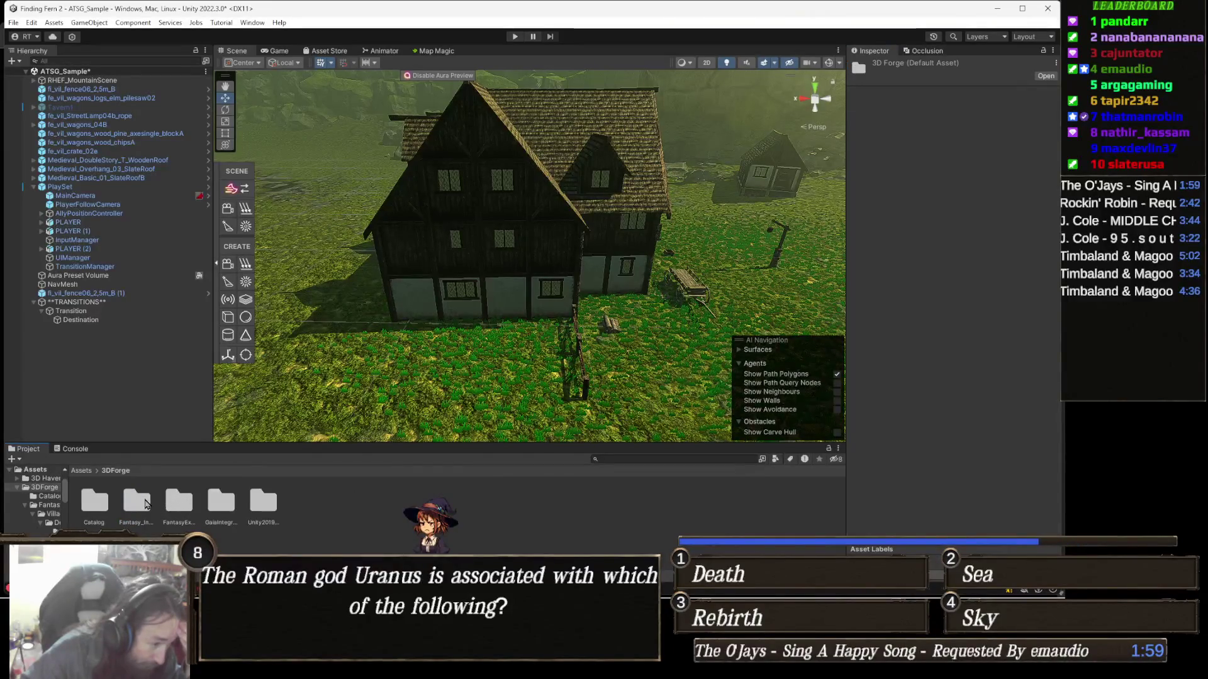
Step: Browse Fantasy_Interiors > Villages_&_Towns > Demo Scenes > Inns_Taverns and open GreenDragonInn
{"action": "double_click", "coordinate": [138, 504]}
{"action": "double_click", "coordinate": [106, 506]}
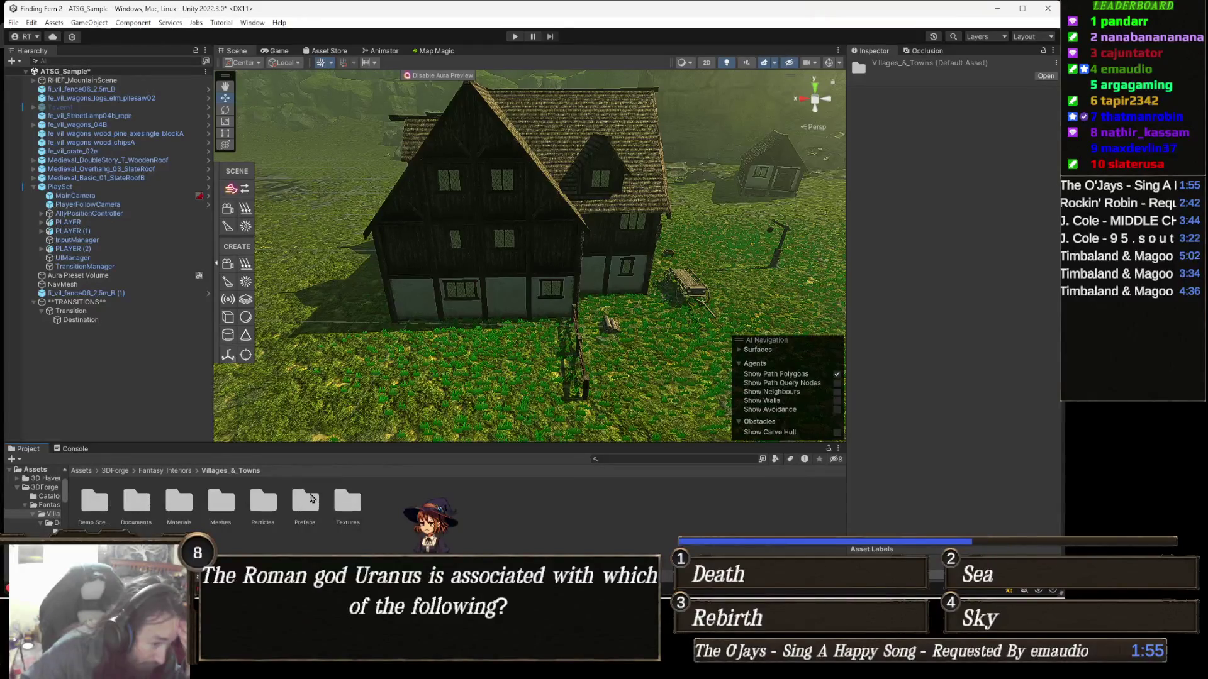
{"action": "double_click", "coordinate": [95, 502]}
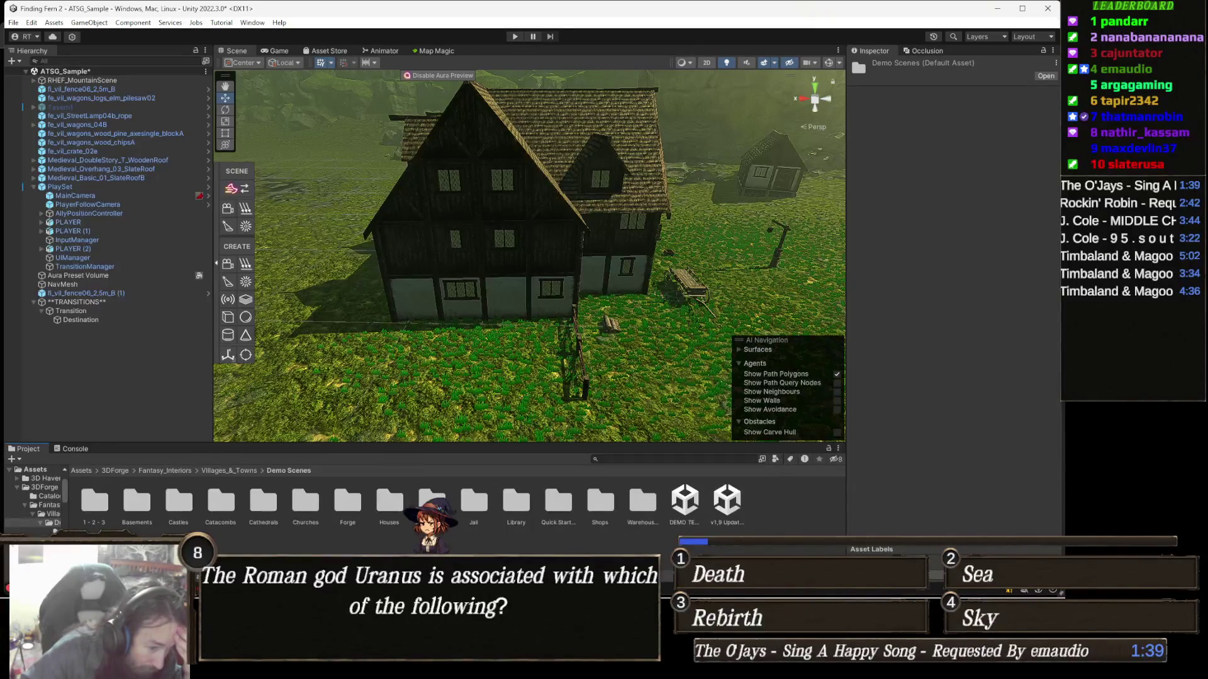
{"action": "double_click", "coordinate": [432, 501]}
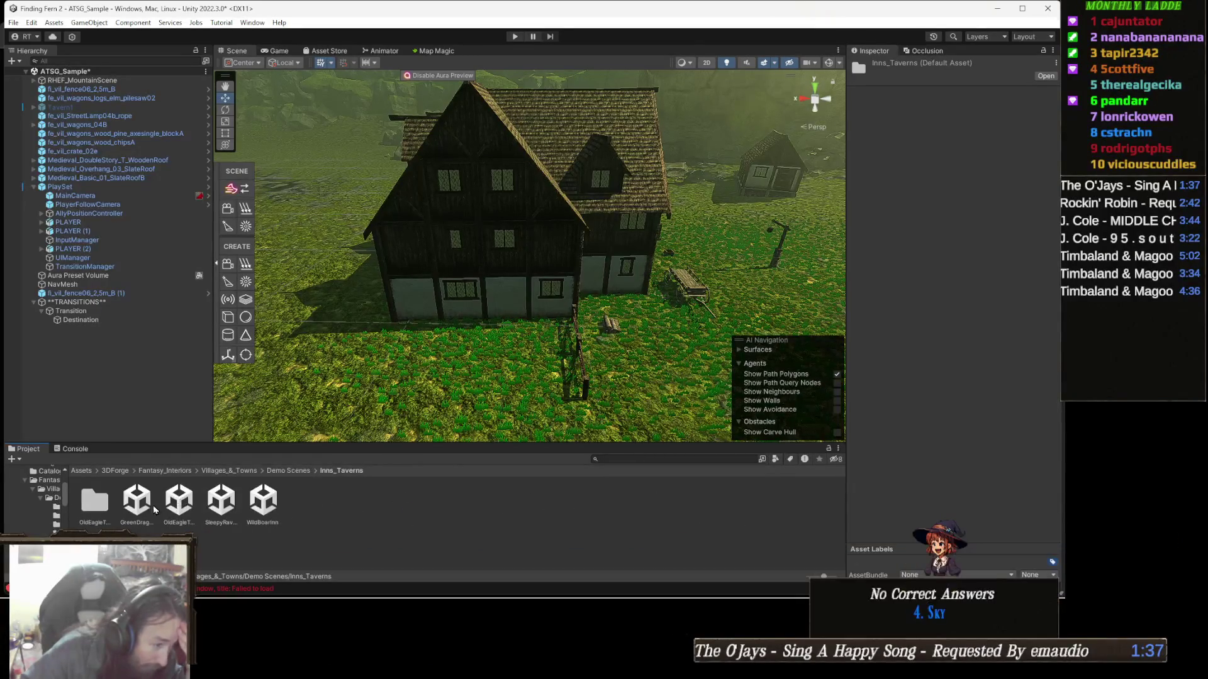
{"action": "double_click", "coordinate": [136, 503]}
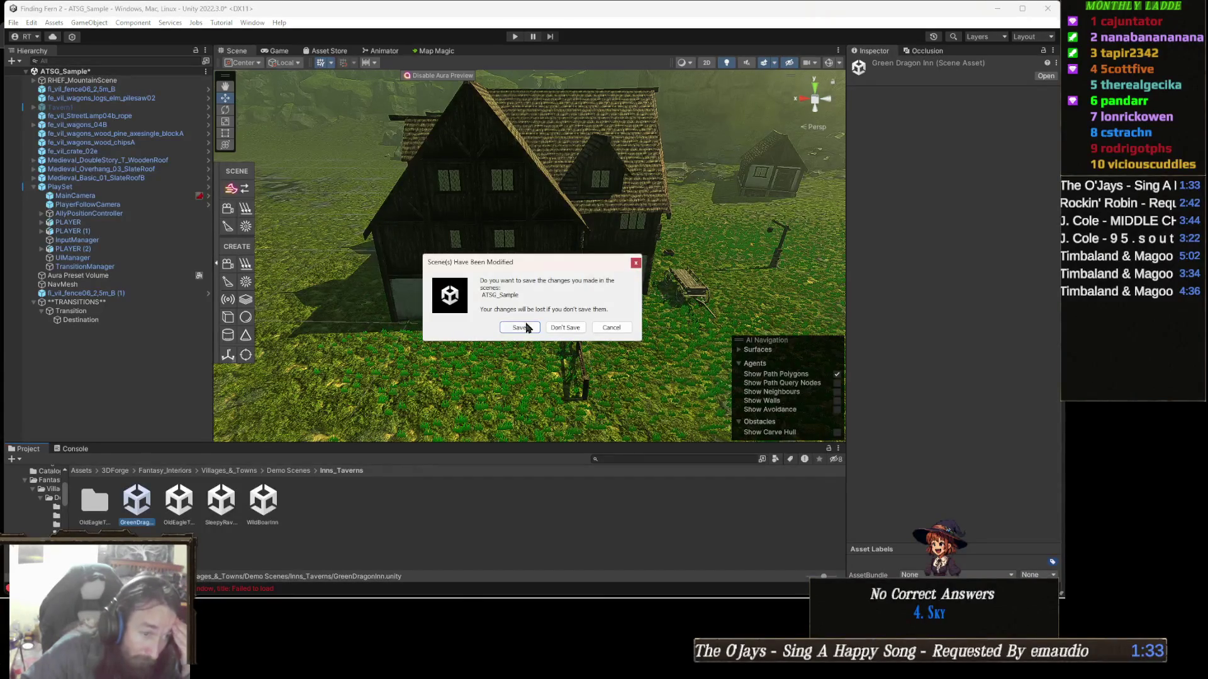
Step: Save ATSG_Sample, open the OldEagleTavern scene and run it in play mode
{"action": "left_click", "coordinate": [525, 327]}
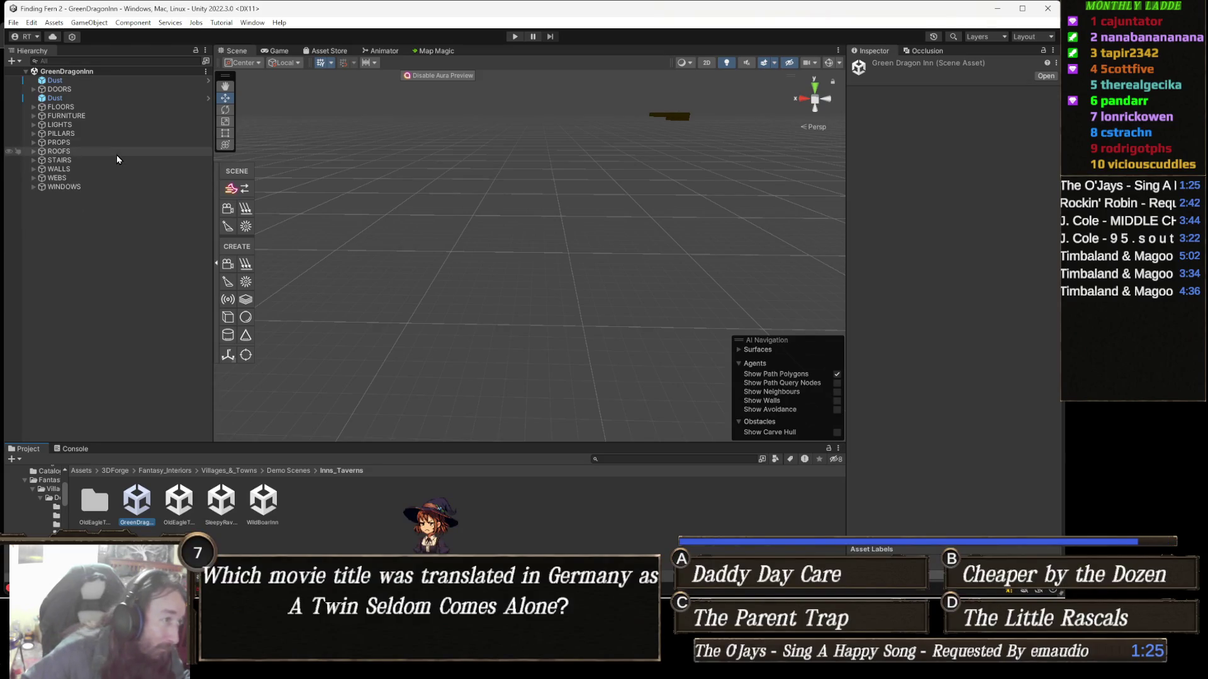
{"action": "double_click", "coordinate": [178, 511]}
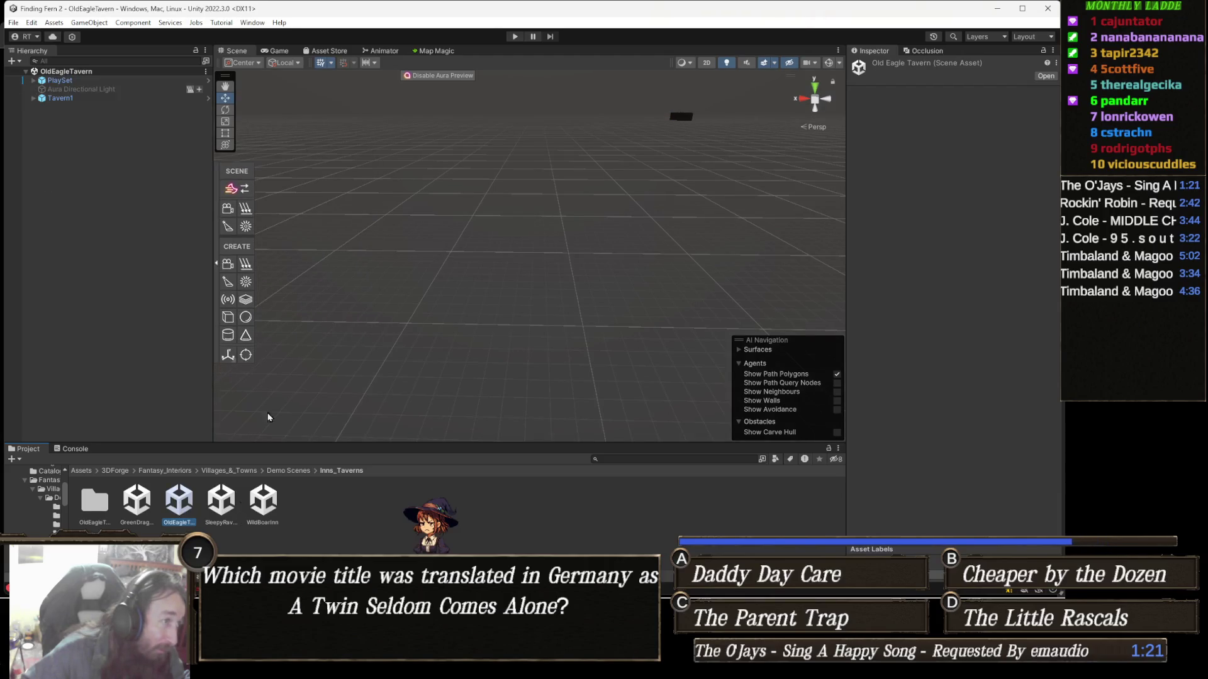
{"action": "left_click", "coordinate": [514, 36]}
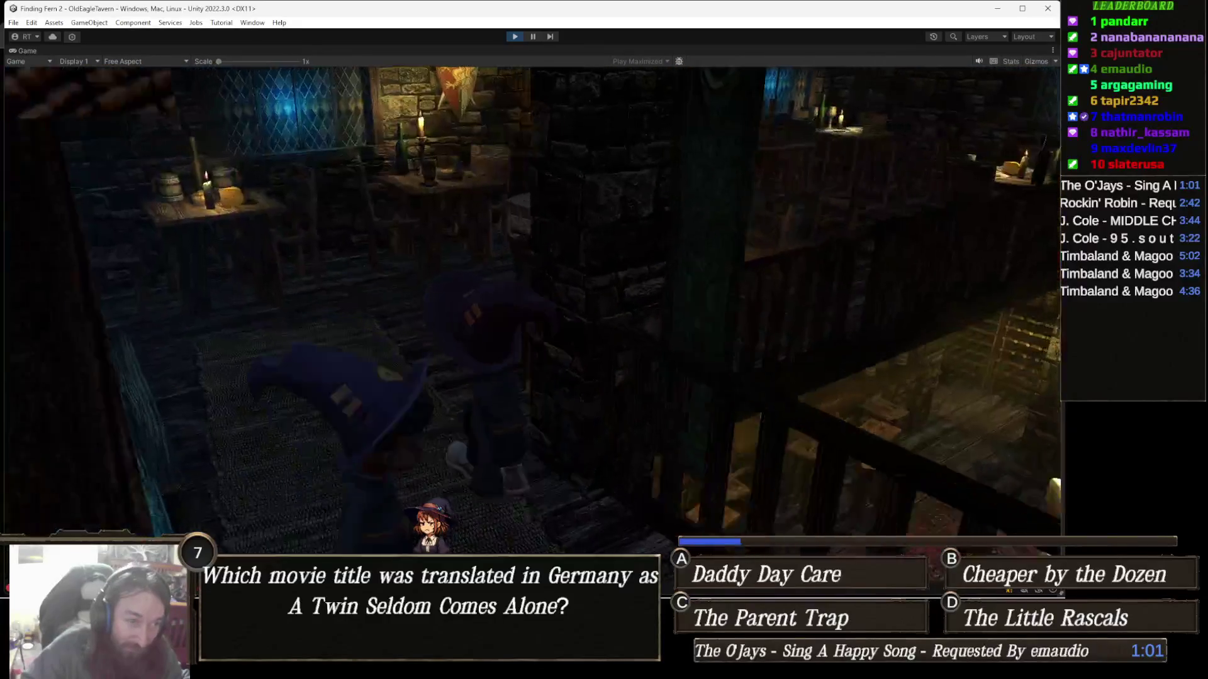
{"action": "key", "text": "super"}
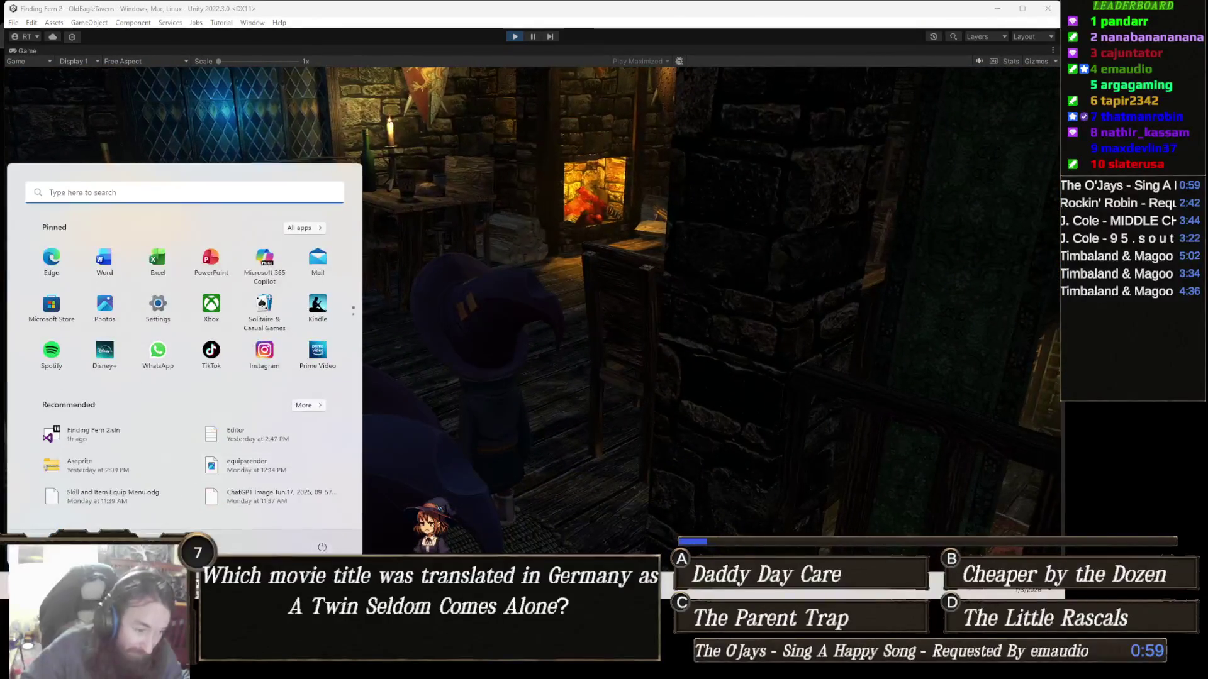
Step: Check Unity Editor's memory use in Task Manager, then switch back to the game
{"action": "key", "text": "ctrl+shift+Escape"}
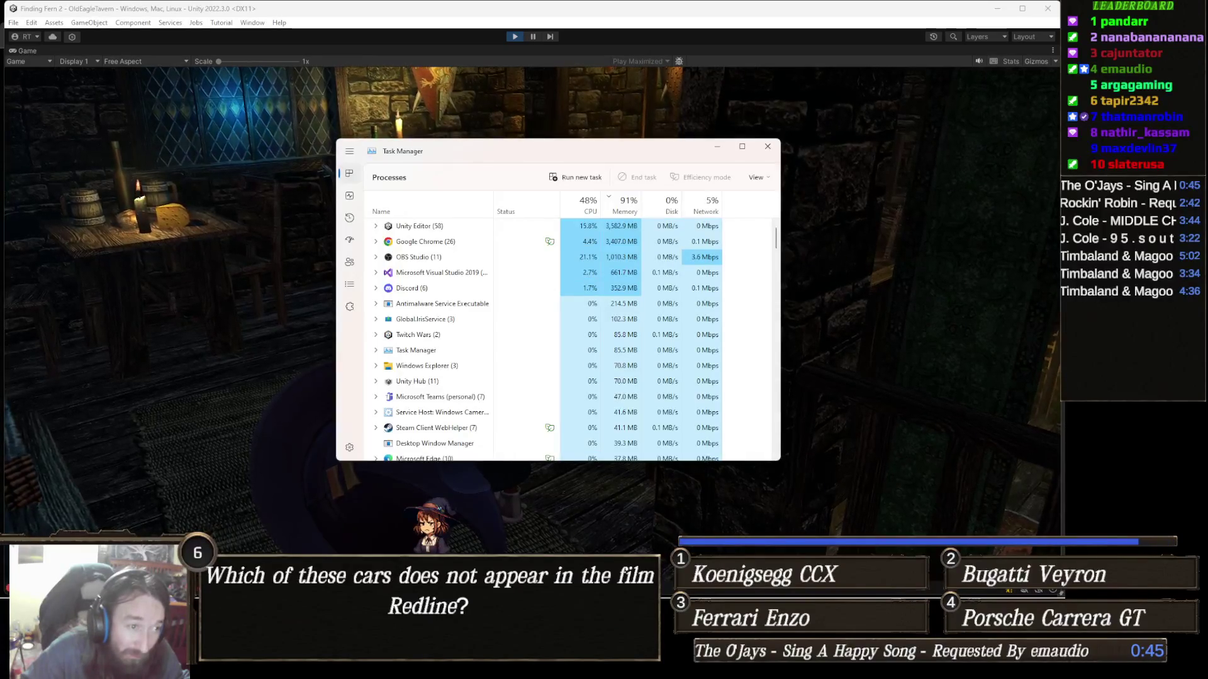
{"action": "key", "text": "alt+Tab"}
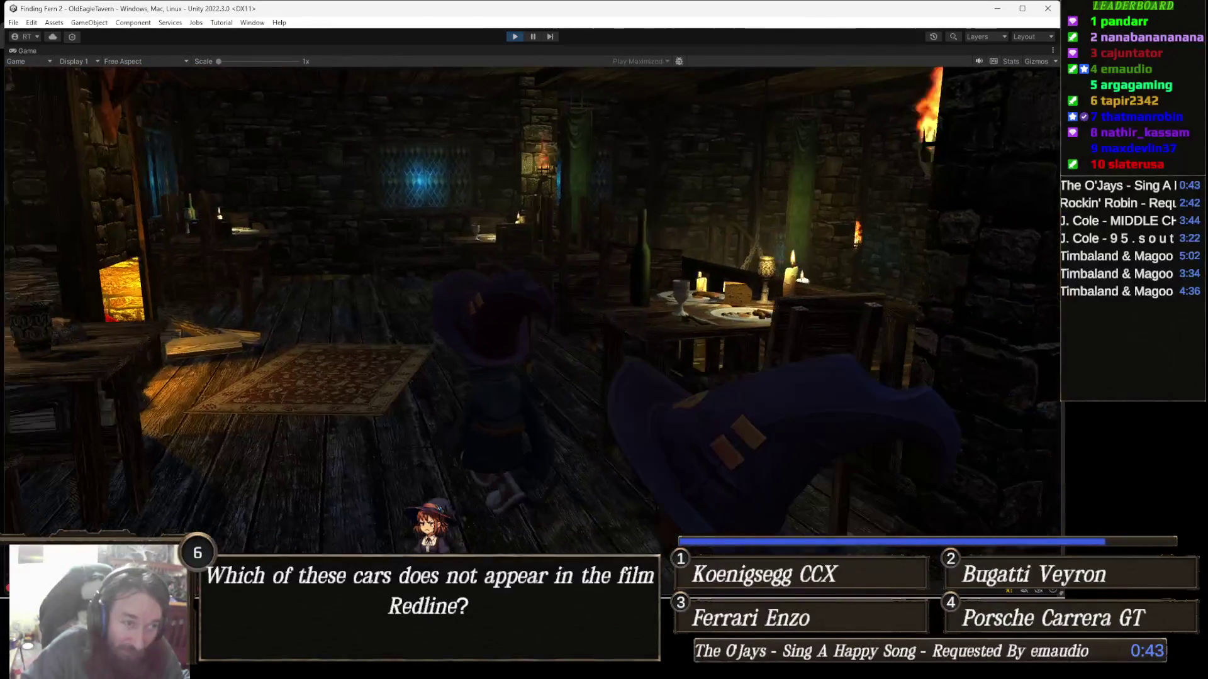
Step: Exit play mode in the OldEagleTavern scene
{"action": "left_click", "coordinate": [514, 37]}
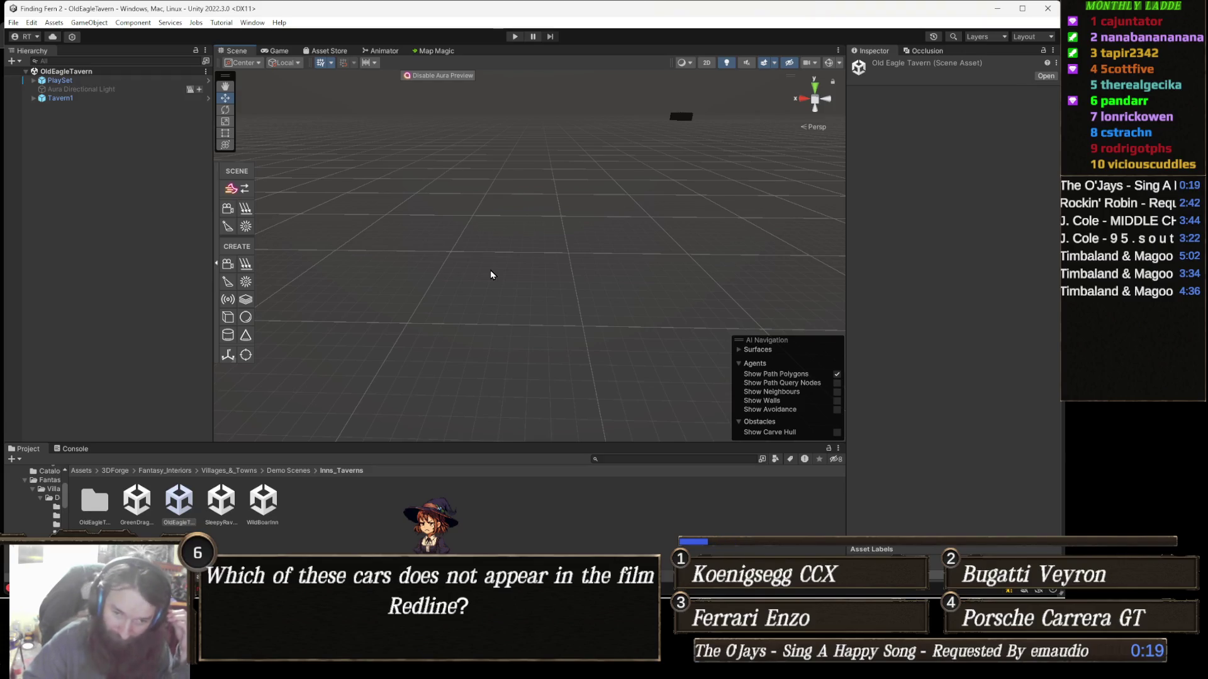
Step: Open the File menu
{"action": "left_click", "coordinate": [13, 22]}
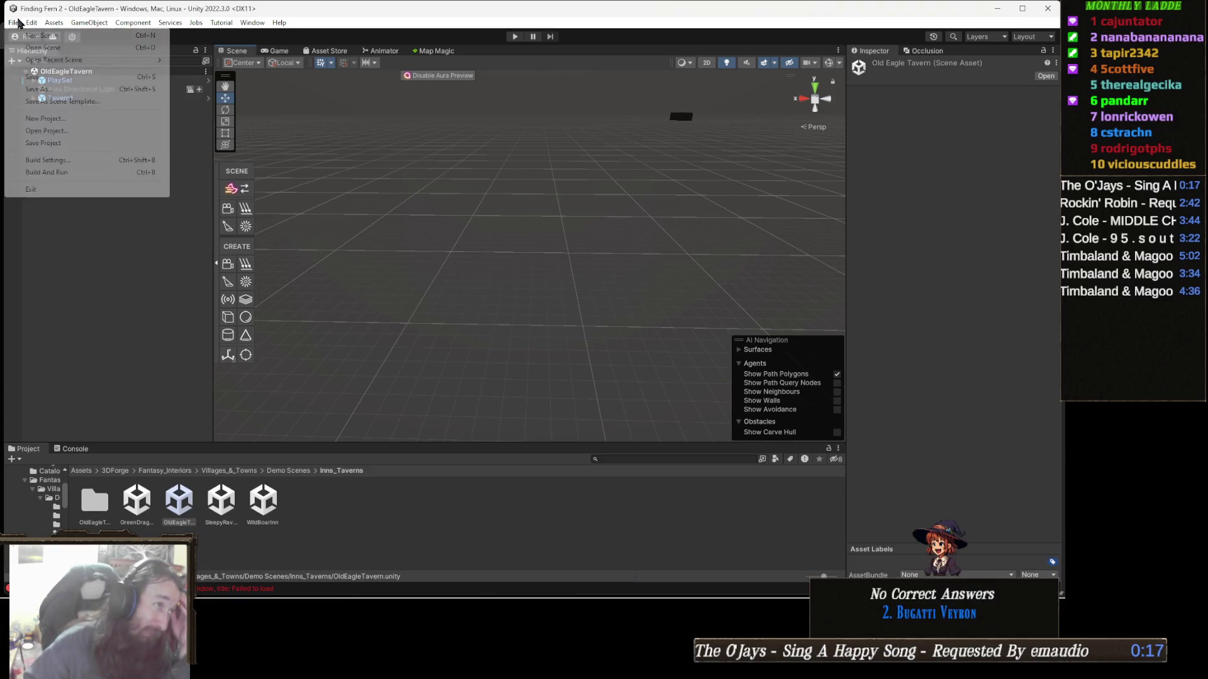
Step: Save the Unity project from the File menu
{"action": "left_click", "coordinate": [63, 145]}
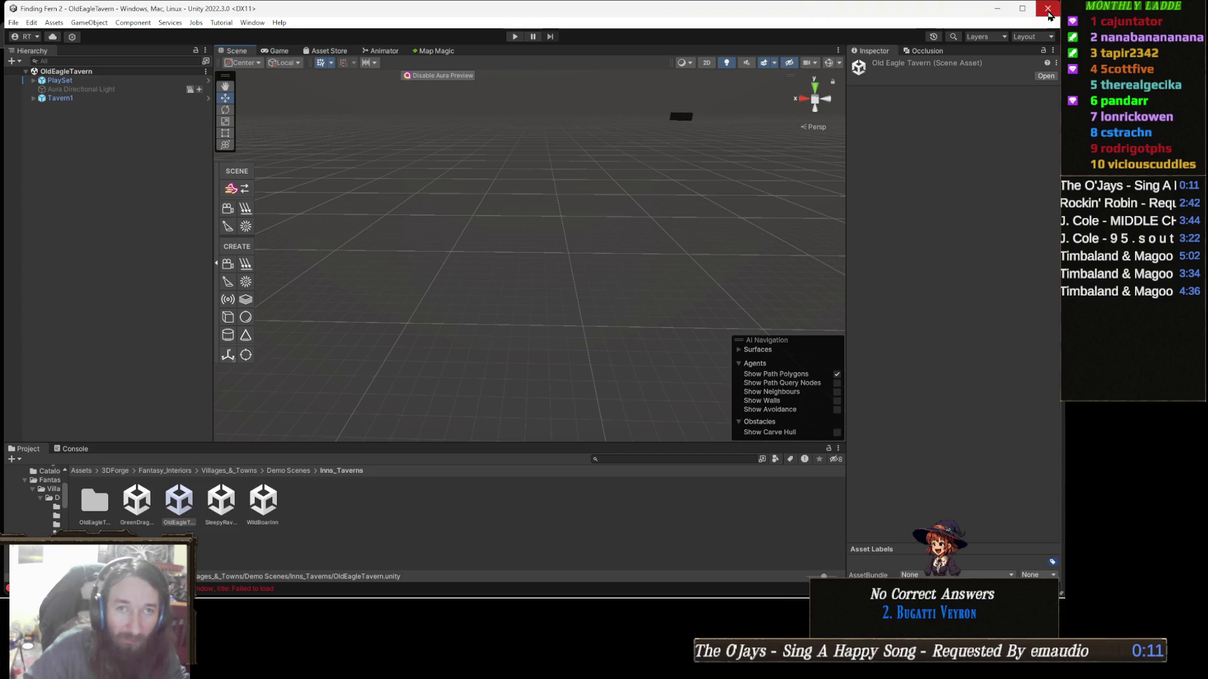
Step: Launch Finding Fern 2 from Unity Hub, move Task Manager aside, and return to the reopened editor
{"action": "mouse_move", "coordinate": [415, 595]}
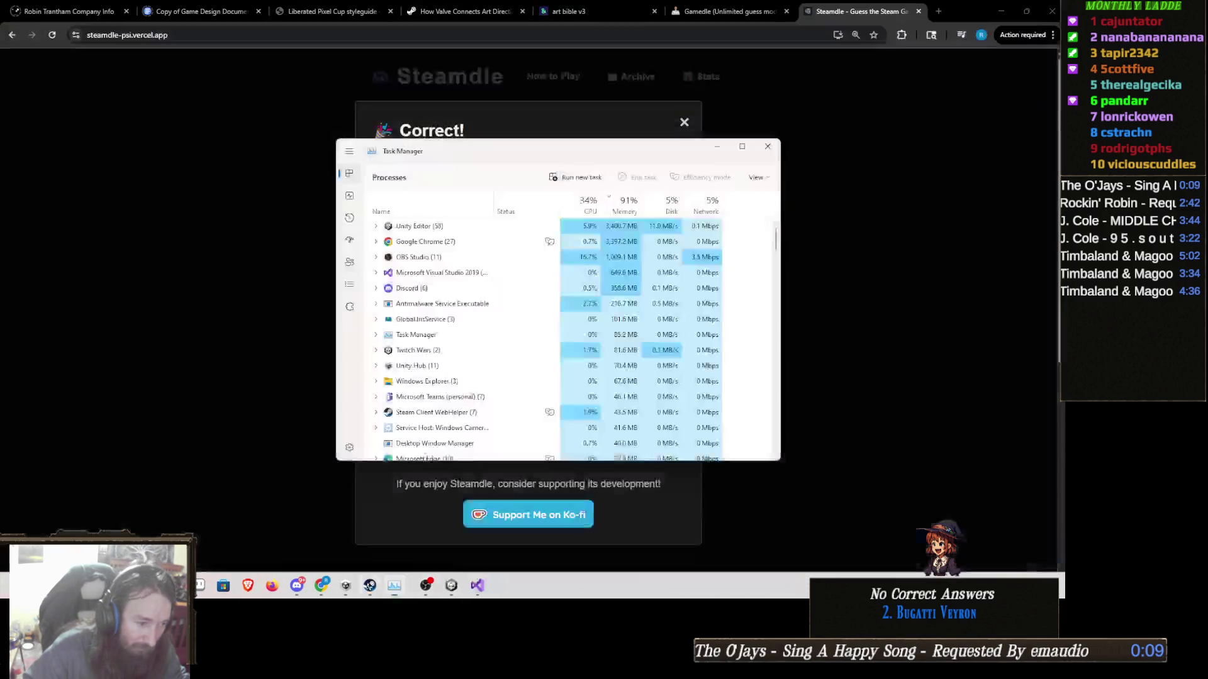
{"action": "left_click", "coordinate": [346, 588]}
{"action": "left_click", "coordinate": [469, 351]}
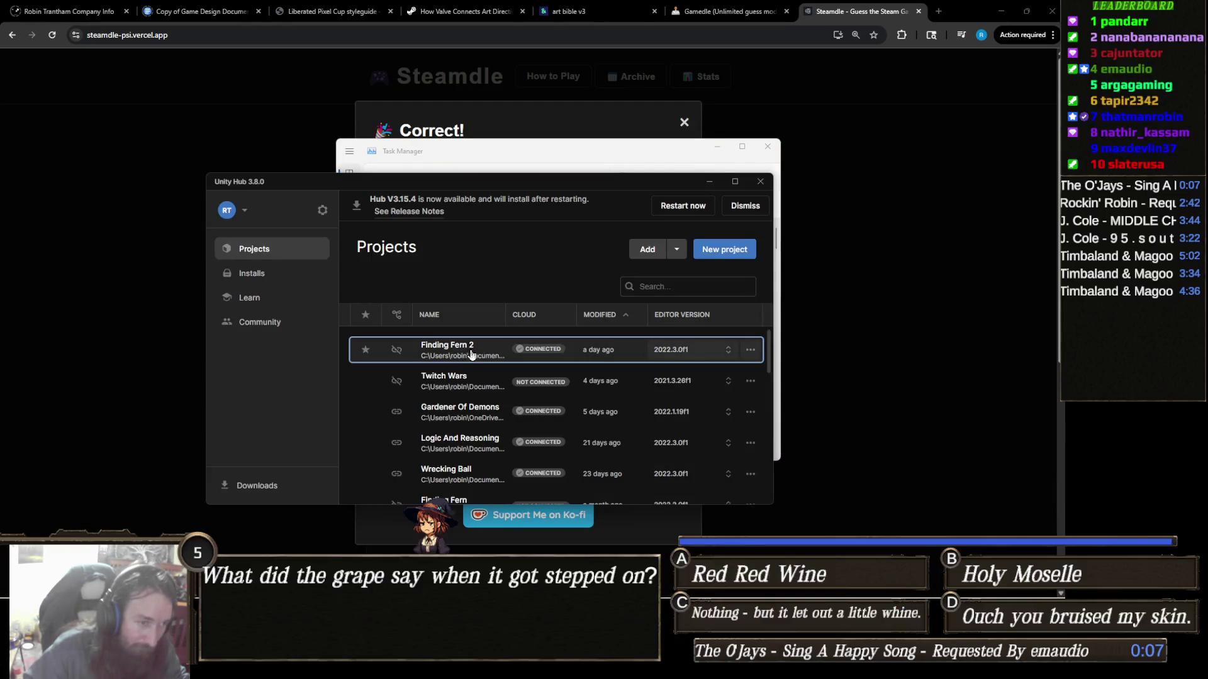
{"action": "left_click", "coordinate": [711, 182]}
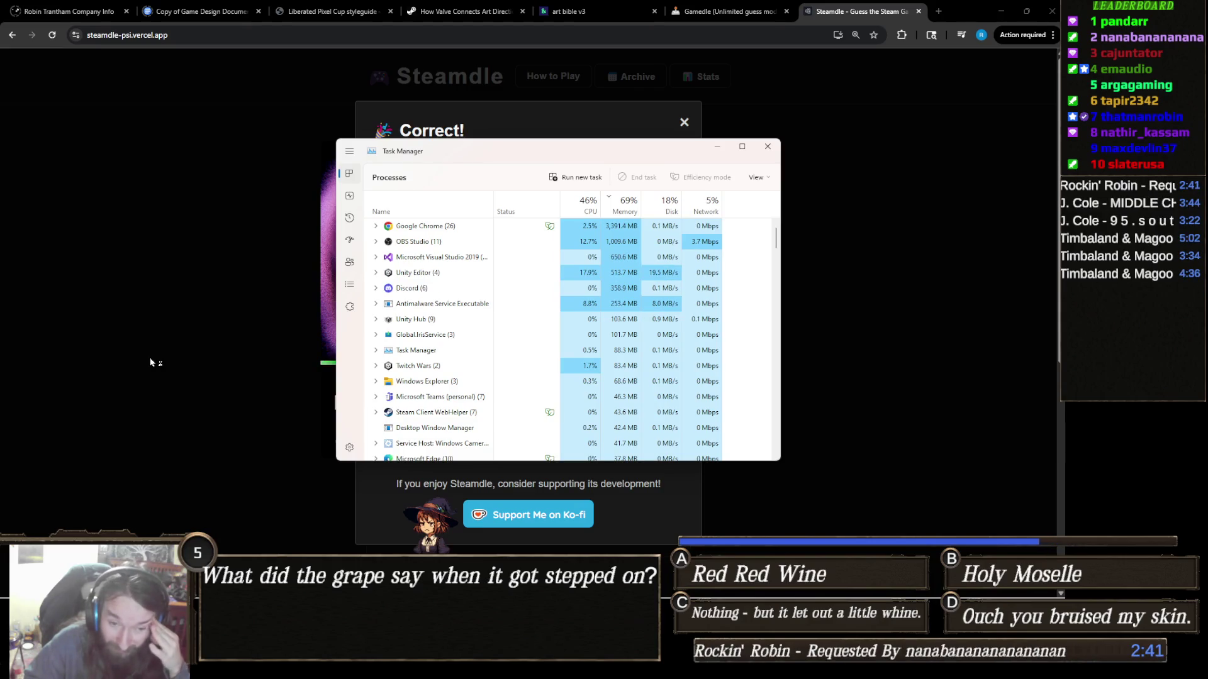
{"action": "left_click", "coordinate": [717, 151]}
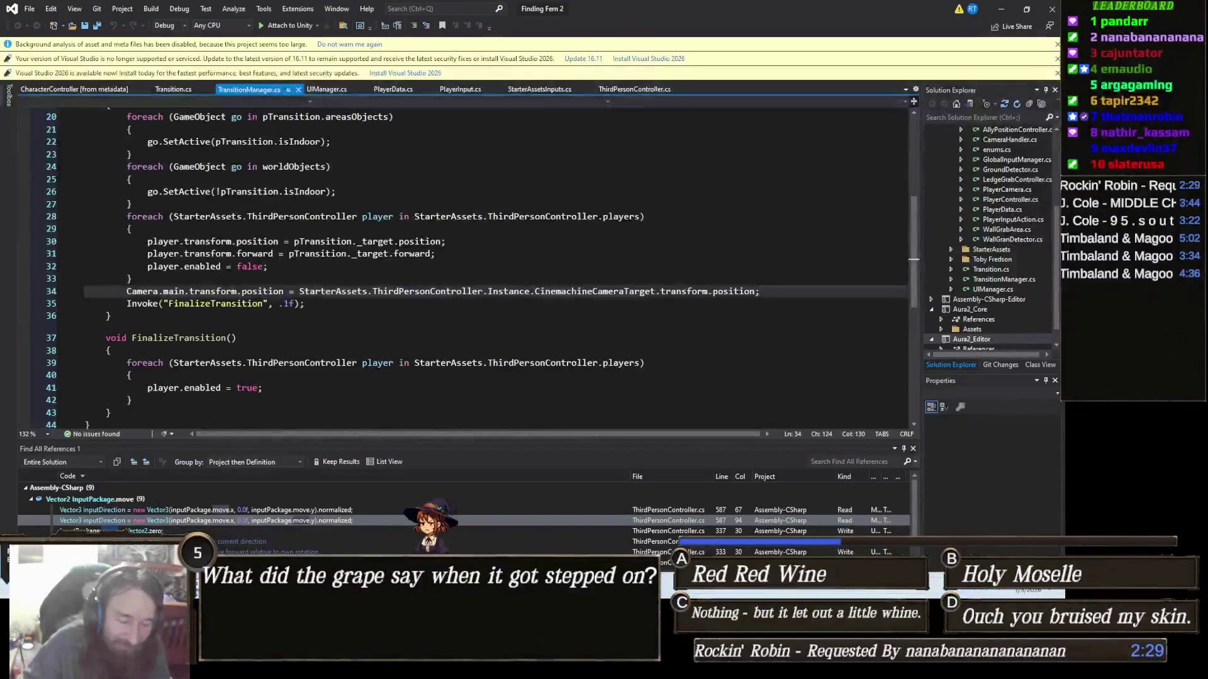
{"action": "left_click", "coordinate": [491, 522]}
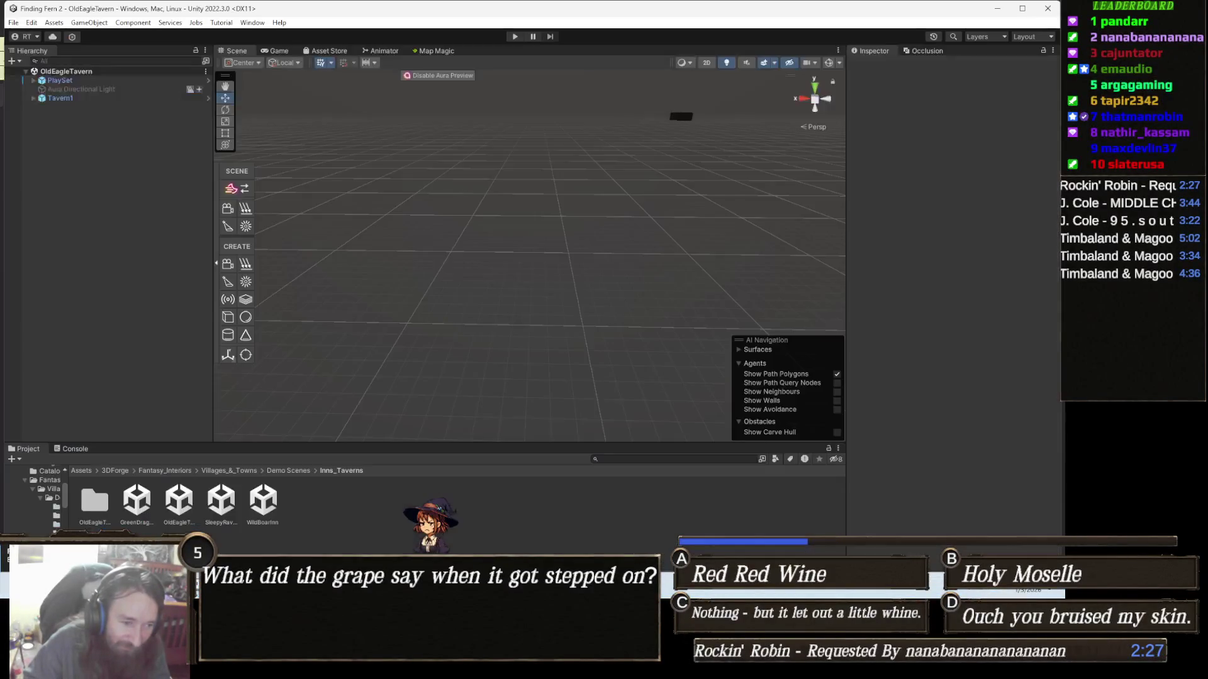
Step: Play-test the OldEagleTavern scene, stop it, and go up to the root Assets folder
{"action": "left_click", "coordinate": [517, 37]}
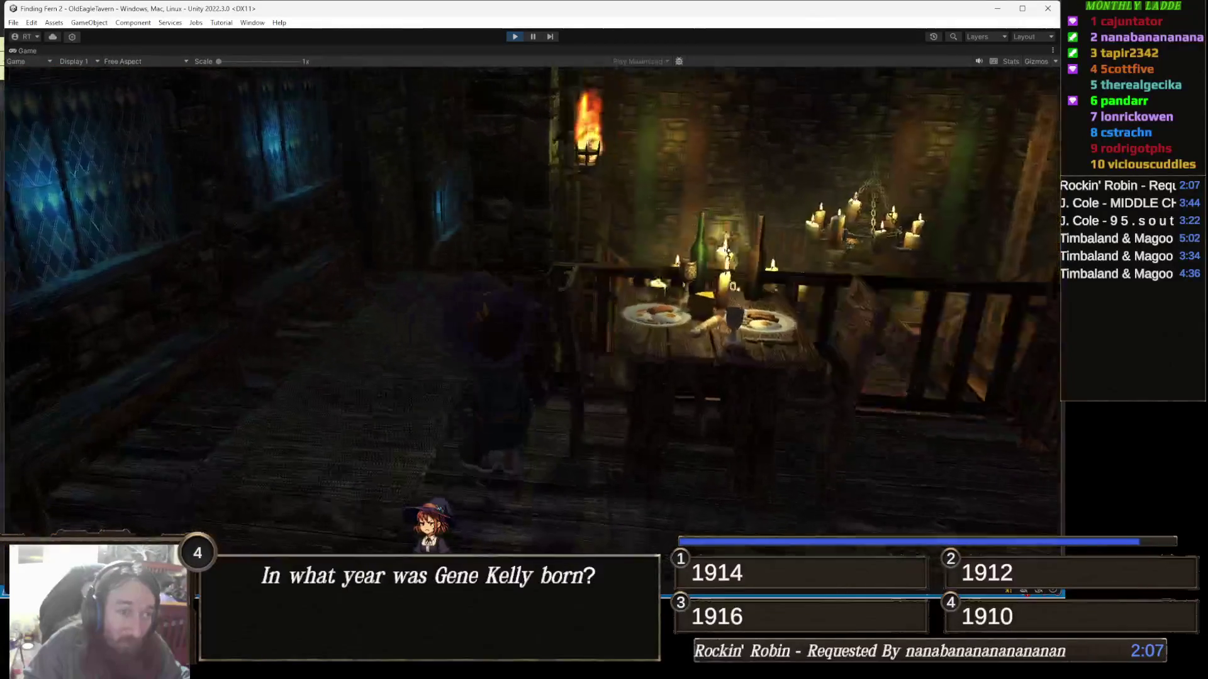
{"action": "left_click", "coordinate": [514, 37]}
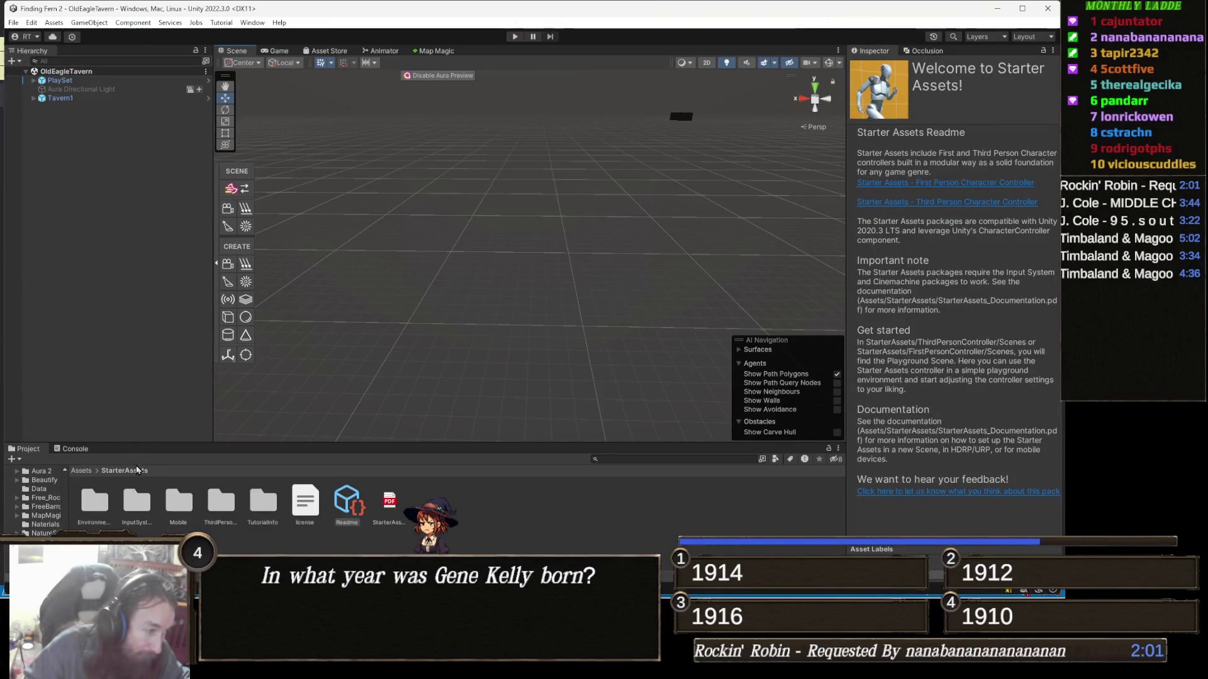
{"action": "left_click", "coordinate": [80, 470]}
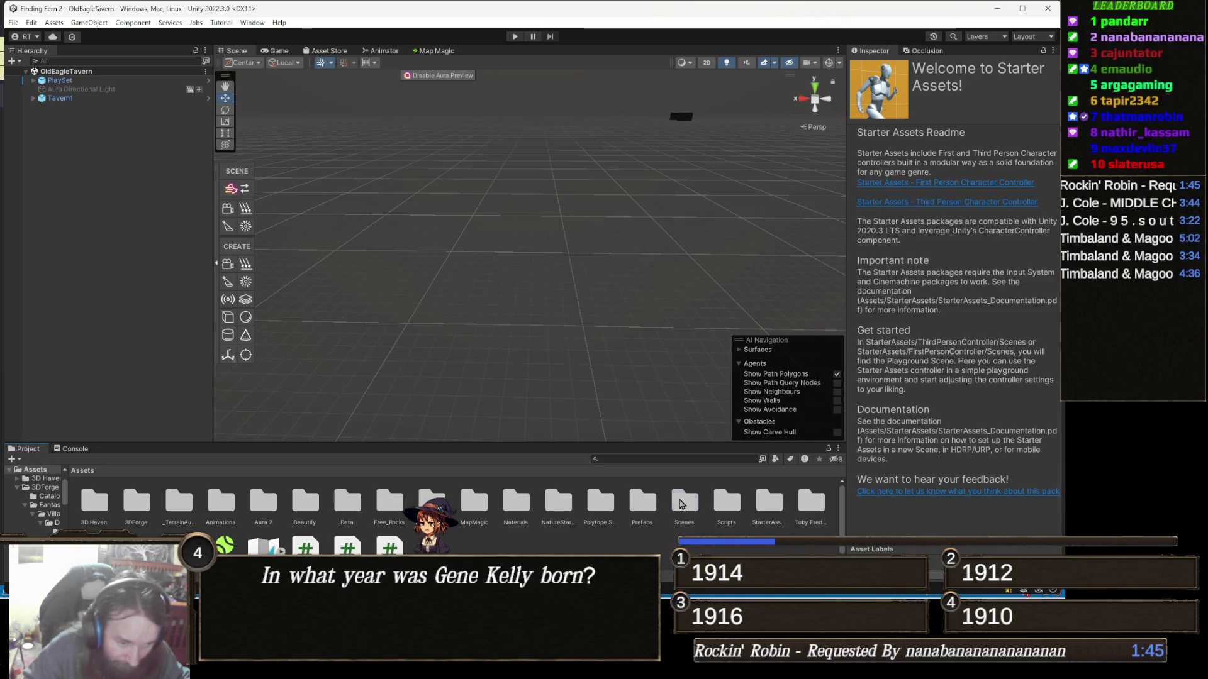
Step: Browse Toby Fredson > Rocky Hills Environment - Light Pack > Scenes and open ATSG_Sample
{"action": "double_click", "coordinate": [680, 503]}
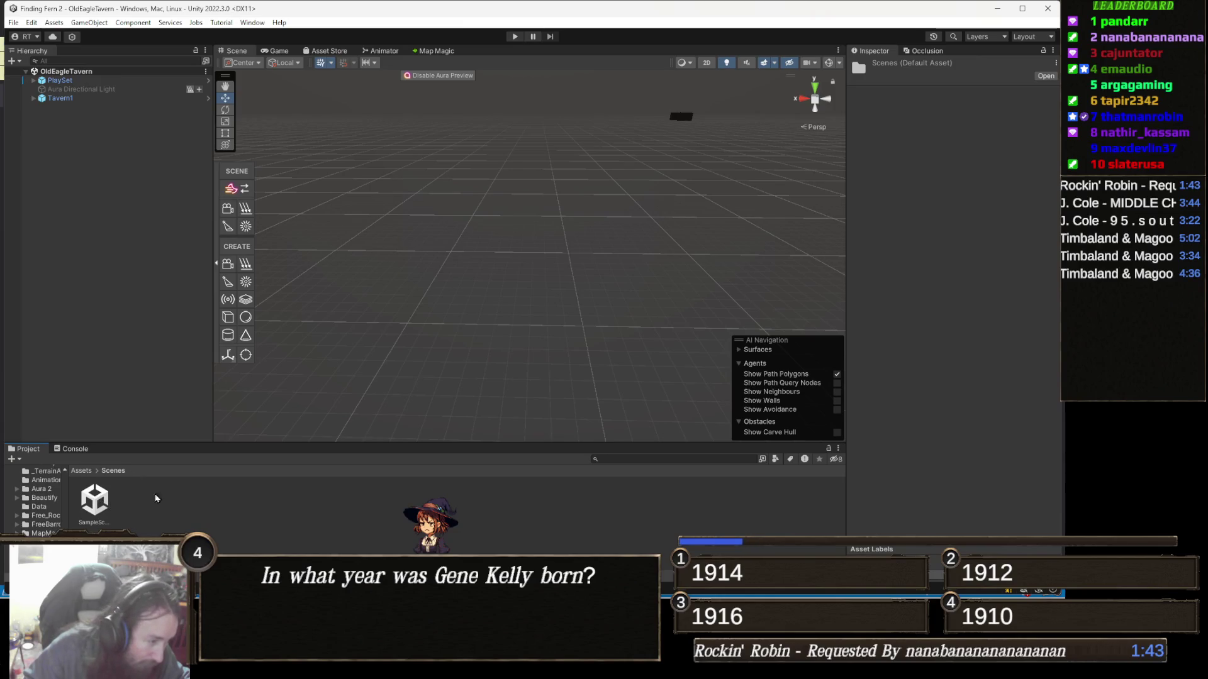
{"action": "left_click", "coordinate": [86, 471]}
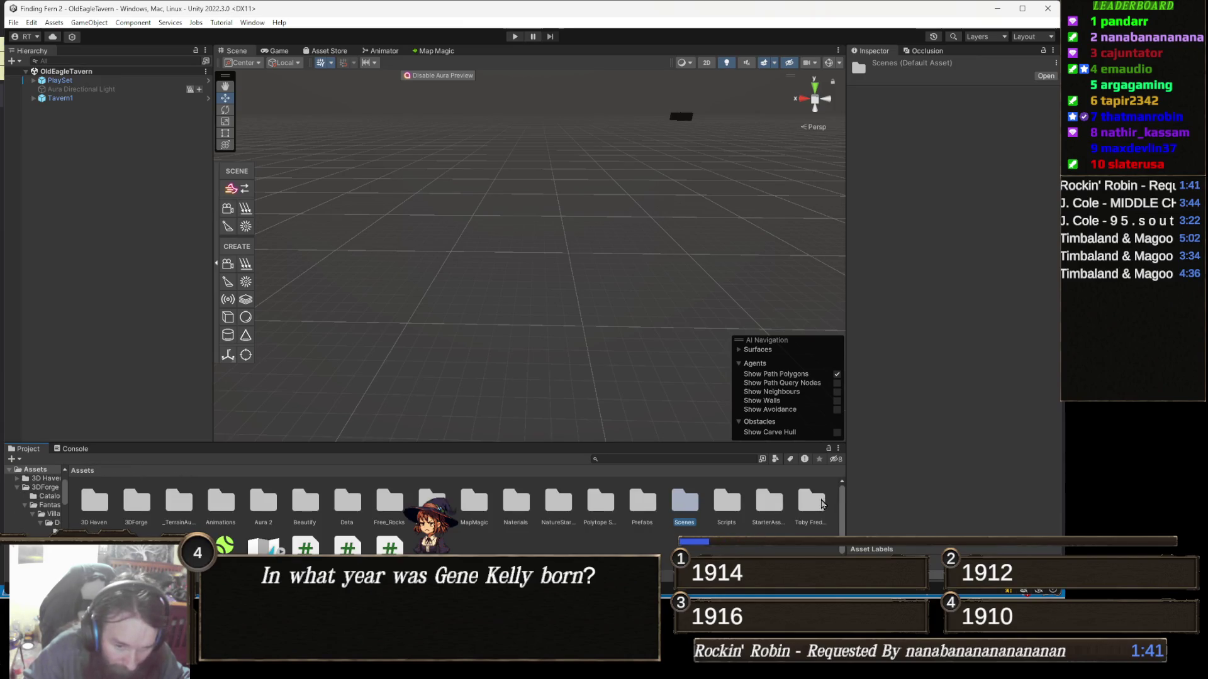
{"action": "double_click", "coordinate": [812, 503]}
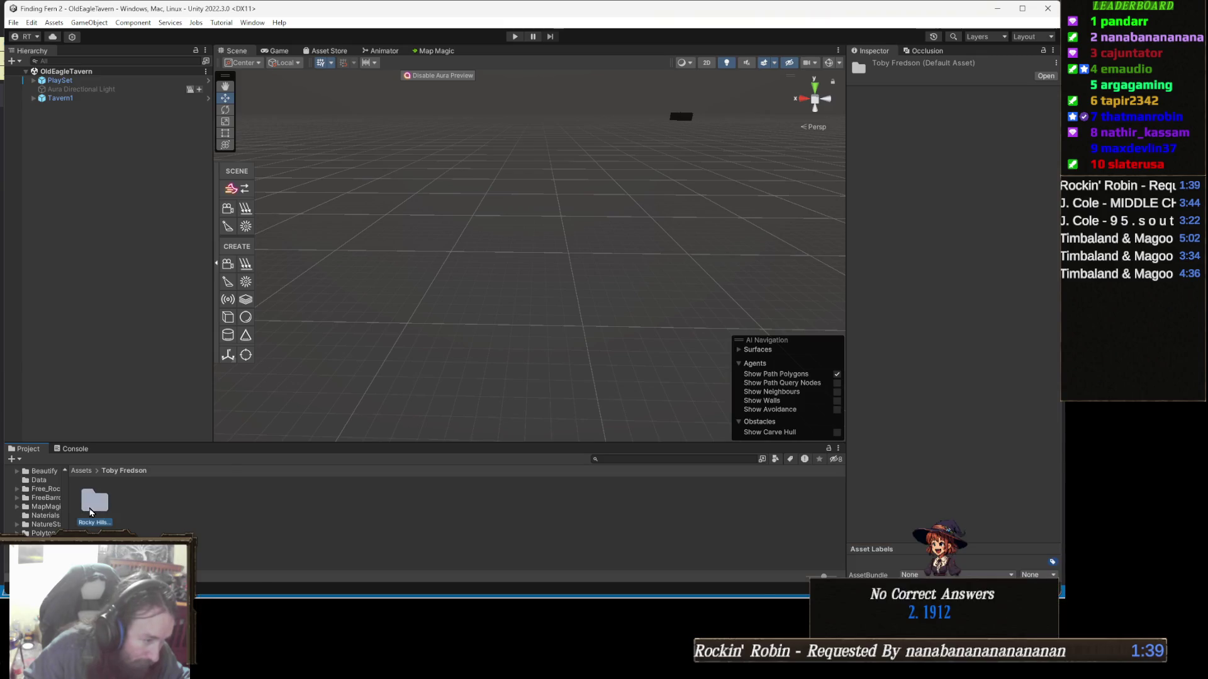
{"action": "double_click", "coordinate": [94, 502]}
{"action": "double_click", "coordinate": [305, 502]}
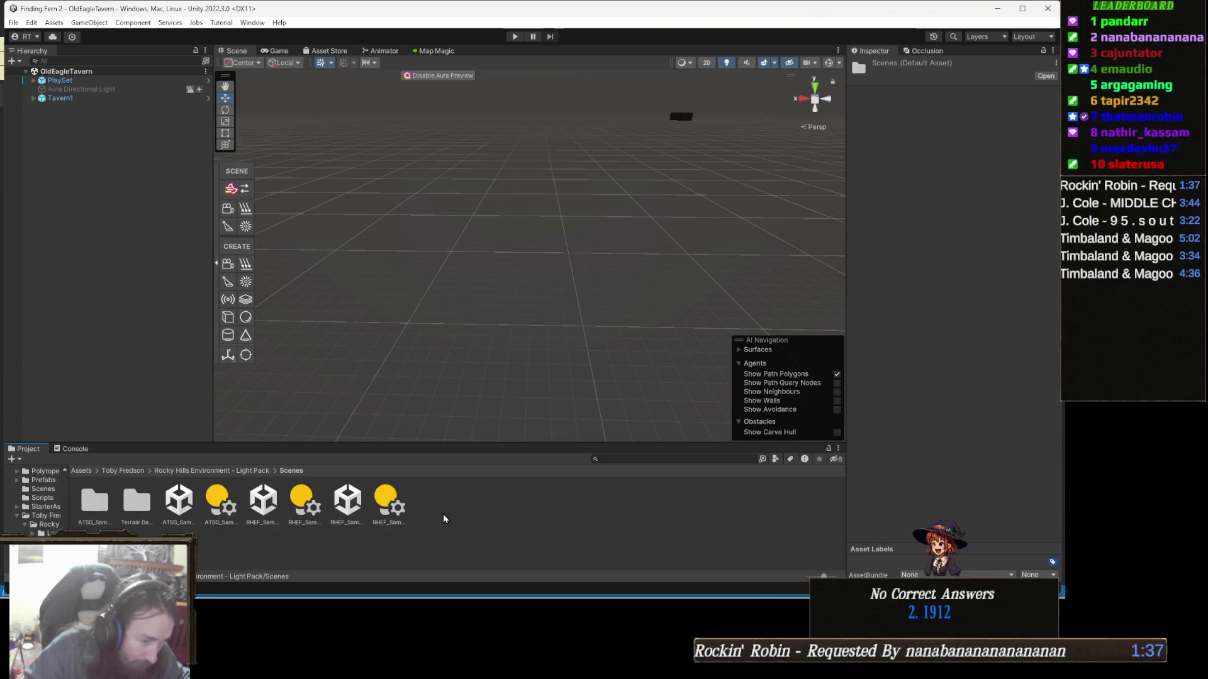
{"action": "double_click", "coordinate": [180, 500]}
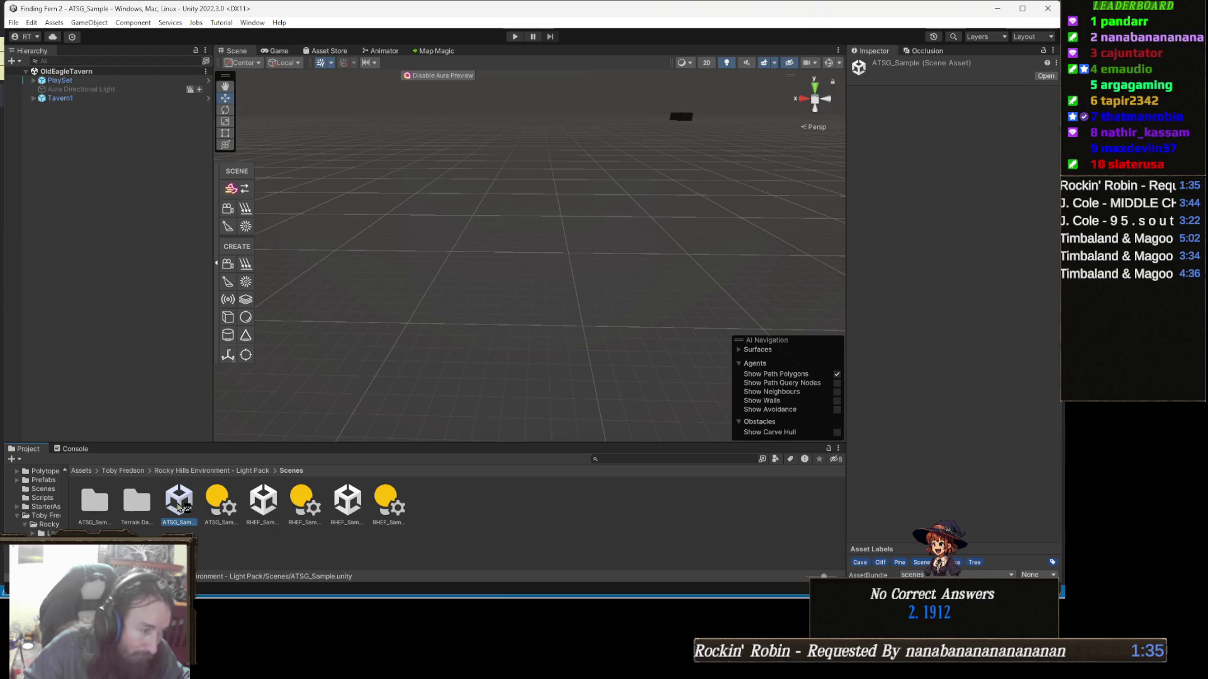
Step: Orbit around the village house and run a quick play-test of ATSG_Sample
{"action": "mouse_move", "coordinate": [551, 231]}
{"action": "left_mouse_down"}
{"action": "mouse_move", "coordinate": [507, 203]}
{"action": "mouse_move", "coordinate": [541, 201]}
{"action": "mouse_move", "coordinate": [514, 200]}
{"action": "left_mouse_up"}
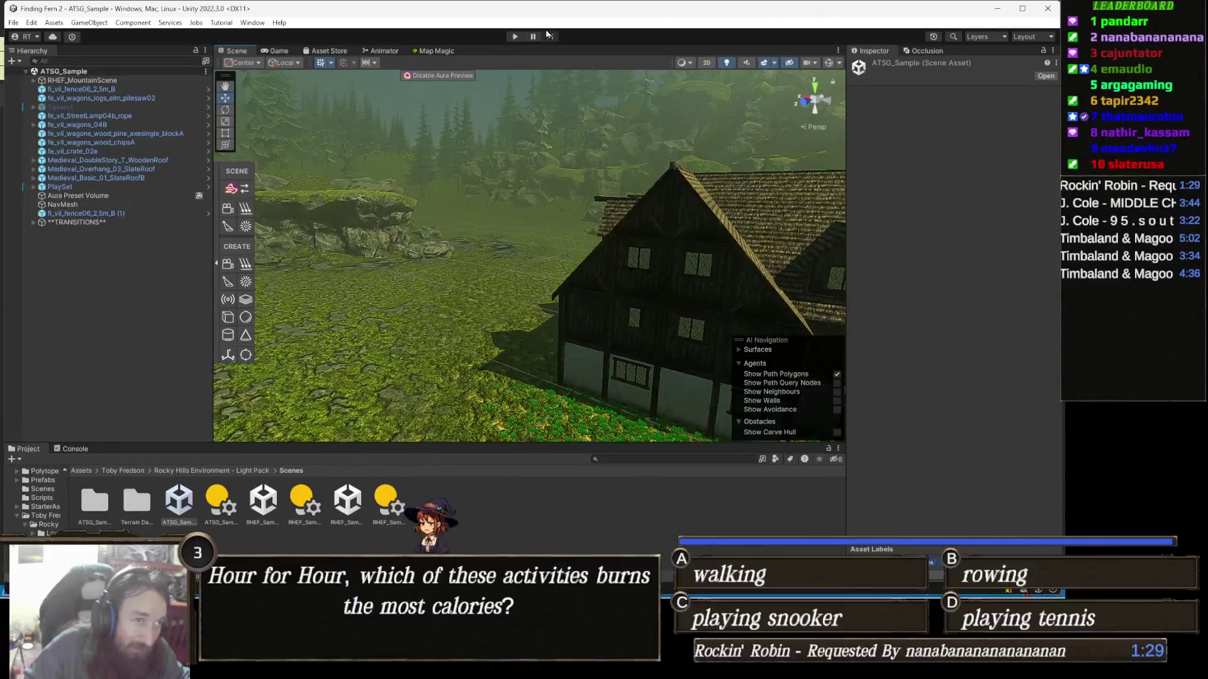
{"action": "left_click", "coordinate": [515, 37]}
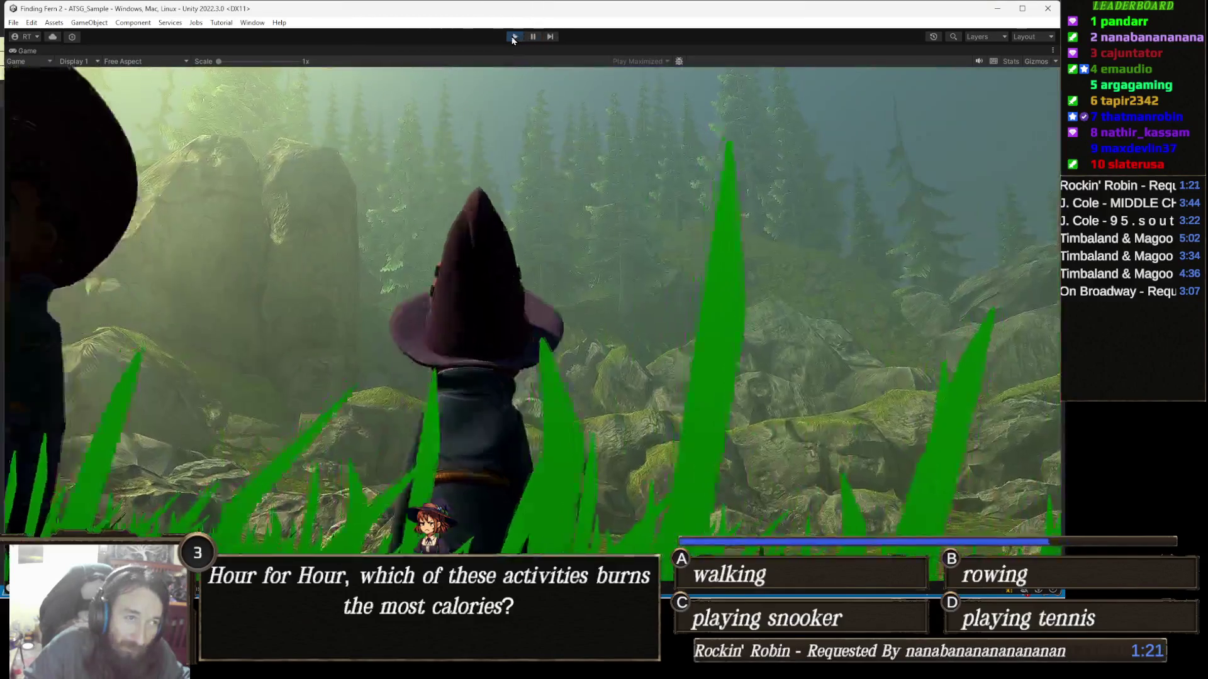
{"action": "left_click", "coordinate": [513, 39]}
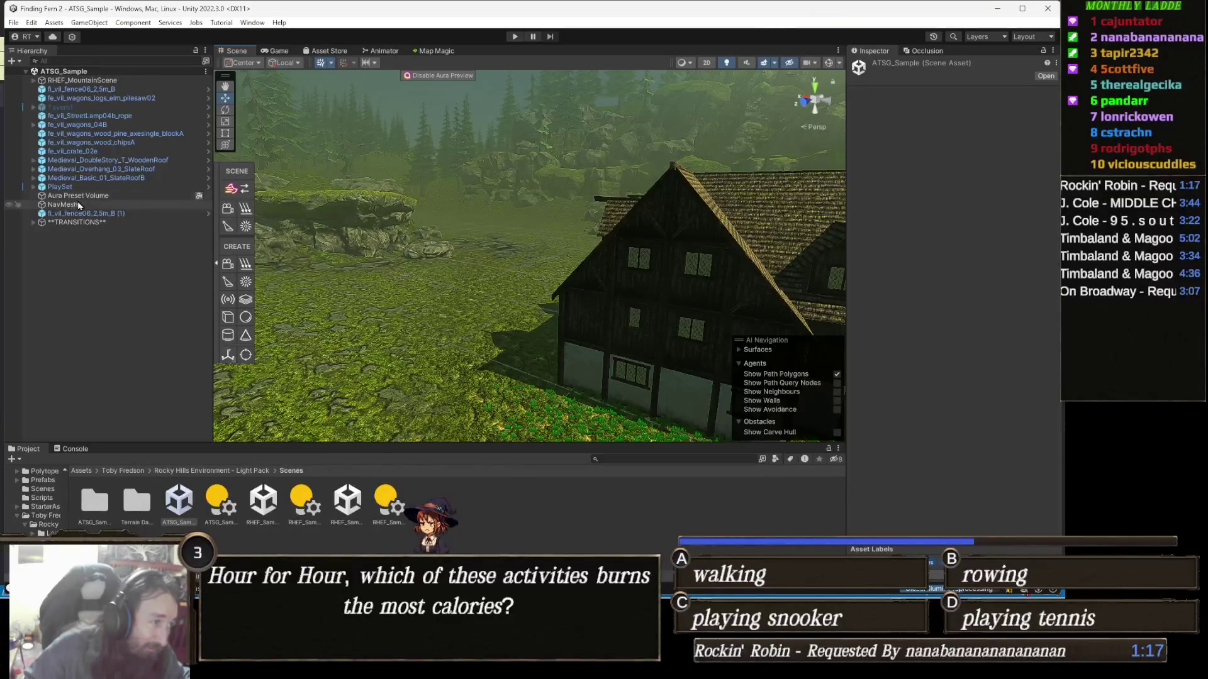
Step: Add NavMesh to TransitionManager's World Objects list under PlaySet, then play-test again
{"action": "left_click", "coordinate": [59, 187]}
{"action": "left_click", "coordinate": [34, 187]}
{"action": "left_click", "coordinate": [110, 268]}
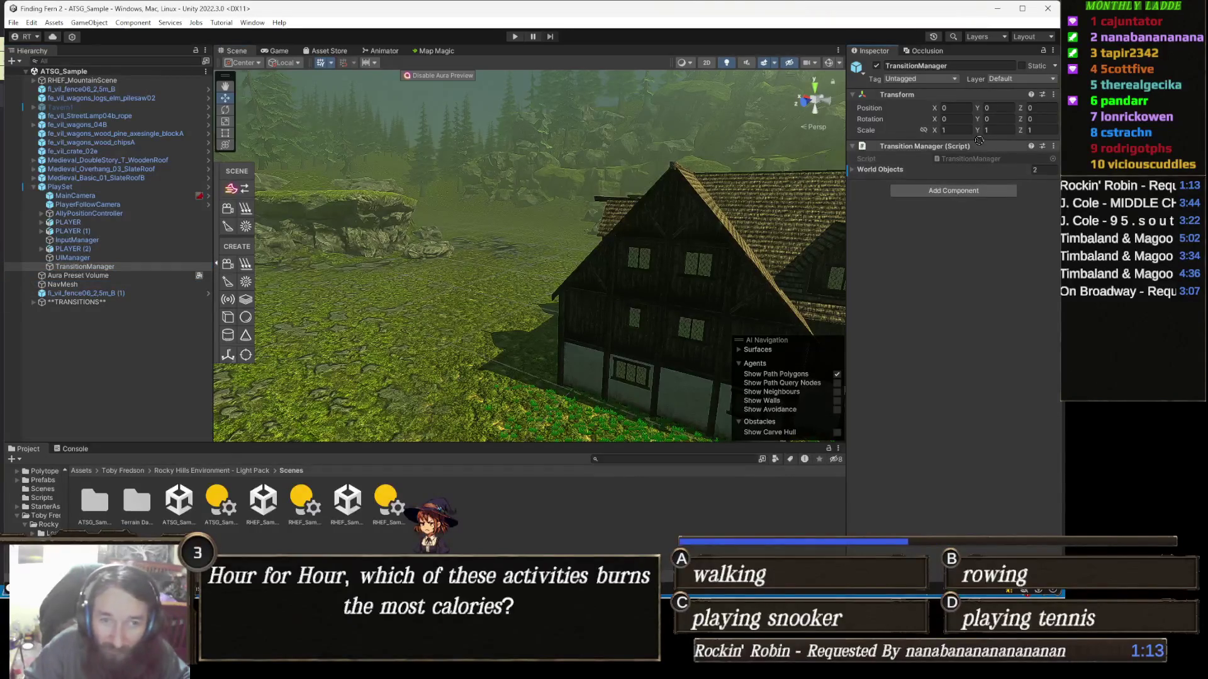
{"action": "left_click_drag", "start_coordinate": [930, 161], "coordinate": [892, 171]}
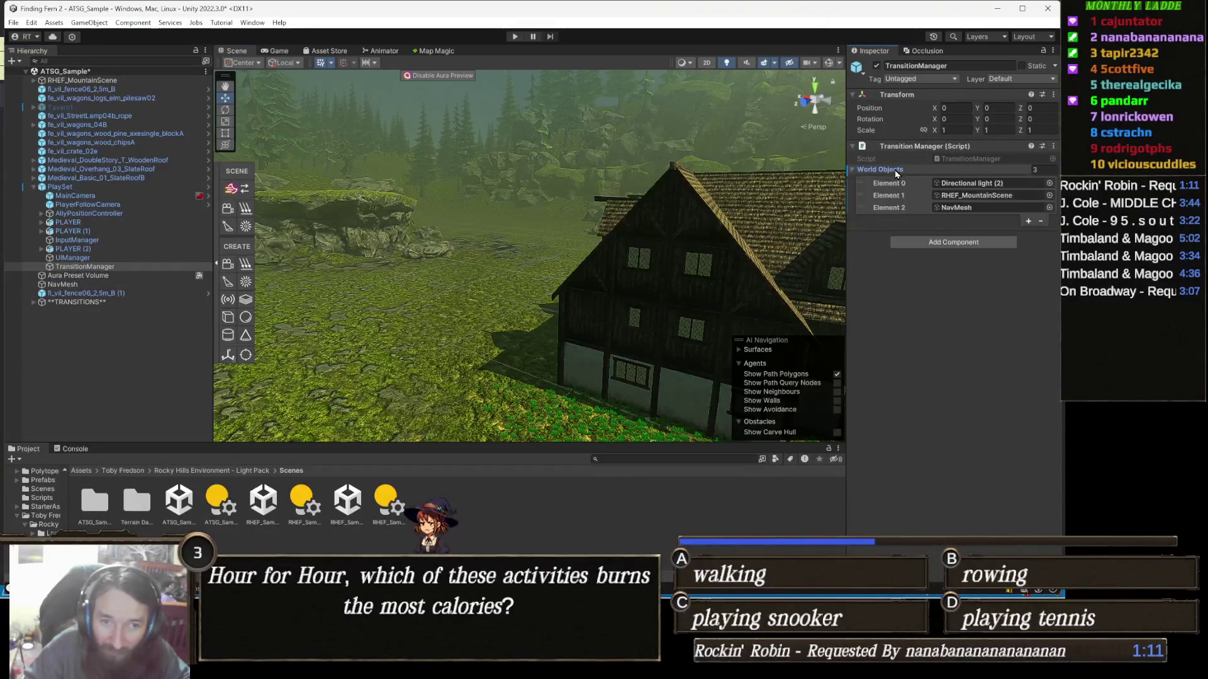
{"action": "left_click", "coordinate": [896, 172]}
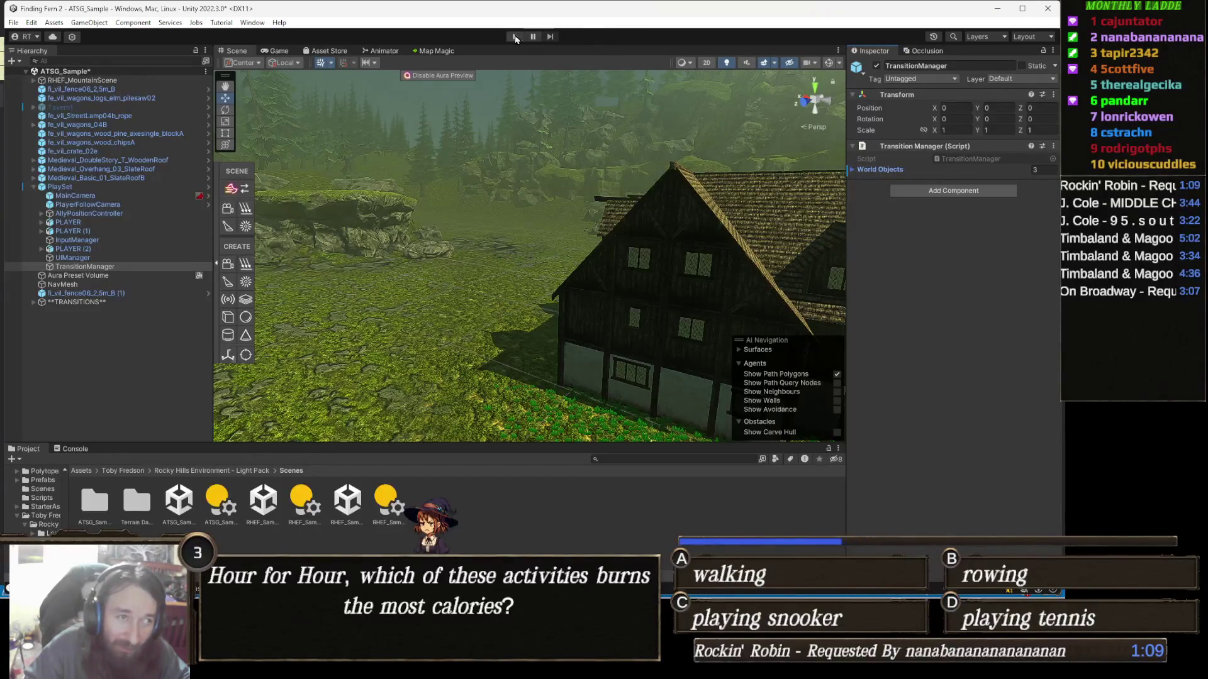
{"action": "left_click", "coordinate": [515, 37]}
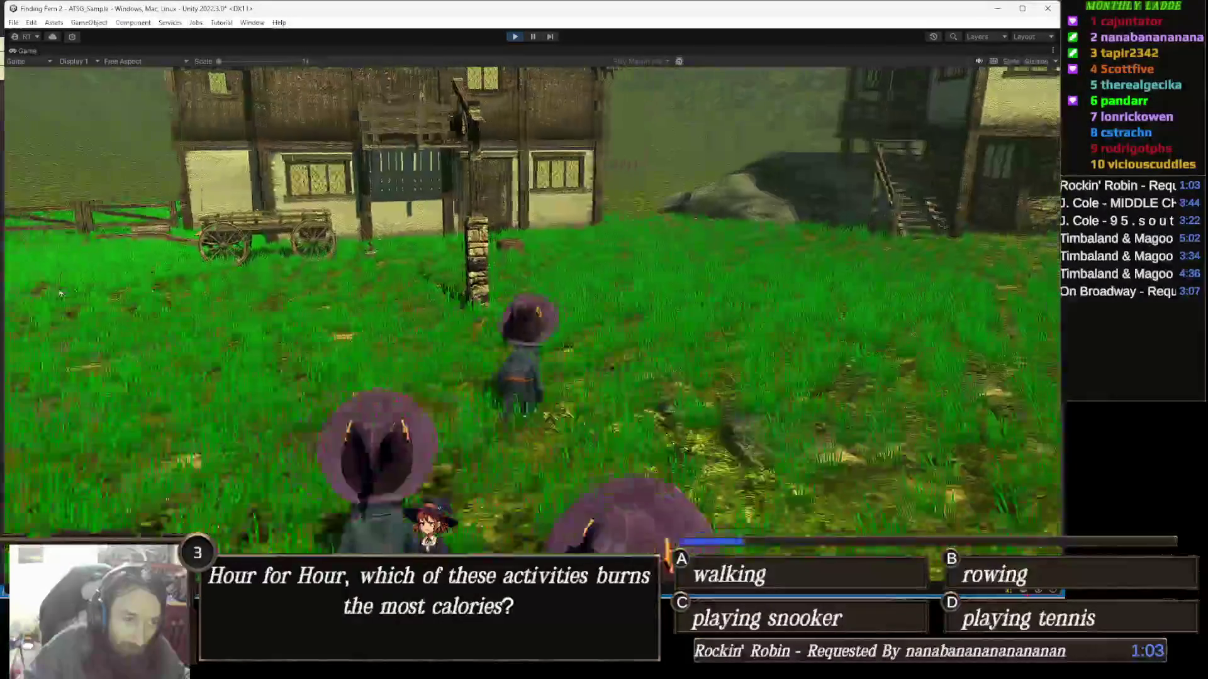
{"action": "key", "text": "ctrl+p"}
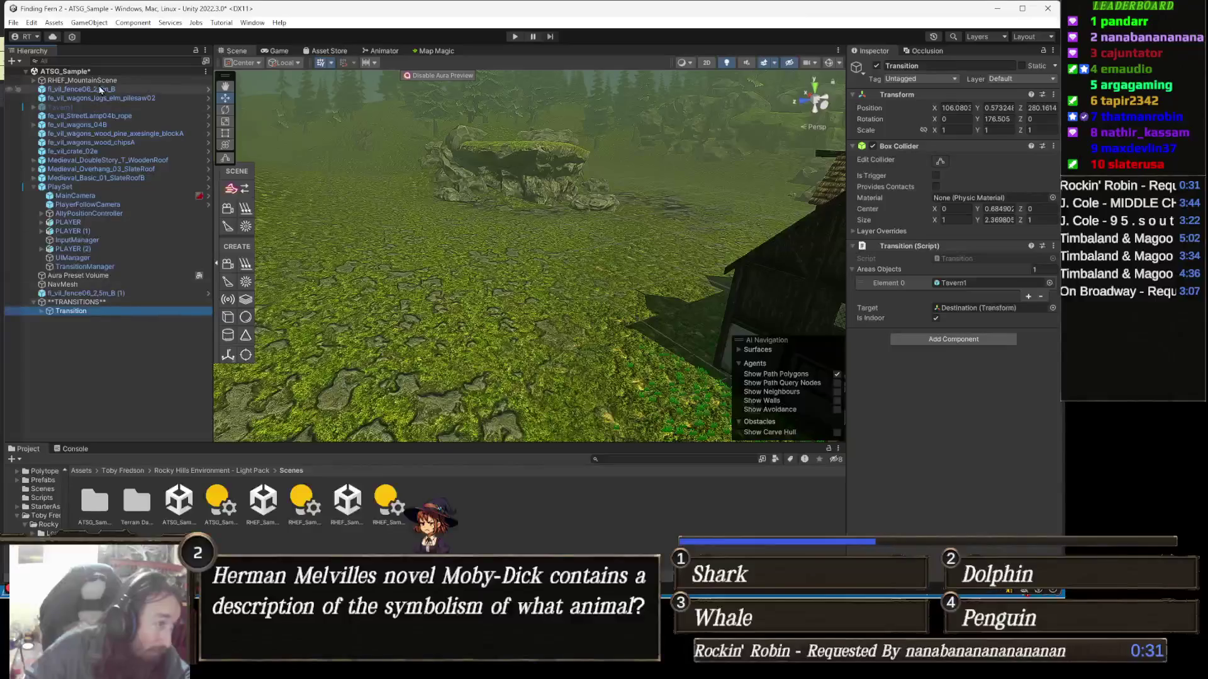
Step: Frame the Transition at the tavern door and enable the Tavern1 object
{"action": "double_click", "coordinate": [106, 313]}
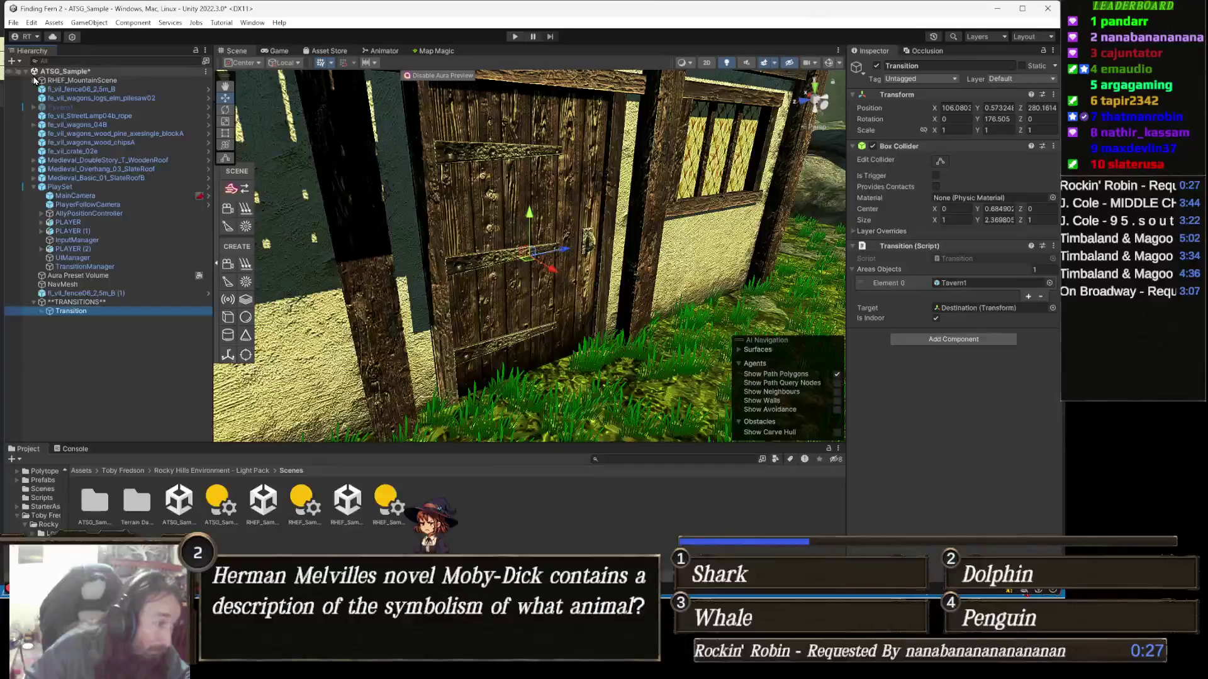
{"action": "left_click", "coordinate": [42, 311]}
{"action": "left_click", "coordinate": [80, 319]}
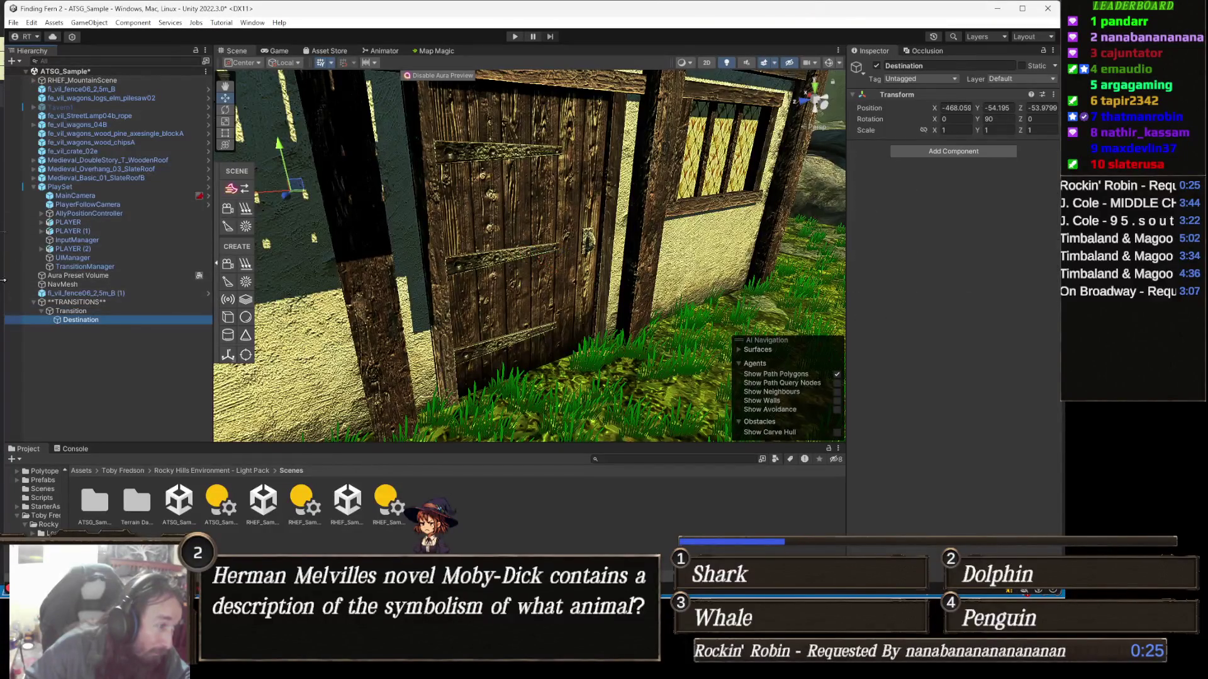
{"action": "left_click", "coordinate": [91, 108]}
{"action": "left_click", "coordinate": [877, 66]}
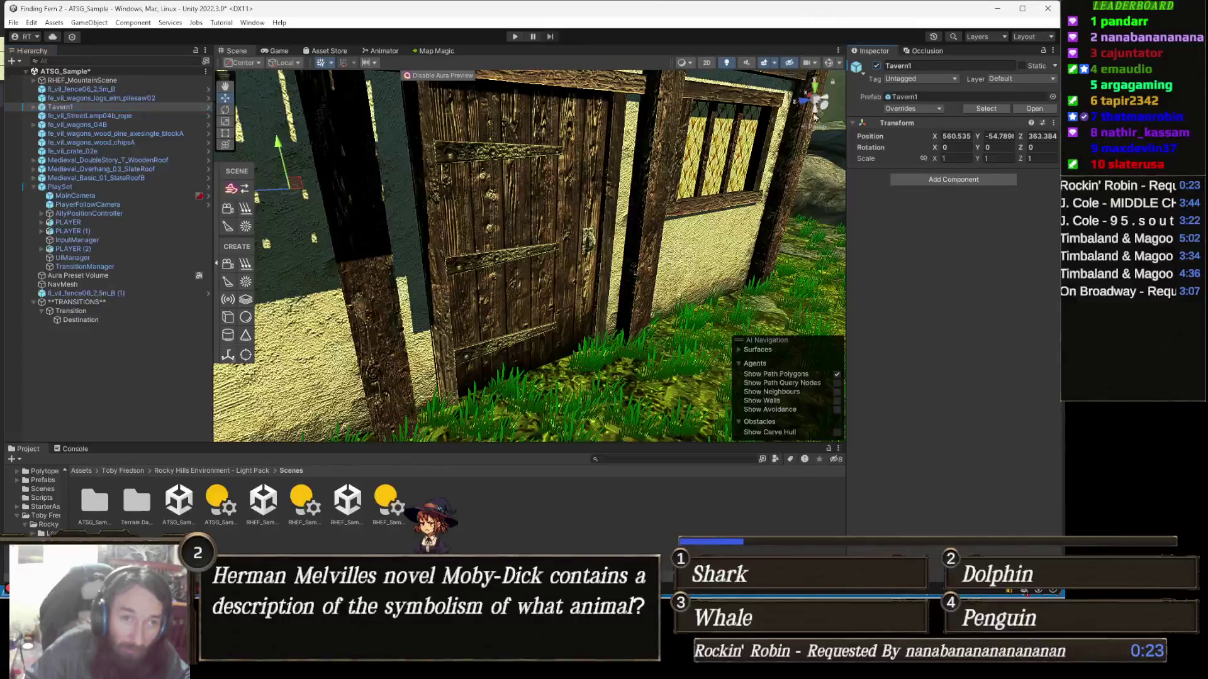
Step: Frame the Destination, fly into the candlelit tavern interior, and select Transition
{"action": "double_click", "coordinate": [88, 321]}
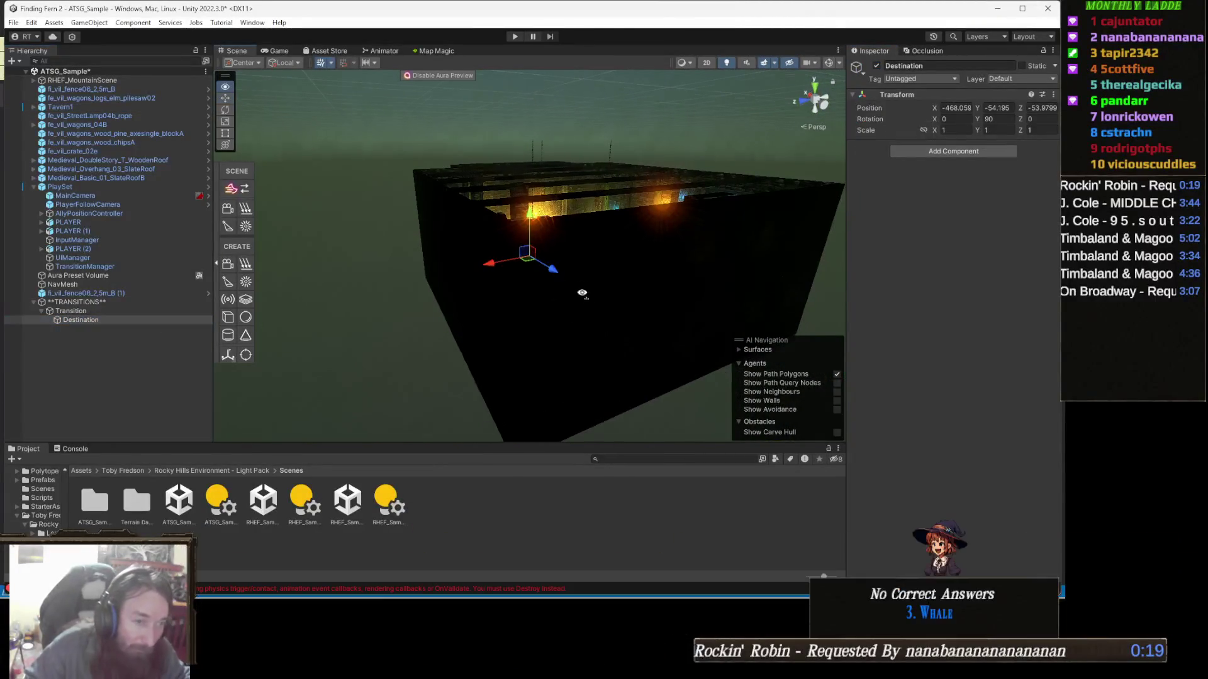
{"action": "scroll", "coordinate": [611, 292], "scroll_direction": "up", "scroll_amount": 5}
{"action": "mouse_move", "coordinate": [611, 293]}
{"action": "left_mouse_down"}
{"action": "mouse_move", "coordinate": [445, 291]}
{"action": "mouse_move", "coordinate": [795, 287]}
{"action": "mouse_move", "coordinate": [545, 277]}
{"action": "left_mouse_up"}
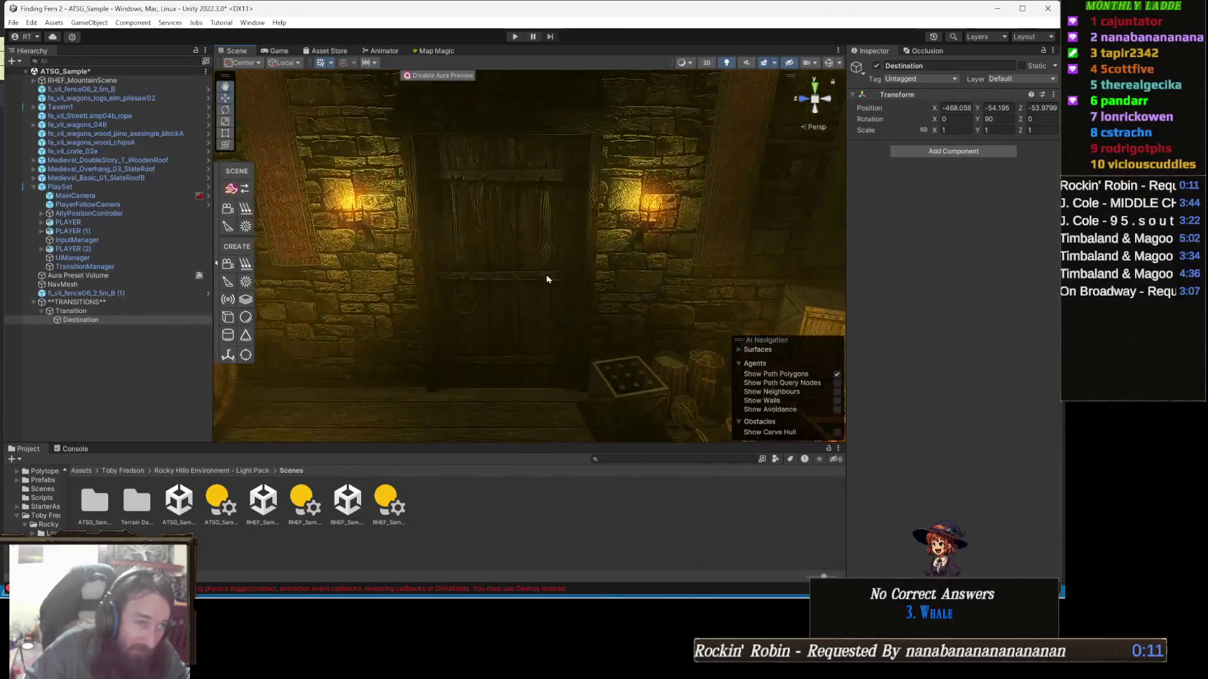
{"action": "left_click", "coordinate": [71, 311]}
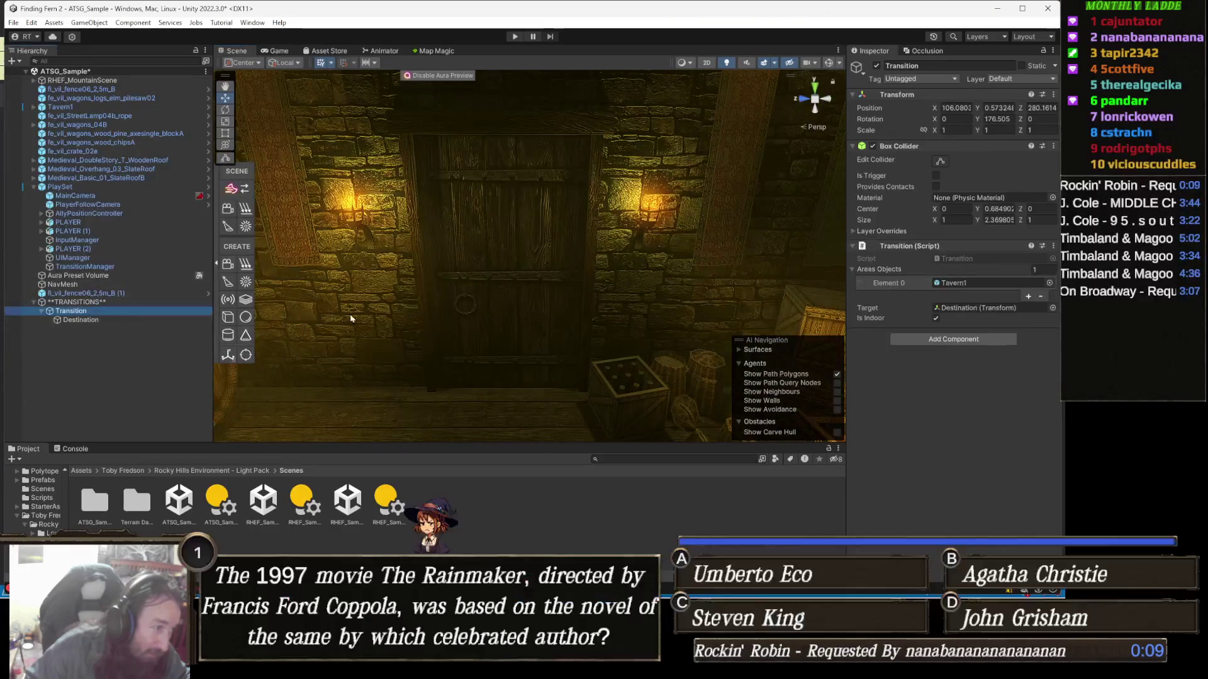
Step: Turn on scene gizmos and move the view up close to the tavern door
{"action": "left_click_drag", "start_coordinate": [352, 319], "coordinate": [397, 291]}
{"action": "left_click", "coordinate": [829, 62]}
{"action": "left_click_drag", "start_coordinate": [481, 280], "coordinate": [501, 258]}
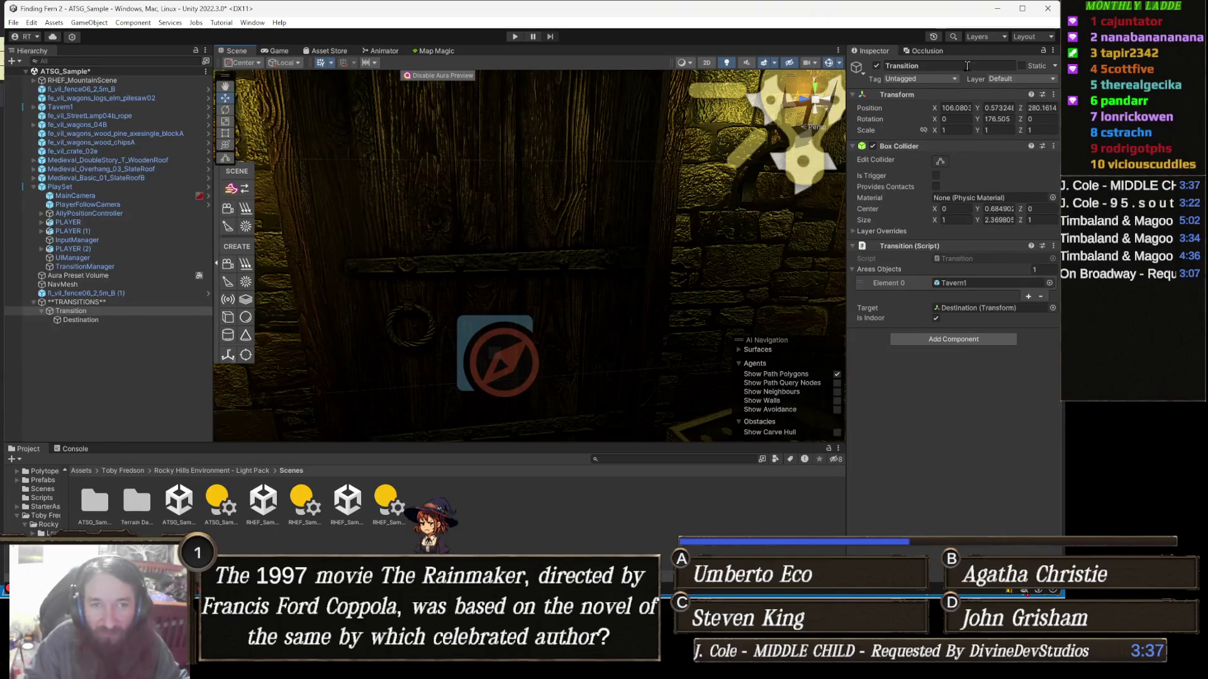
{"action": "left_click", "coordinate": [927, 51]}
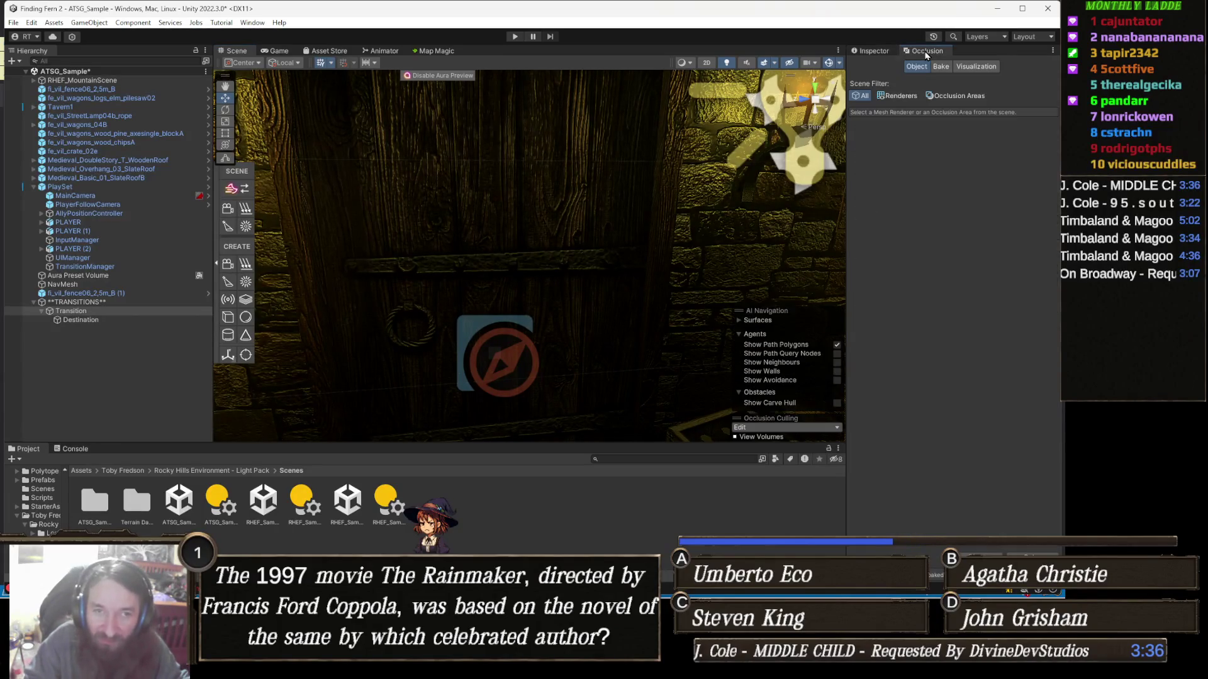
{"action": "left_click", "coordinate": [884, 51]}
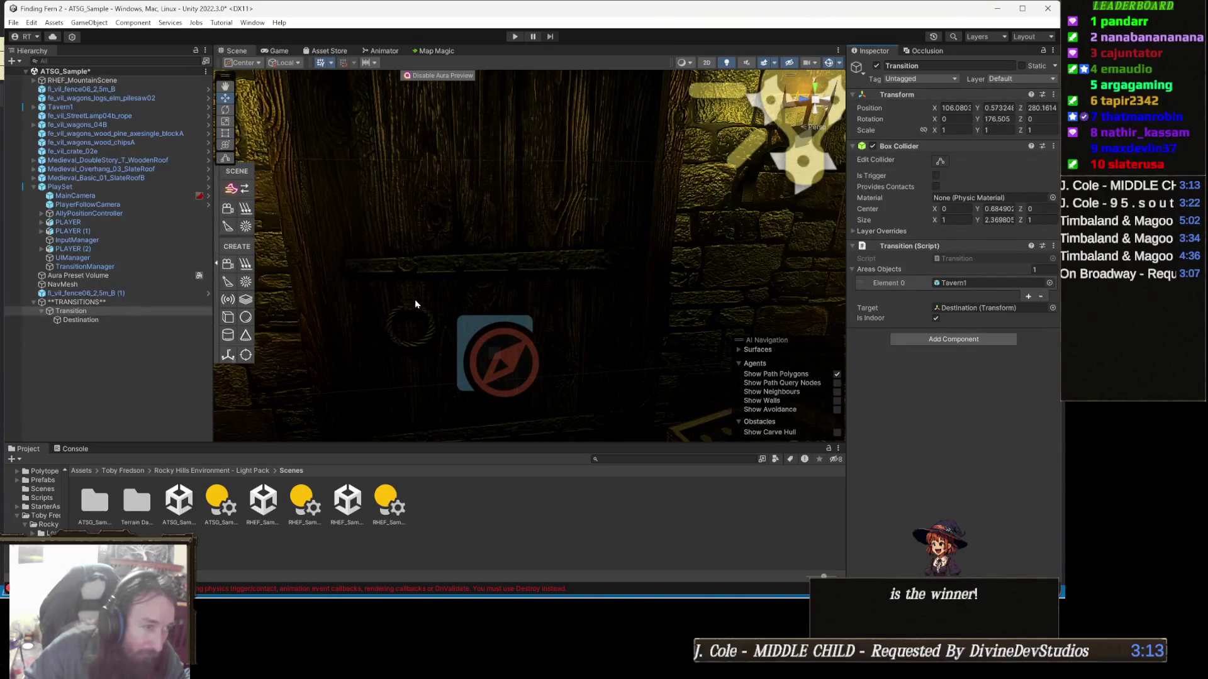
Step: Duplicate Transition as Transition (1) and align it with the current view
{"action": "left_click", "coordinate": [76, 311]}
{"action": "key", "text": "ctrl+d"}
{"action": "key", "text": "ctrl+shift+f"}
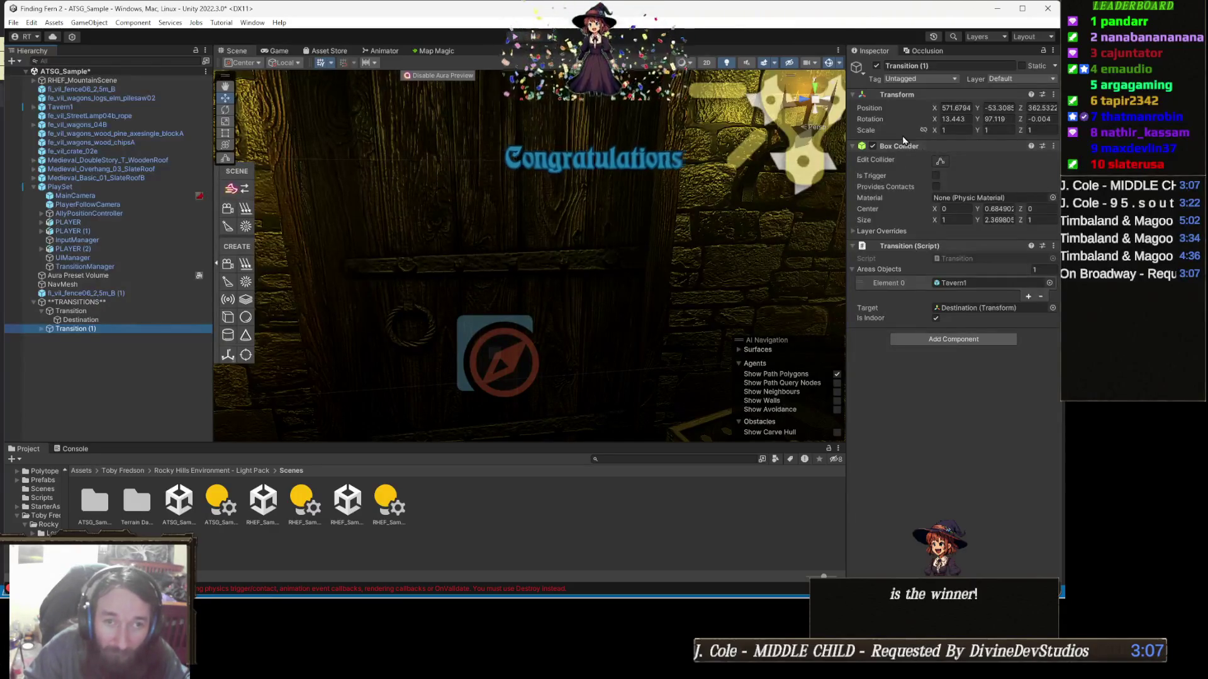
Step: Set Transition (1)'s rotation to 0, 0, 0 and lower it slightly into the doorway
{"action": "left_click", "coordinate": [954, 118]}
{"action": "type", "text": "0"}
{"action": "left_click", "coordinate": [997, 119]}
{"action": "type", "text": "0"}
{"action": "left_click", "coordinate": [1042, 119]}
{"action": "key", "text": "BackSpace"}
{"action": "type", "text": "0"}
{"action": "mouse_move", "coordinate": [480, 248]}
{"action": "left_mouse_down"}
{"action": "mouse_move", "coordinate": [485, 237]}
{"action": "mouse_move", "coordinate": [493, 280]}
{"action": "mouse_move", "coordinate": [590, 269]}
{"action": "mouse_move", "coordinate": [460, 253]}
{"action": "mouse_move", "coordinate": [444, 208]}
{"action": "left_mouse_up"}
{"action": "mouse_move", "coordinate": [431, 143]}
{"action": "left_mouse_down"}
{"action": "mouse_move", "coordinate": [441, 242]}
{"action": "mouse_move", "coordinate": [500, 244]}
{"action": "mouse_move", "coordinate": [480, 210]}
{"action": "left_mouse_up"}
{"action": "key", "text": "f"}
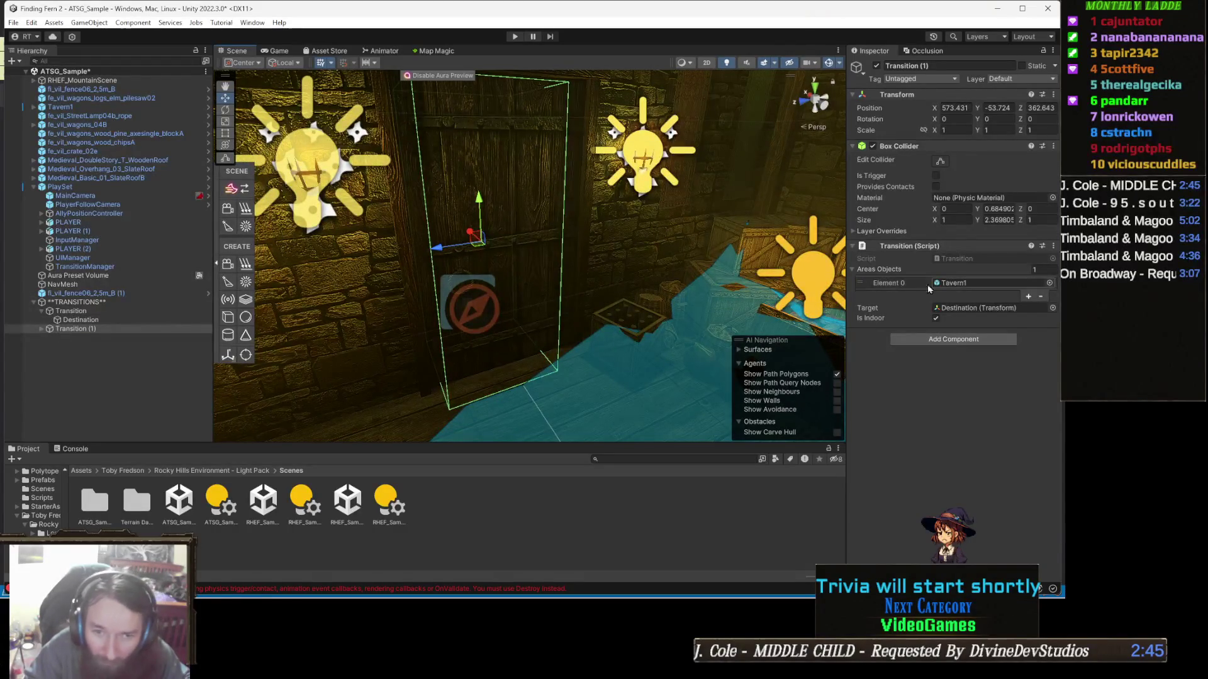
Step: Turn off Is Indoor for Transition (1) and select its Destination child
{"action": "left_click", "coordinate": [936, 318]}
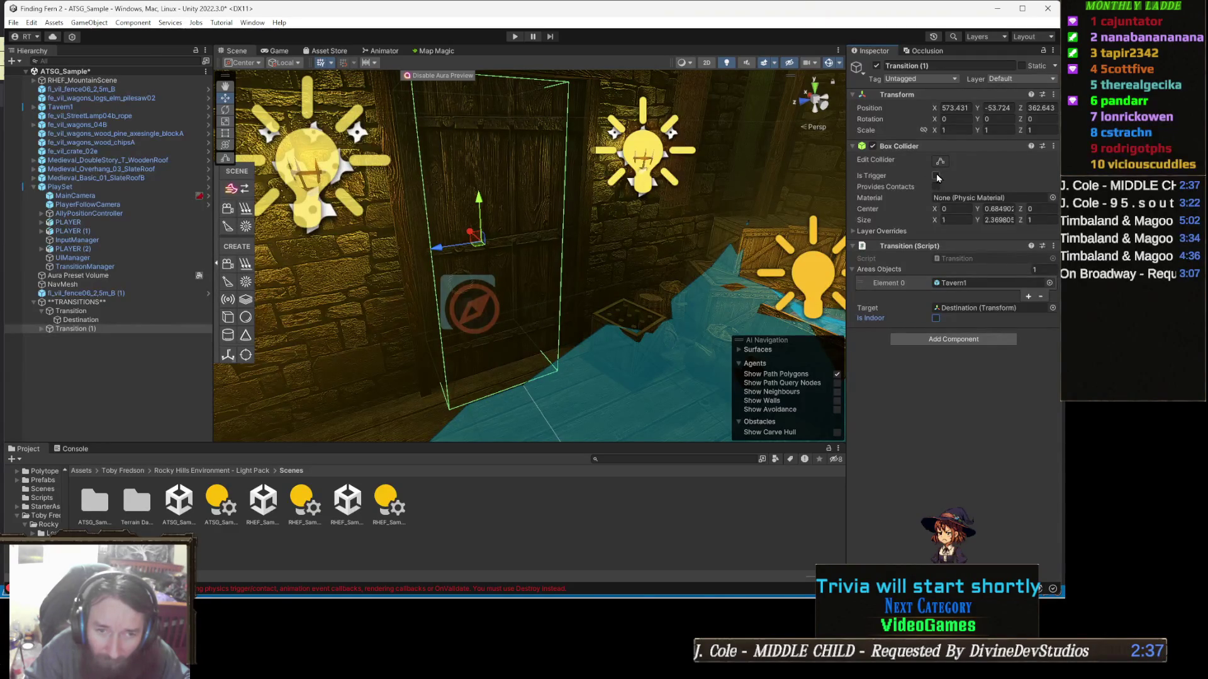
{"action": "left_click", "coordinate": [936, 176]}
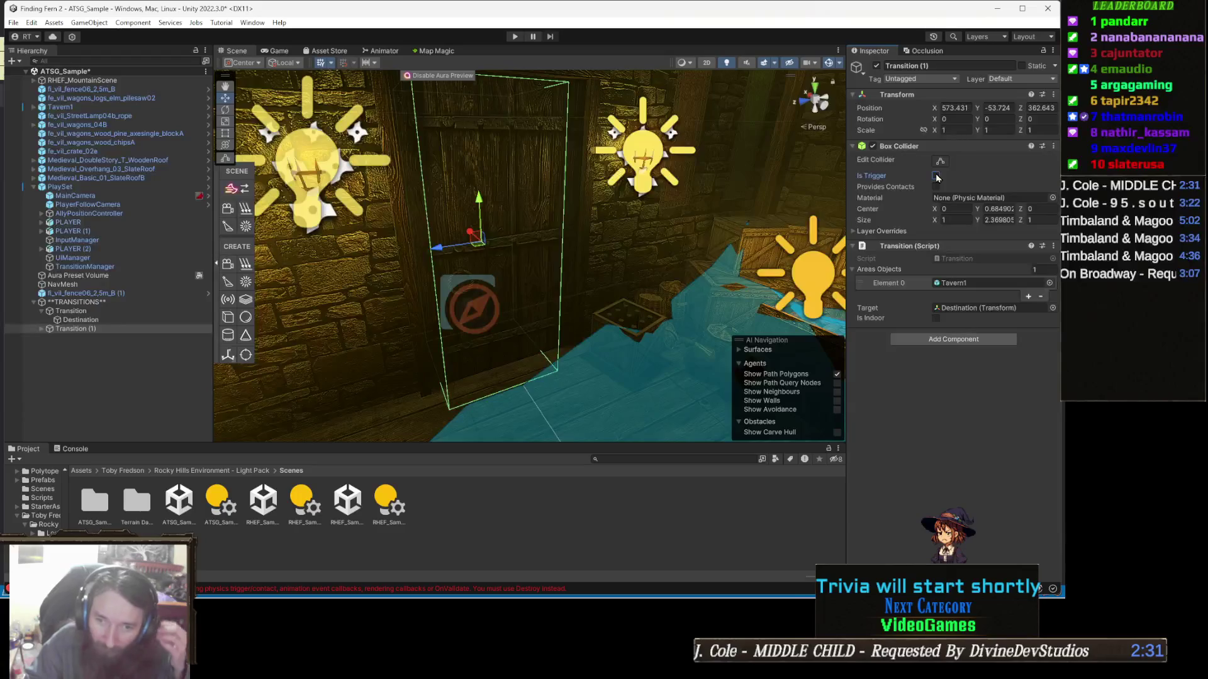
{"action": "left_click", "coordinate": [936, 176]}
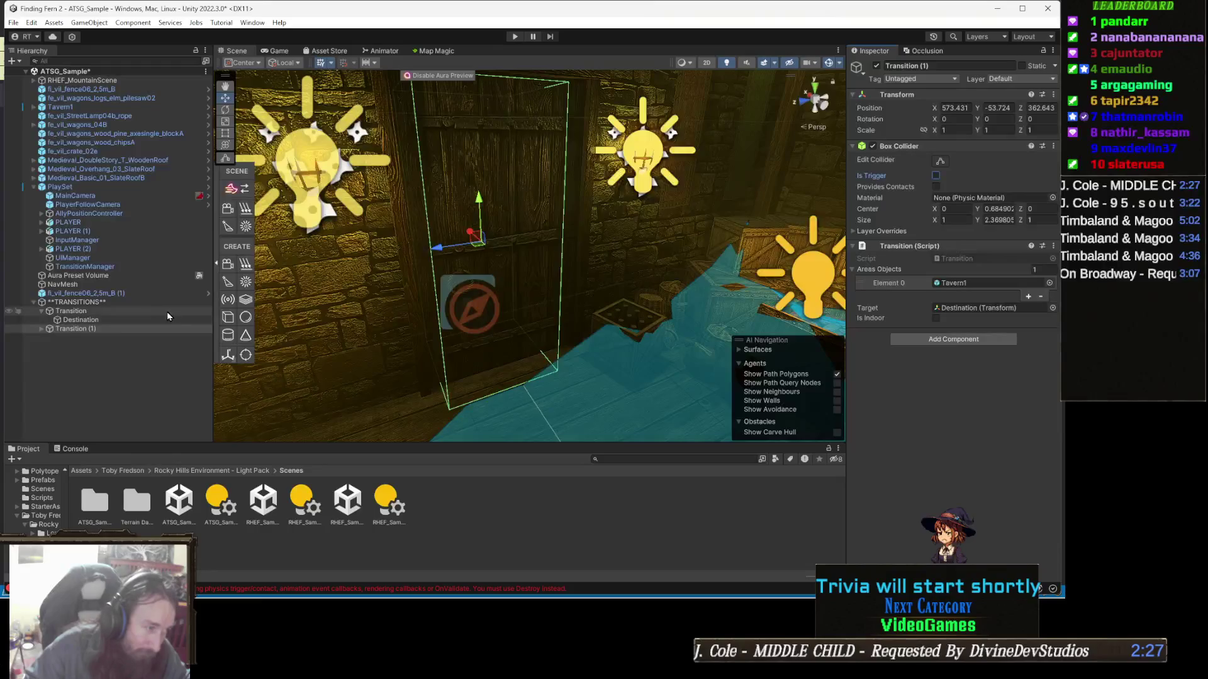
{"action": "left_click", "coordinate": [631, 326]}
{"action": "mouse_move", "coordinate": [631, 327]}
{"action": "left_mouse_down"}
{"action": "mouse_move", "coordinate": [606, 251]}
{"action": "mouse_move", "coordinate": [558, 251]}
{"action": "mouse_move", "coordinate": [539, 411]}
{"action": "mouse_move", "coordinate": [490, 272]}
{"action": "mouse_move", "coordinate": [457, 333]}
{"action": "mouse_move", "coordinate": [559, 293]}
{"action": "mouse_move", "coordinate": [574, 302]}
{"action": "mouse_move", "coordinate": [655, 251]}
{"action": "mouse_move", "coordinate": [751, 254]}
{"action": "mouse_move", "coordinate": [600, 228]}
{"action": "mouse_move", "coordinate": [706, 294]}
{"action": "mouse_move", "coordinate": [717, 287]}
{"action": "left_mouse_up"}
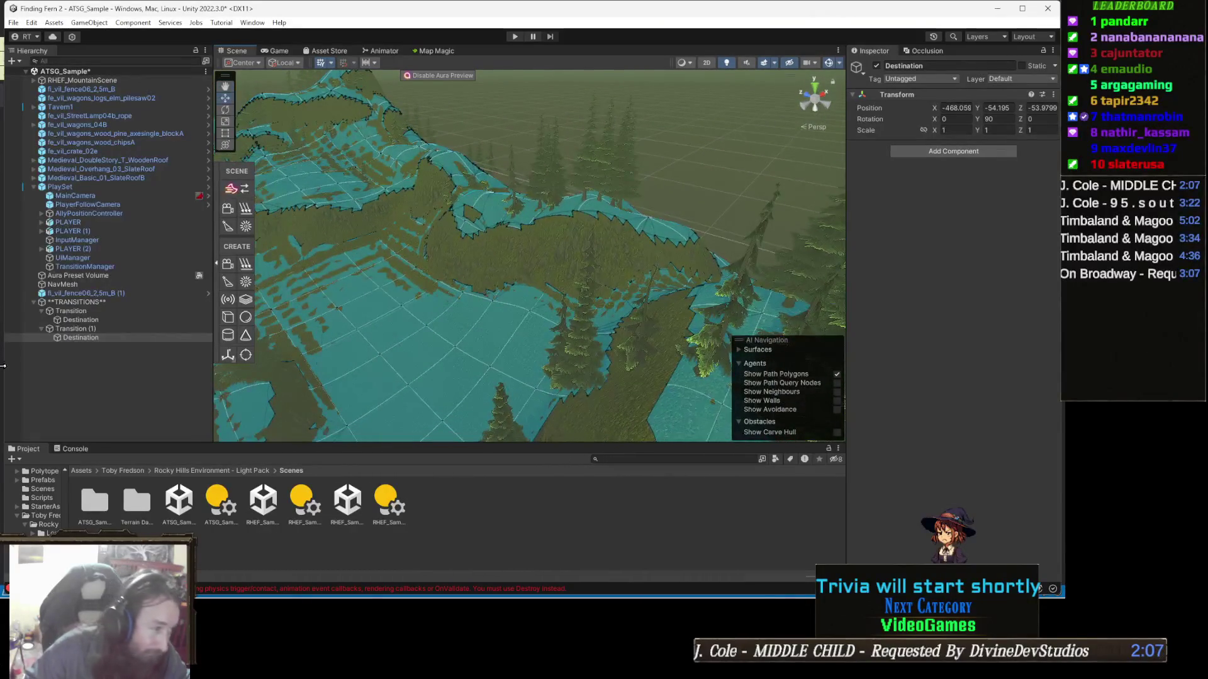
Step: Frame both Destinations and align the second one with the view near the wooden door
{"action": "double_click", "coordinate": [95, 321]}
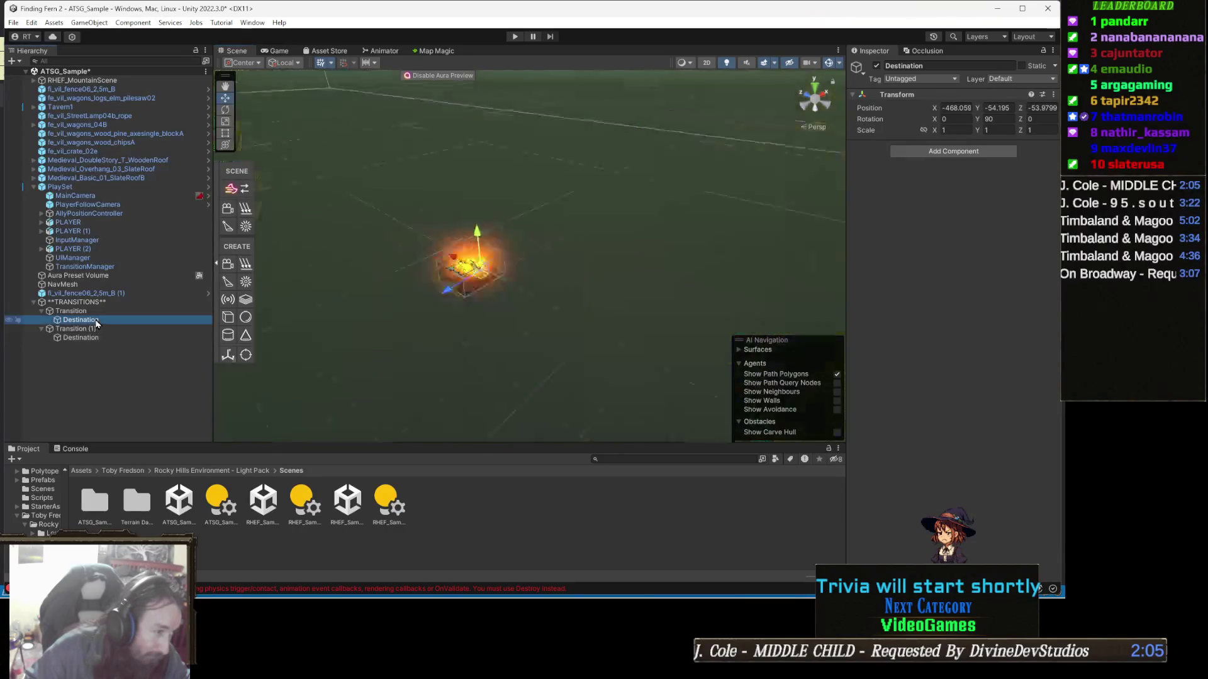
{"action": "double_click", "coordinate": [97, 336]}
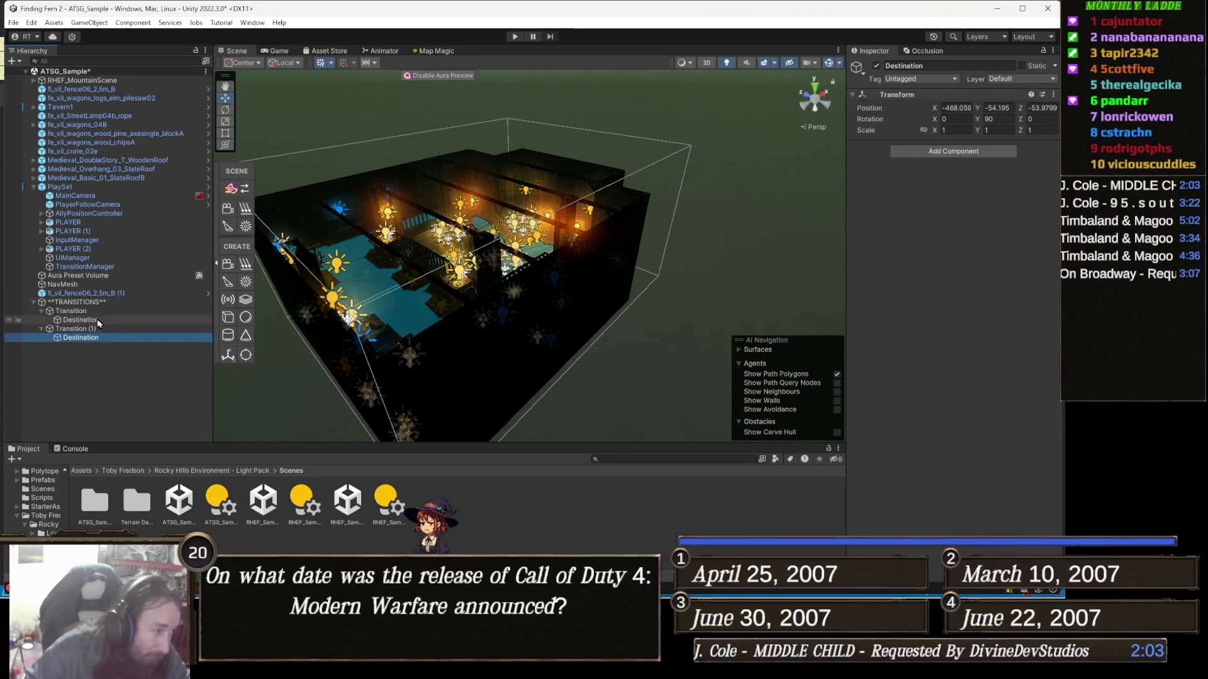
{"action": "double_click", "coordinate": [98, 337]}
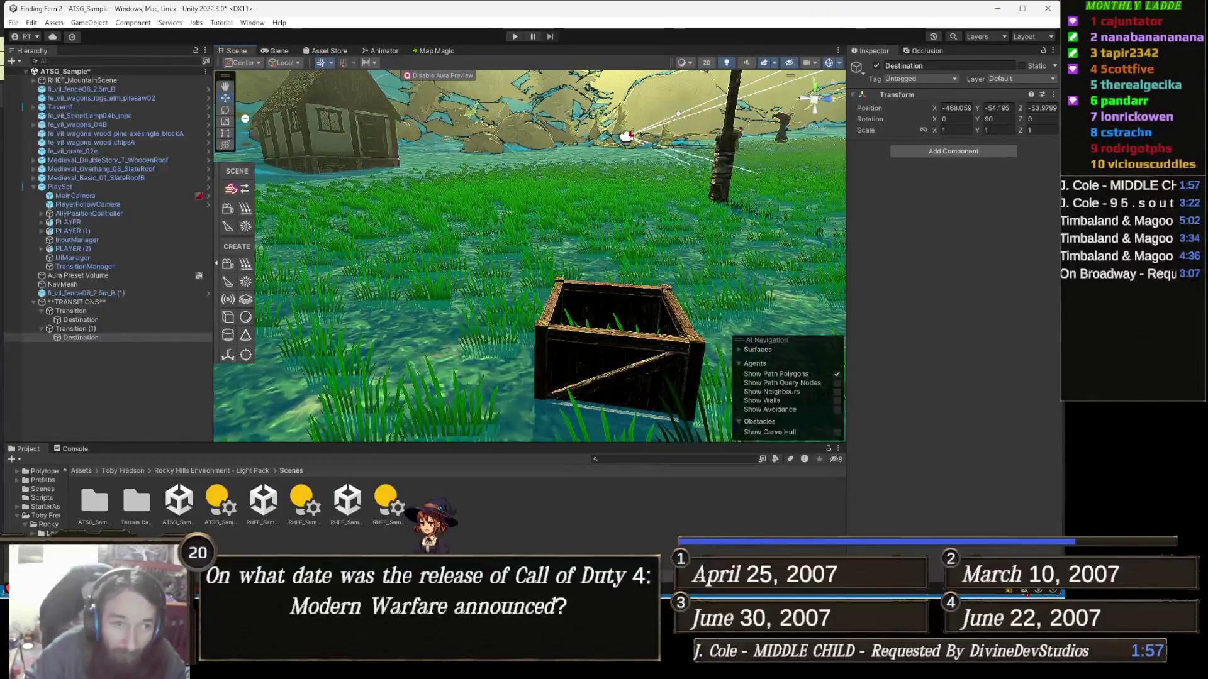
{"action": "key", "text": "ctrl+shift+f"}
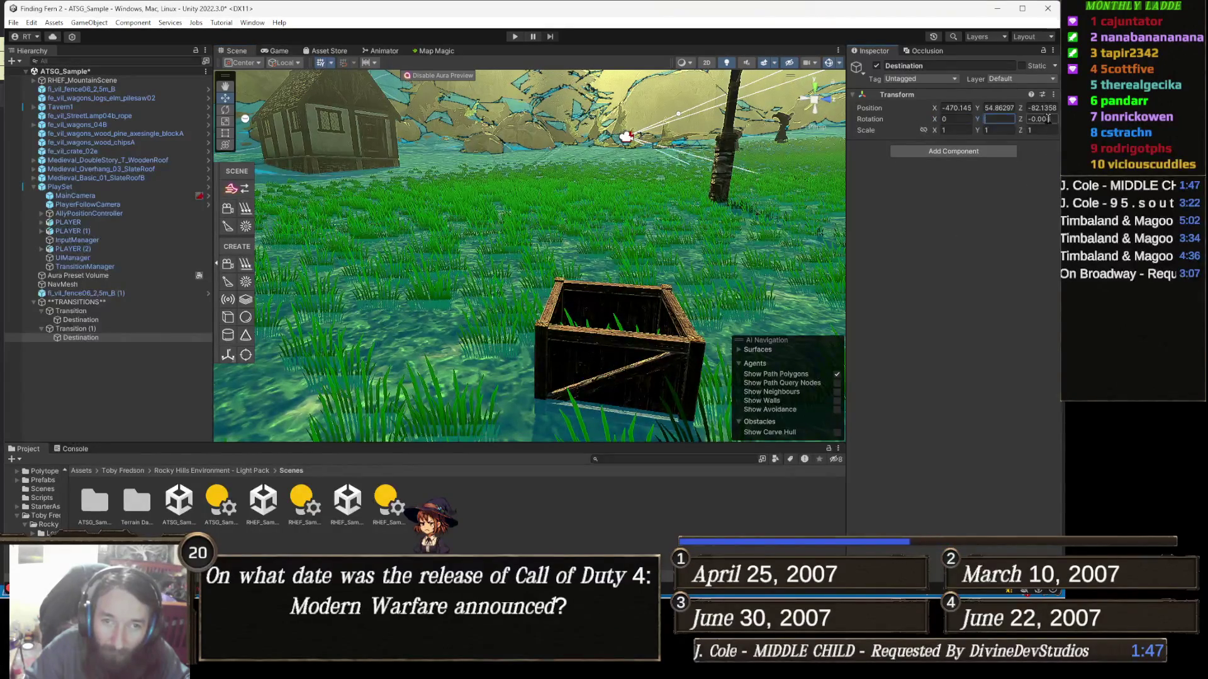
Step: Set the Destination's rotation to 0, -90, 0 and nudge it along X beside the wall
{"action": "mouse_move", "coordinate": [818, 252]}
{"action": "left_mouse_down"}
{"action": "mouse_move", "coordinate": [861, 254]}
{"action": "mouse_move", "coordinate": [656, 158]}
{"action": "mouse_move", "coordinate": [614, 189]}
{"action": "mouse_move", "coordinate": [606, 252]}
{"action": "left_mouse_up"}
{"action": "left_click", "coordinate": [996, 120]}
{"action": "type", "text": "0"}
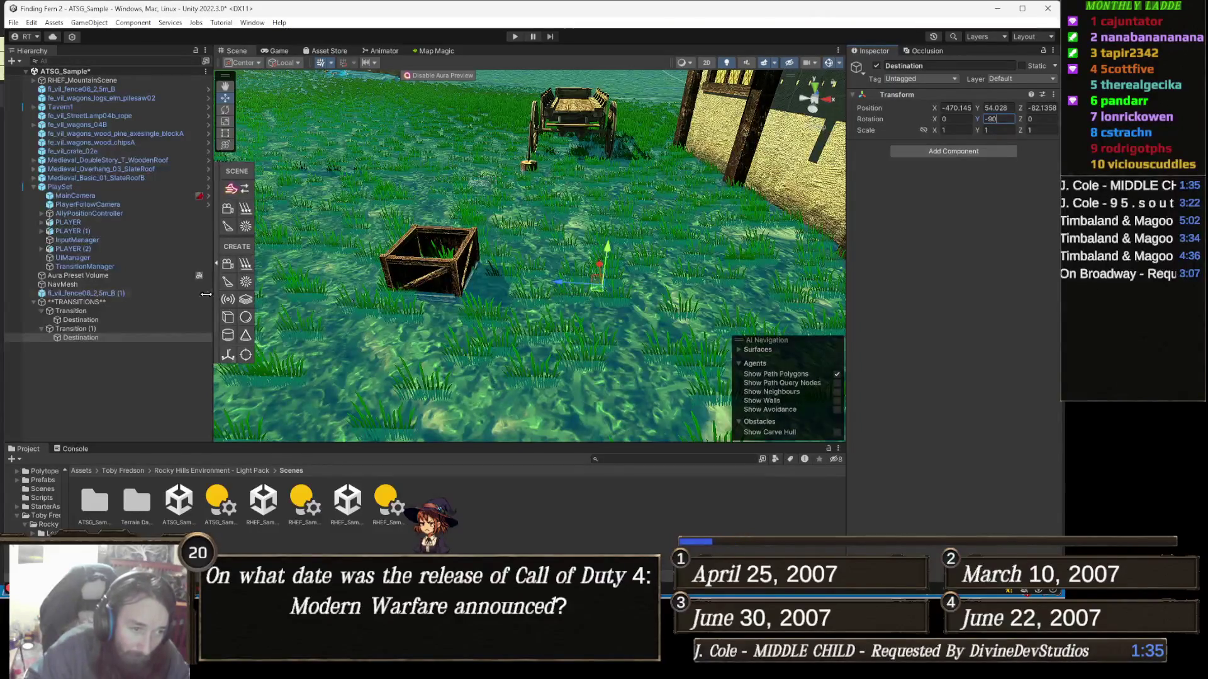
{"action": "left_click_drag", "start_coordinate": [554, 288], "coordinate": [569, 289]}
{"action": "mouse_move", "coordinate": [654, 271]}
{"action": "left_mouse_down"}
{"action": "mouse_move", "coordinate": [746, 294]}
{"action": "mouse_move", "coordinate": [520, 299]}
{"action": "mouse_move", "coordinate": [570, 271]}
{"action": "mouse_move", "coordinate": [492, 300]}
{"action": "left_mouse_up"}
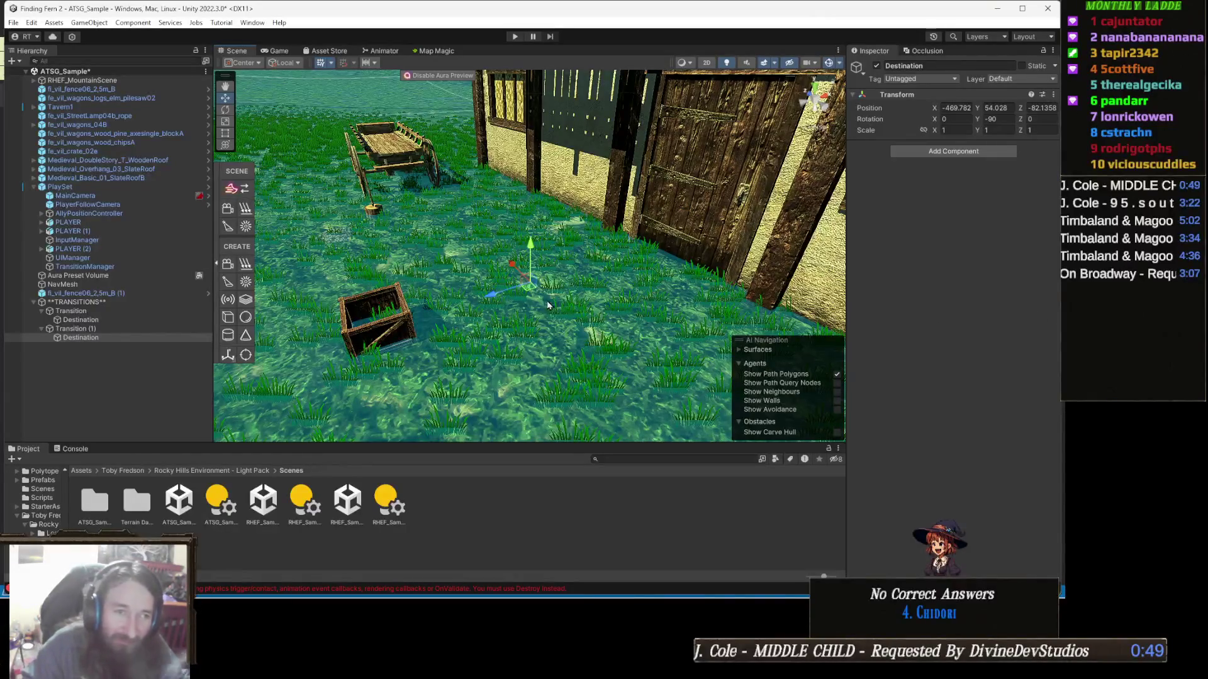
Step: Orbit the Scene view over the wagon, crate and building, then run the game in Play mode
{"action": "left_click_drag", "start_coordinate": [410, 313], "coordinate": [574, 78]}
{"action": "left_click", "coordinate": [515, 37]}
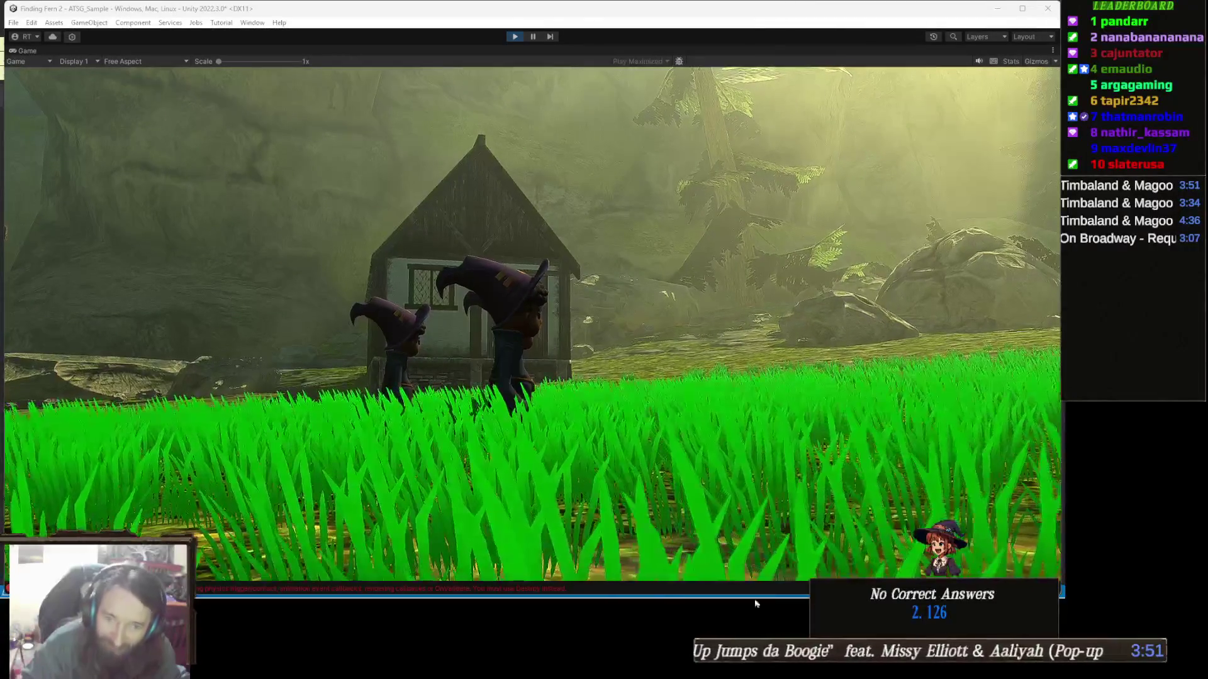
{"action": "mouse_move", "coordinate": [755, 604]}
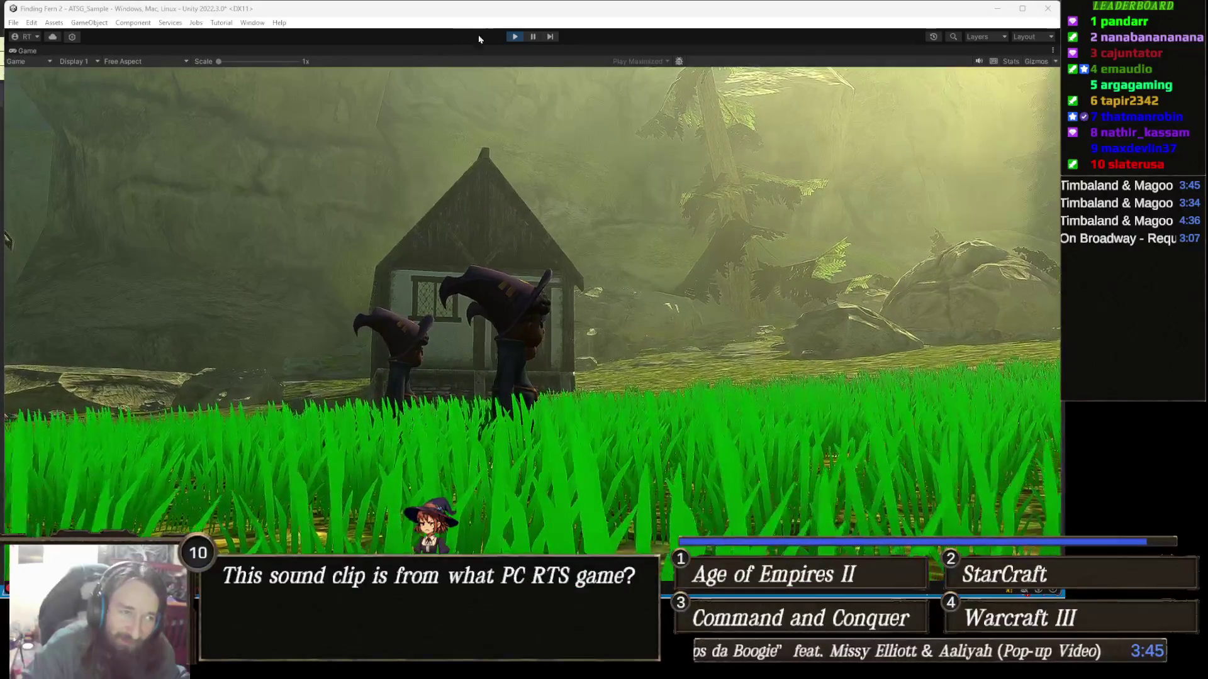
Step: Exit Play mode and orbit and zoom the Scene view around the timber house and cart
{"action": "left_click", "coordinate": [513, 36]}
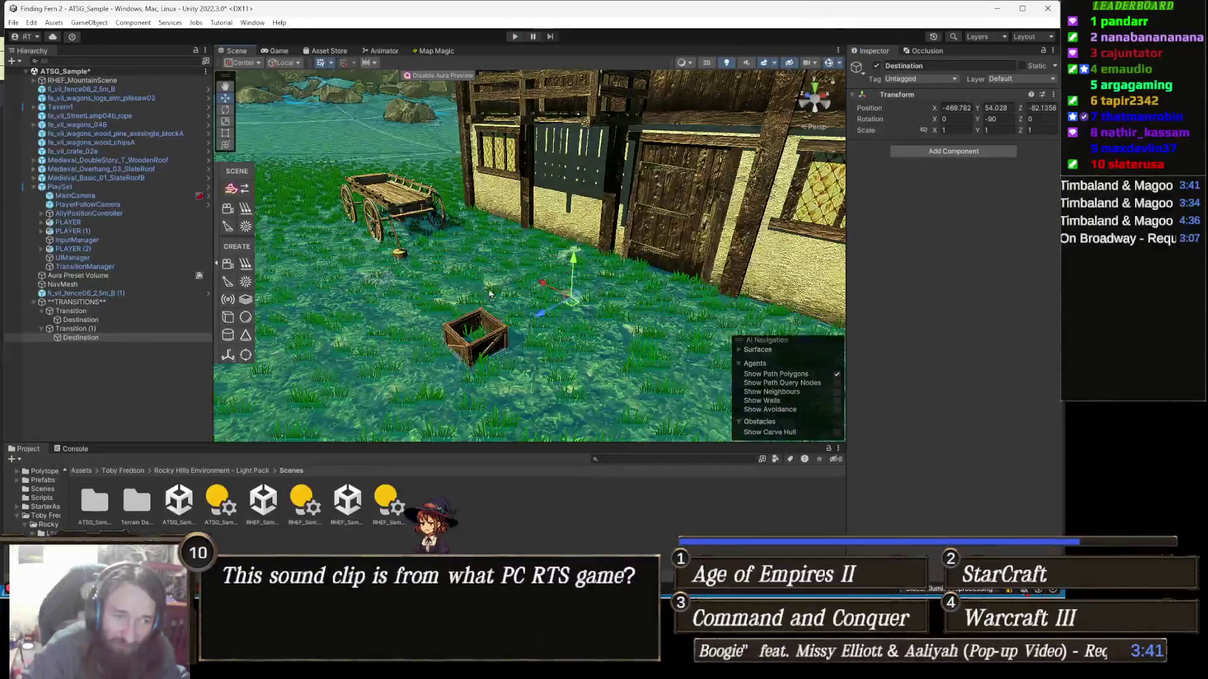
{"action": "mouse_move", "coordinate": [490, 293]}
{"action": "left_mouse_down"}
{"action": "mouse_move", "coordinate": [584, 300]}
{"action": "mouse_move", "coordinate": [588, 314]}
{"action": "left_mouse_up"}
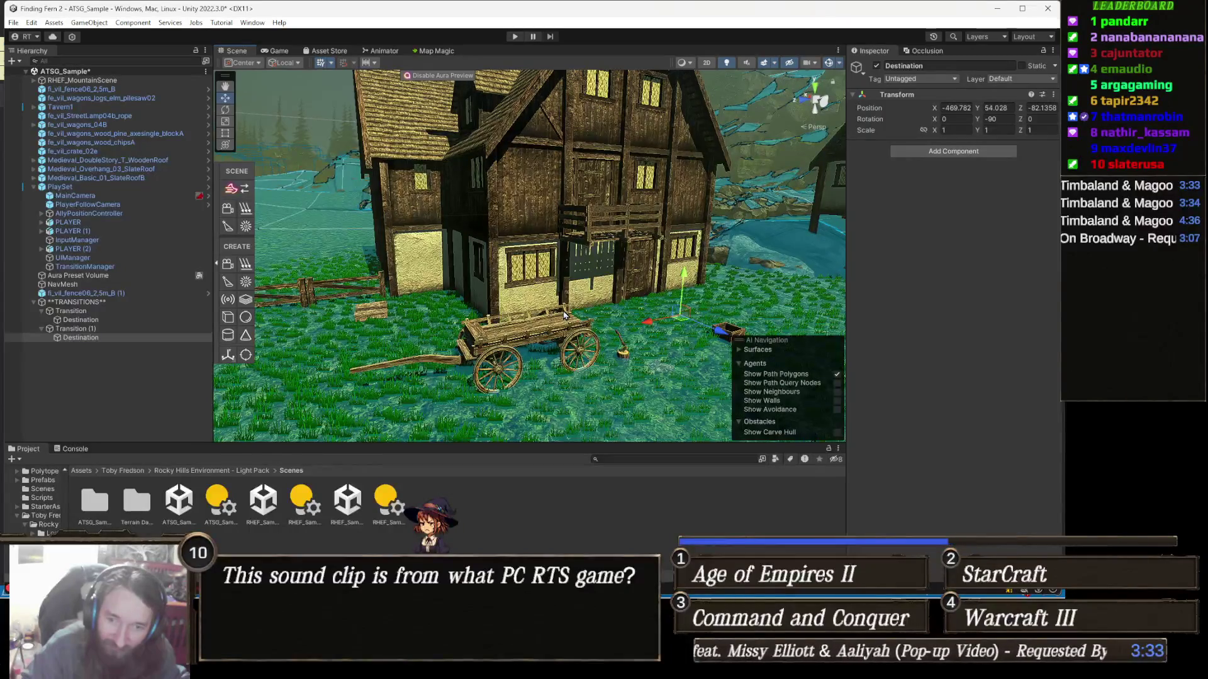
{"action": "scroll", "coordinate": [564, 315], "scroll_direction": "down", "scroll_amount": 5}
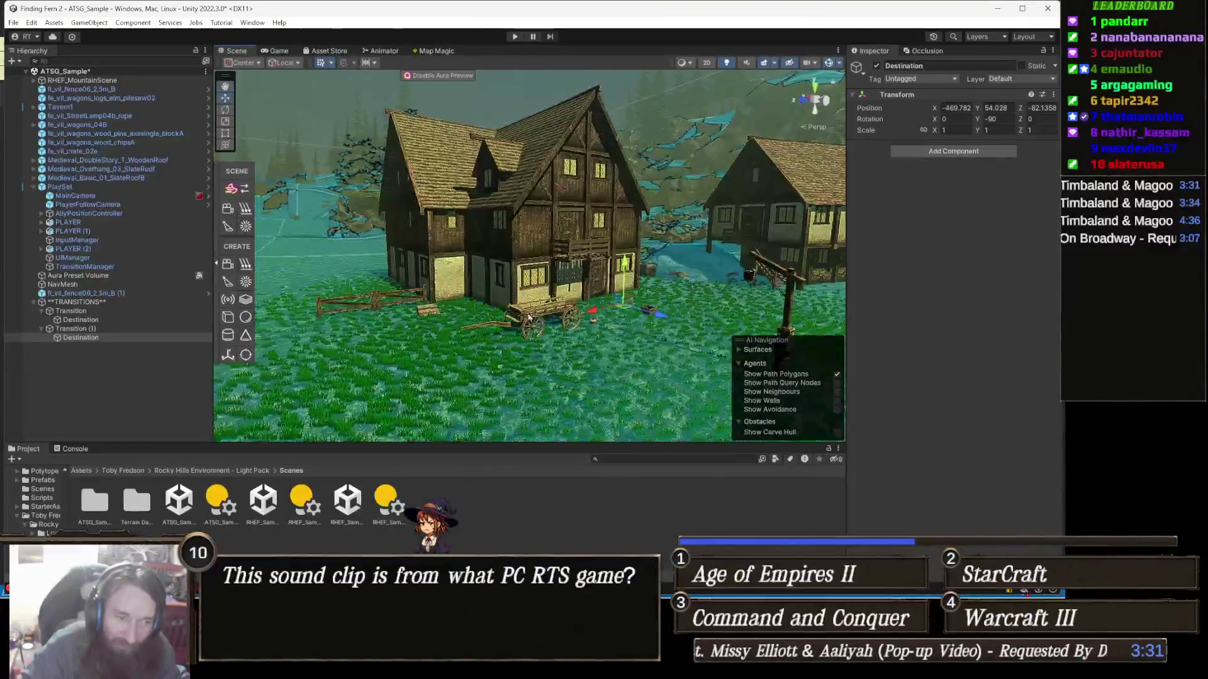
{"action": "scroll", "coordinate": [528, 317], "scroll_direction": "up", "scroll_amount": 5}
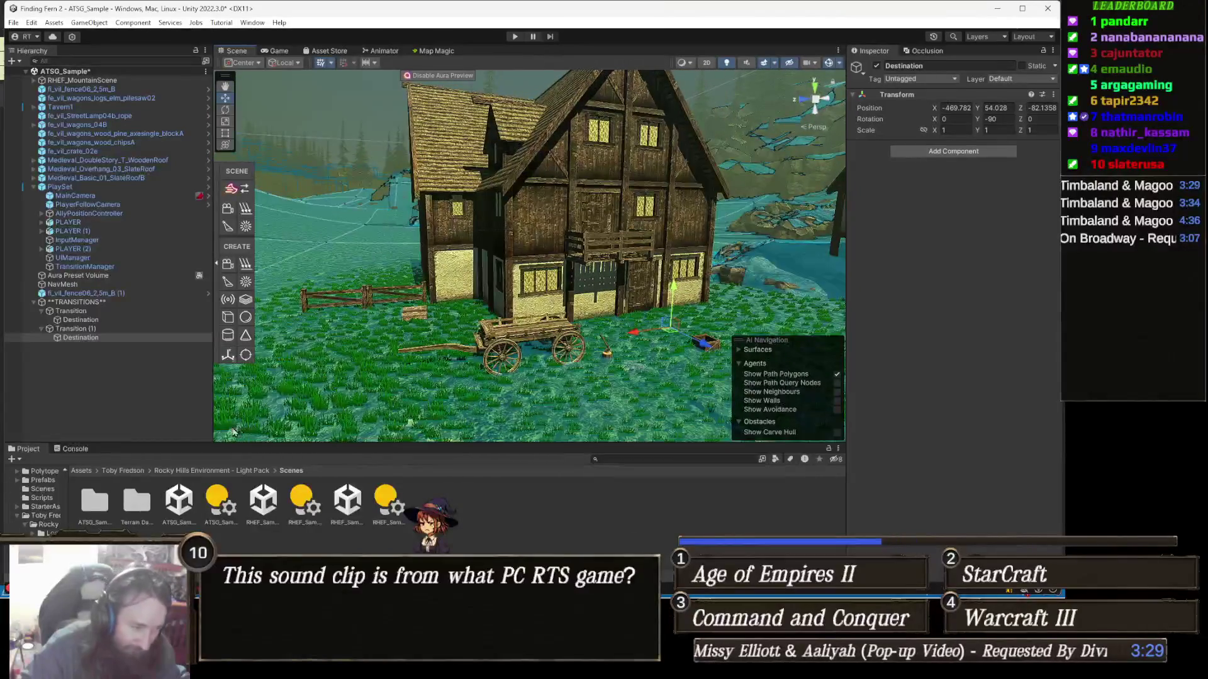
{"action": "mouse_move", "coordinate": [440, 352]}
{"action": "left_mouse_down"}
{"action": "mouse_move", "coordinate": [555, 298]}
{"action": "mouse_move", "coordinate": [530, 369]}
{"action": "mouse_move", "coordinate": [426, 350]}
{"action": "mouse_move", "coordinate": [463, 359]}
{"action": "mouse_move", "coordinate": [532, 330]}
{"action": "mouse_move", "coordinate": [554, 353]}
{"action": "mouse_move", "coordinate": [563, 333]}
{"action": "left_mouse_up"}
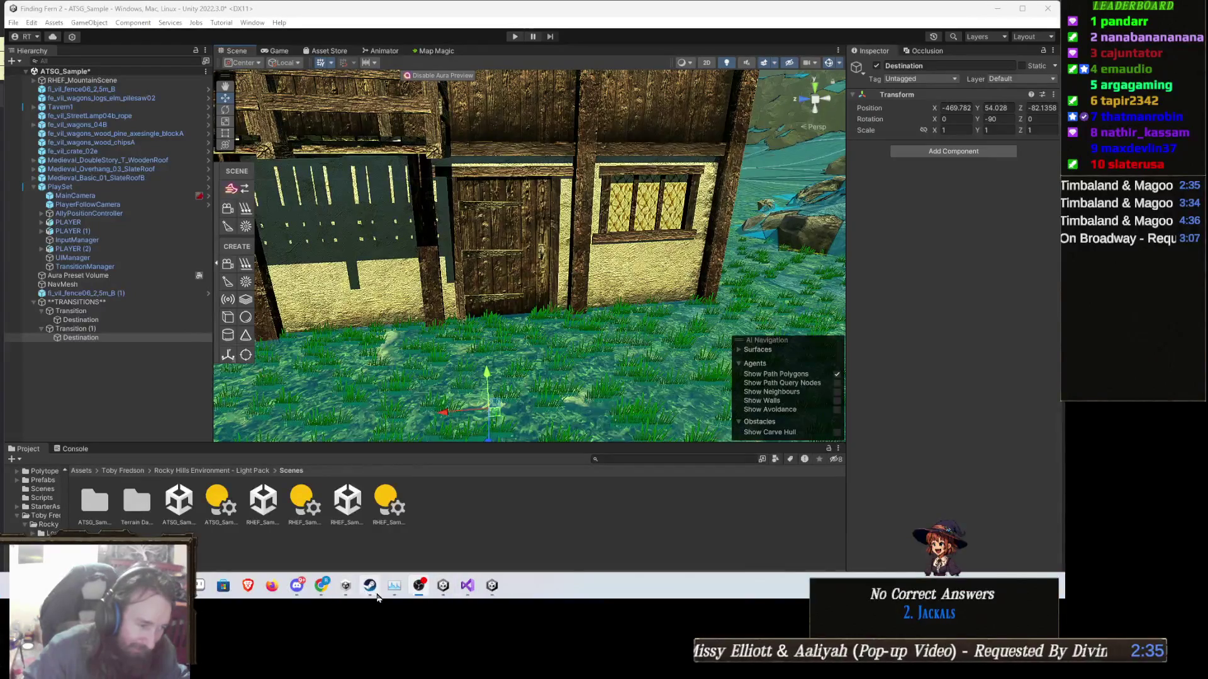
Step: Bring Steamdle forward, glance at the Gamedle result page, and return to the solved Uno puzzle
{"action": "mouse_move", "coordinate": [322, 586]}
{"action": "left_click", "coordinate": [270, 528]}
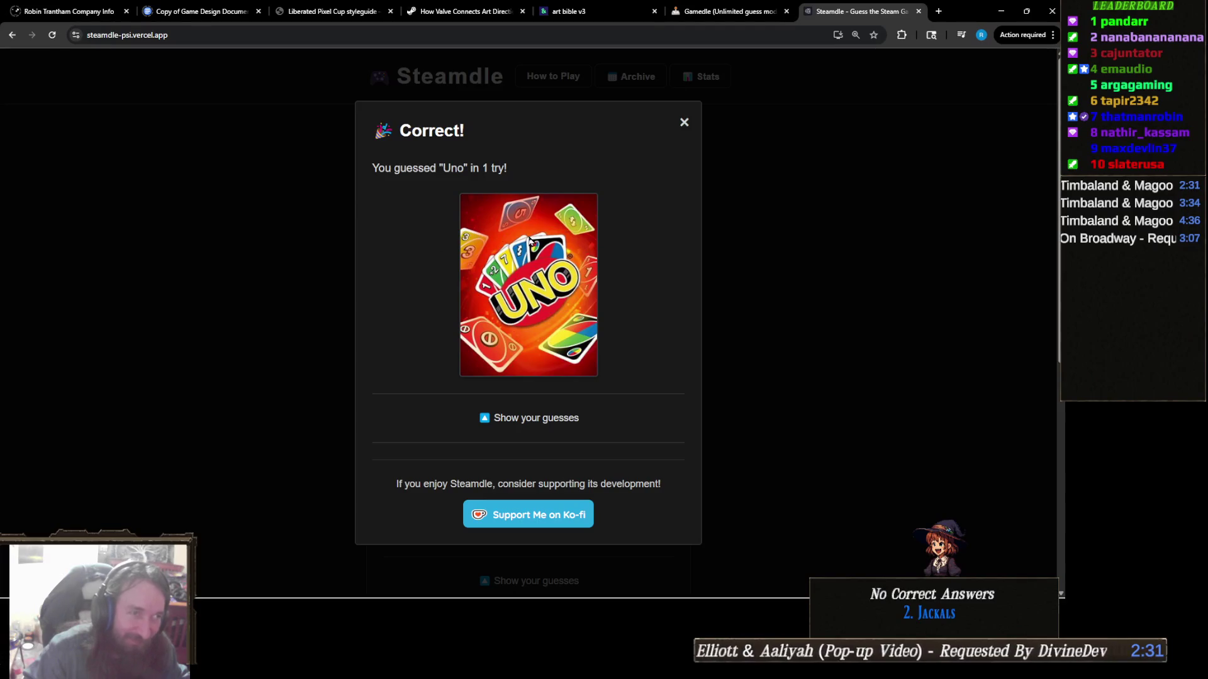
{"action": "left_click", "coordinate": [729, 11]}
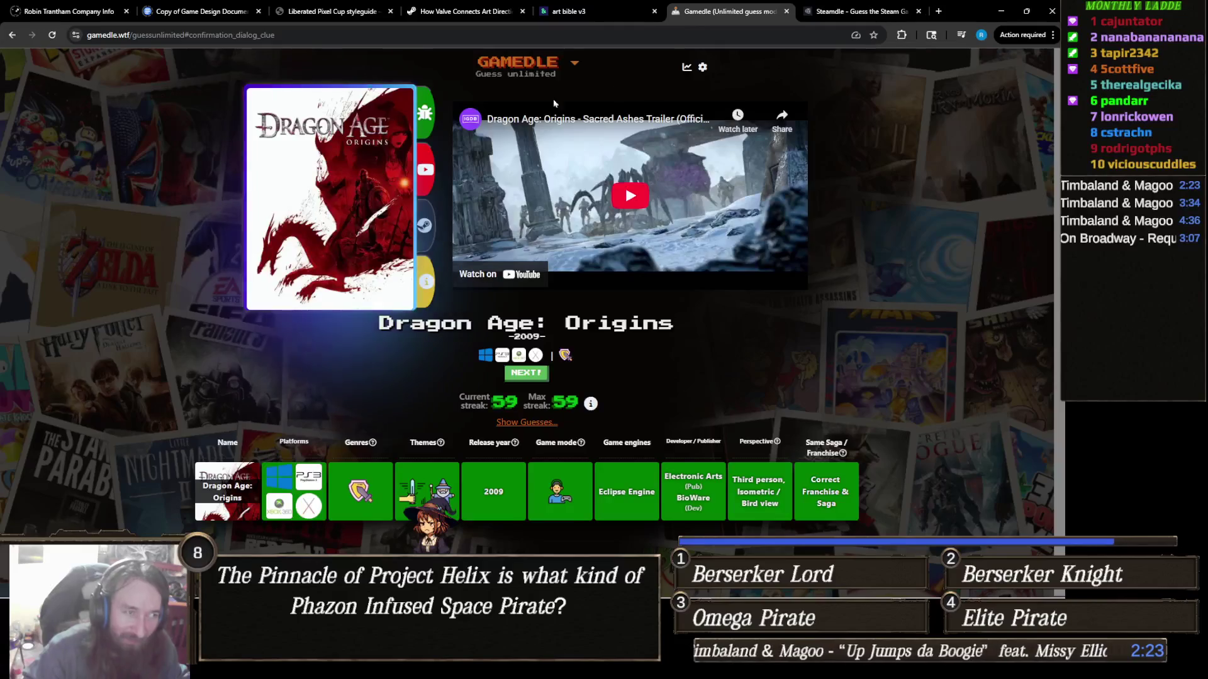
{"action": "mouse_move", "coordinate": [822, 11]}
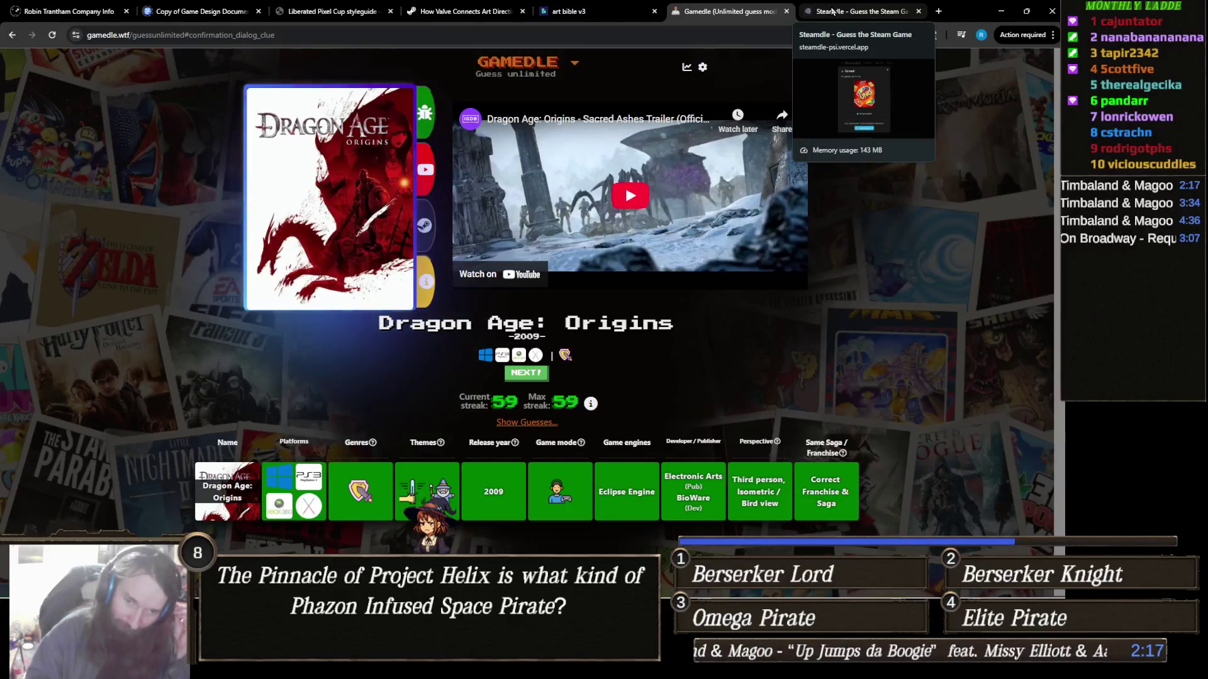
{"action": "left_click", "coordinate": [833, 10]}
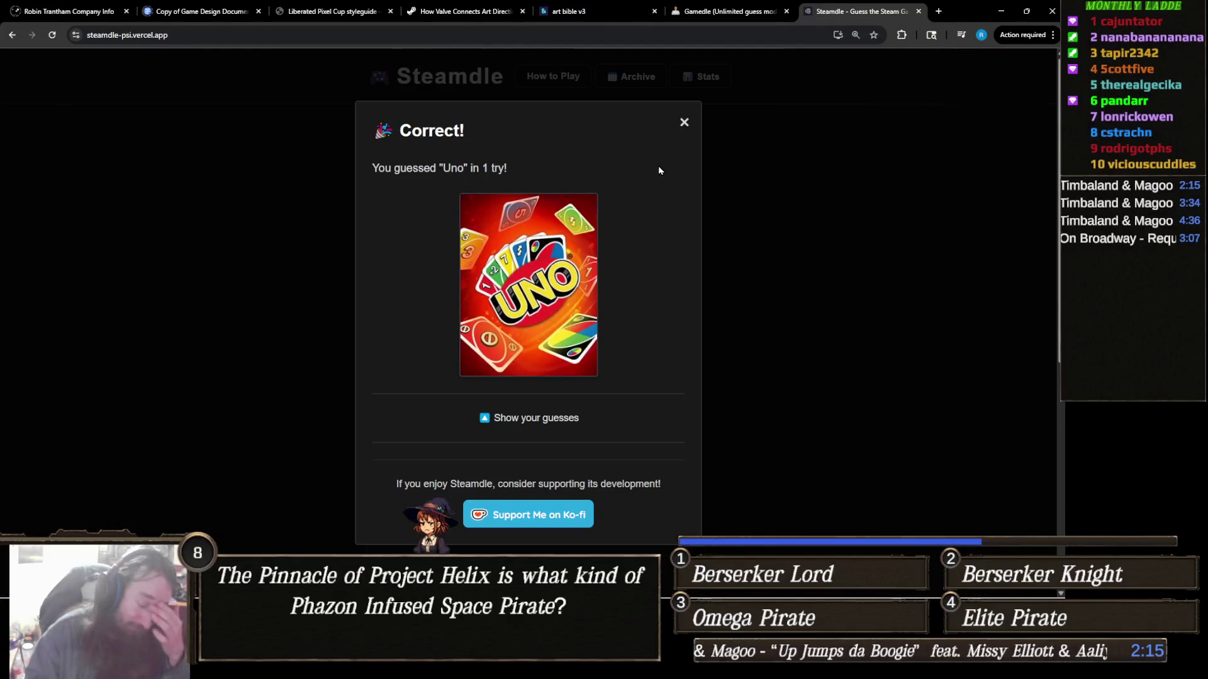
Step: Close the Correct! dialog and load the unplayed Day 14 puzzle from the Puzzle Archive
{"action": "left_click", "coordinate": [684, 123]}
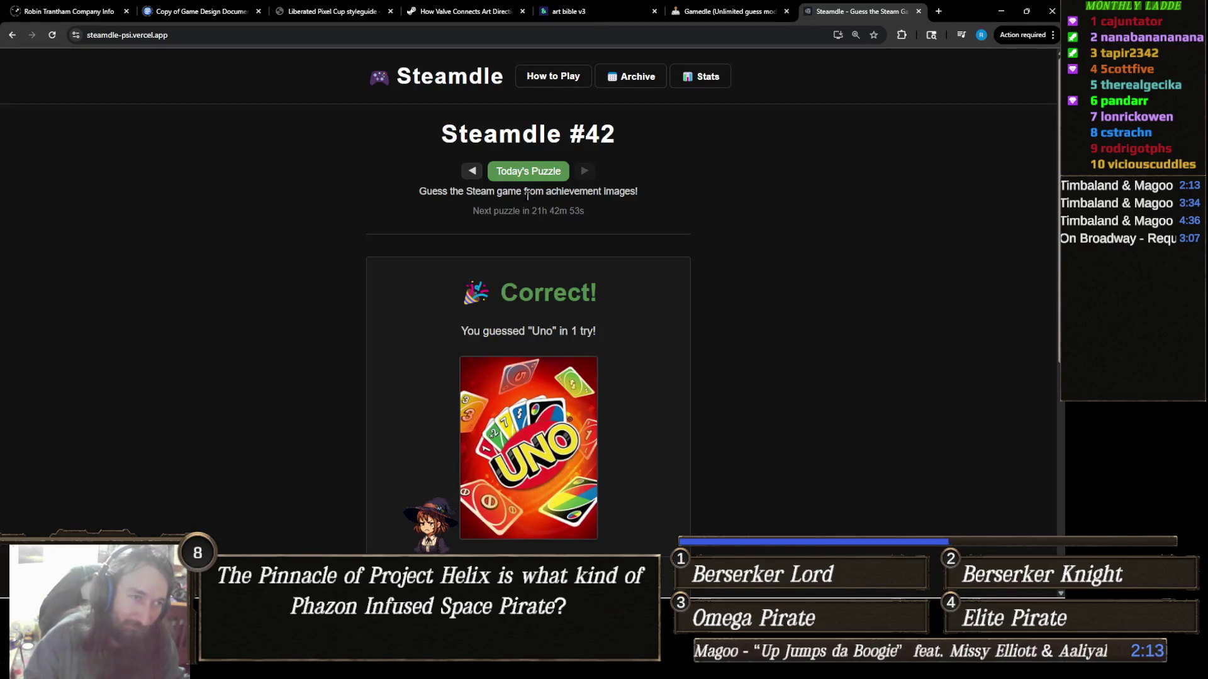
{"action": "left_click", "coordinate": [631, 76]}
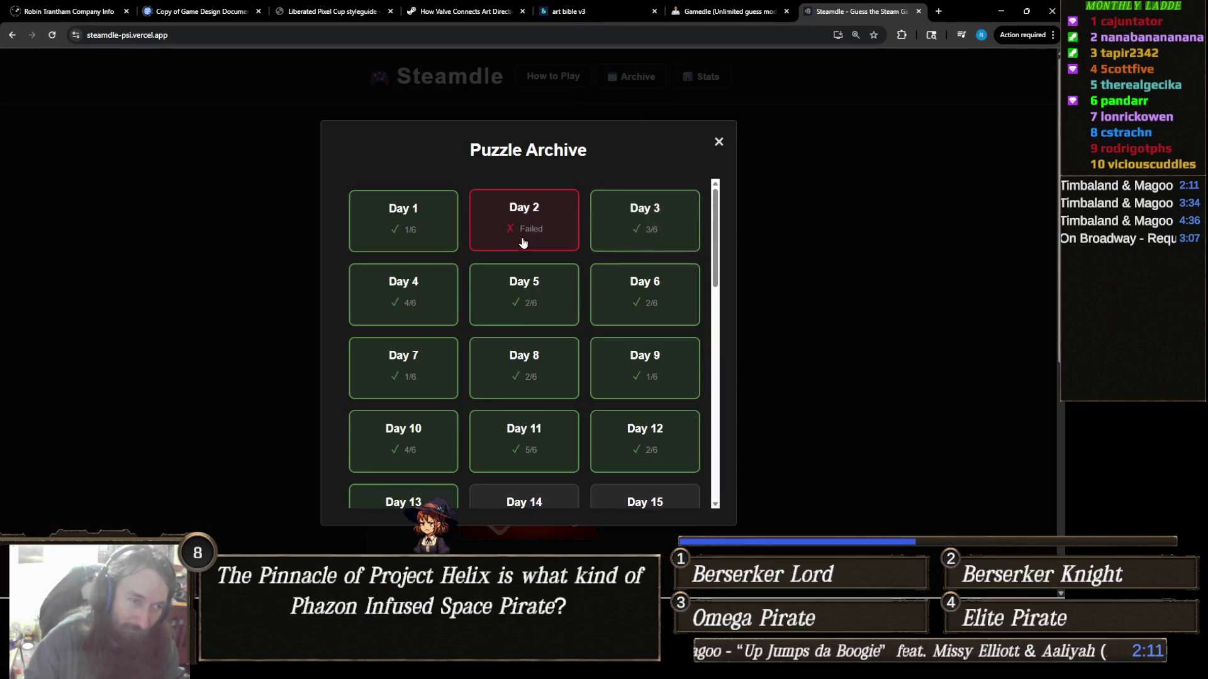
{"action": "scroll", "coordinate": [604, 252], "scroll_direction": "down", "scroll_amount": 1}
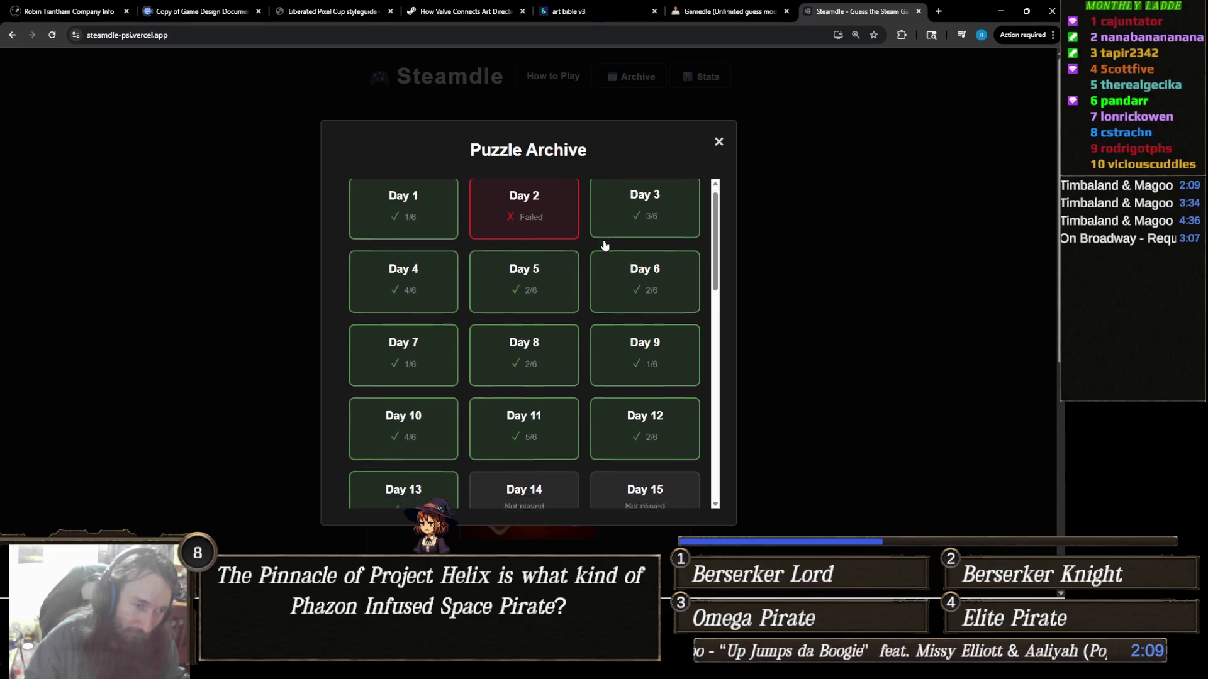
{"action": "scroll", "coordinate": [602, 304], "scroll_direction": "down", "scroll_amount": 1}
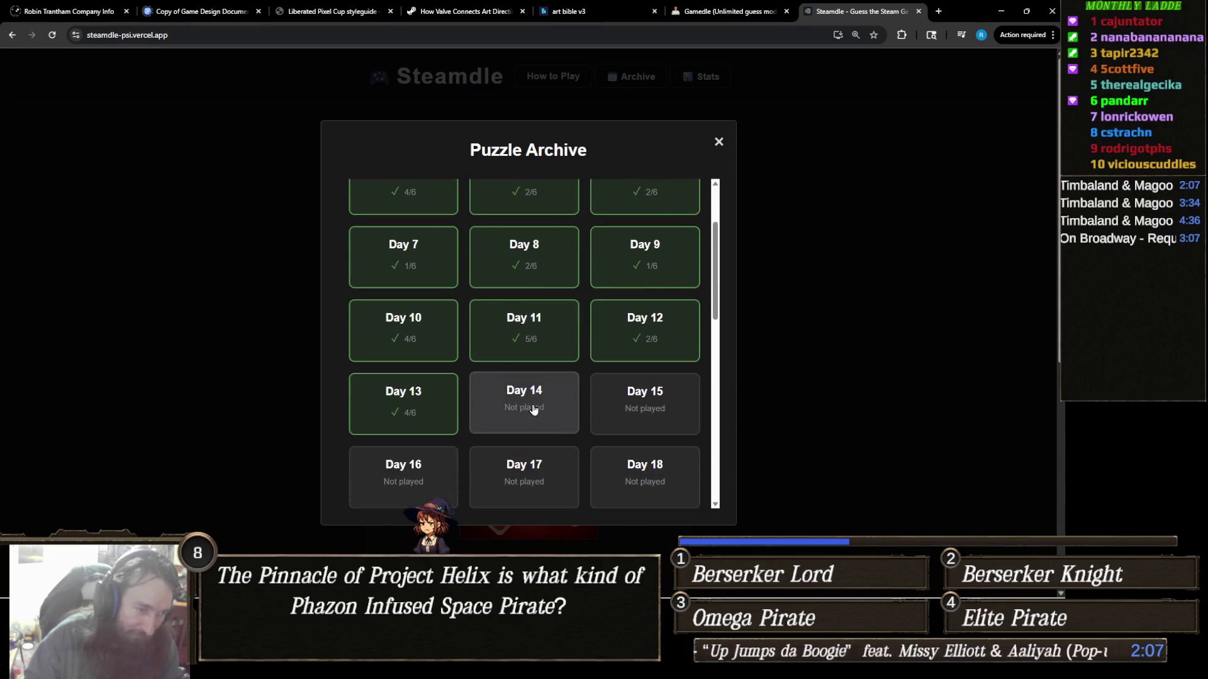
{"action": "left_click", "coordinate": [549, 410]}
{"action": "mouse_move", "coordinate": [405, 318]}
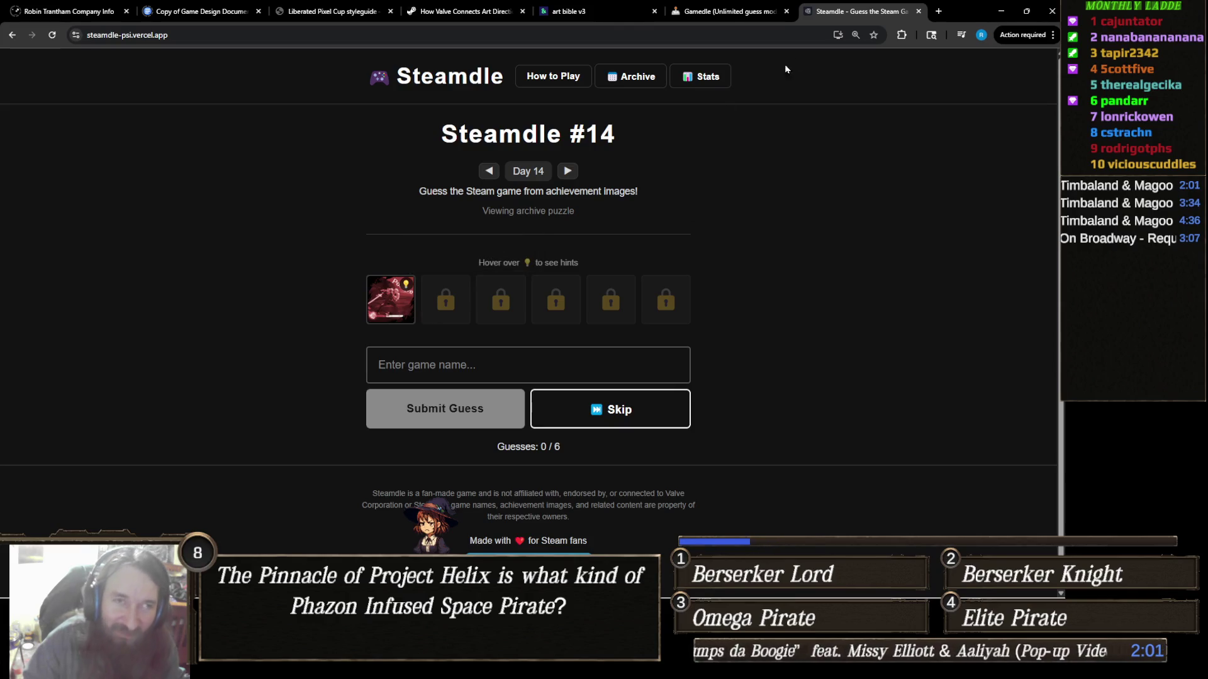
{"action": "left_click", "coordinate": [723, 11]}
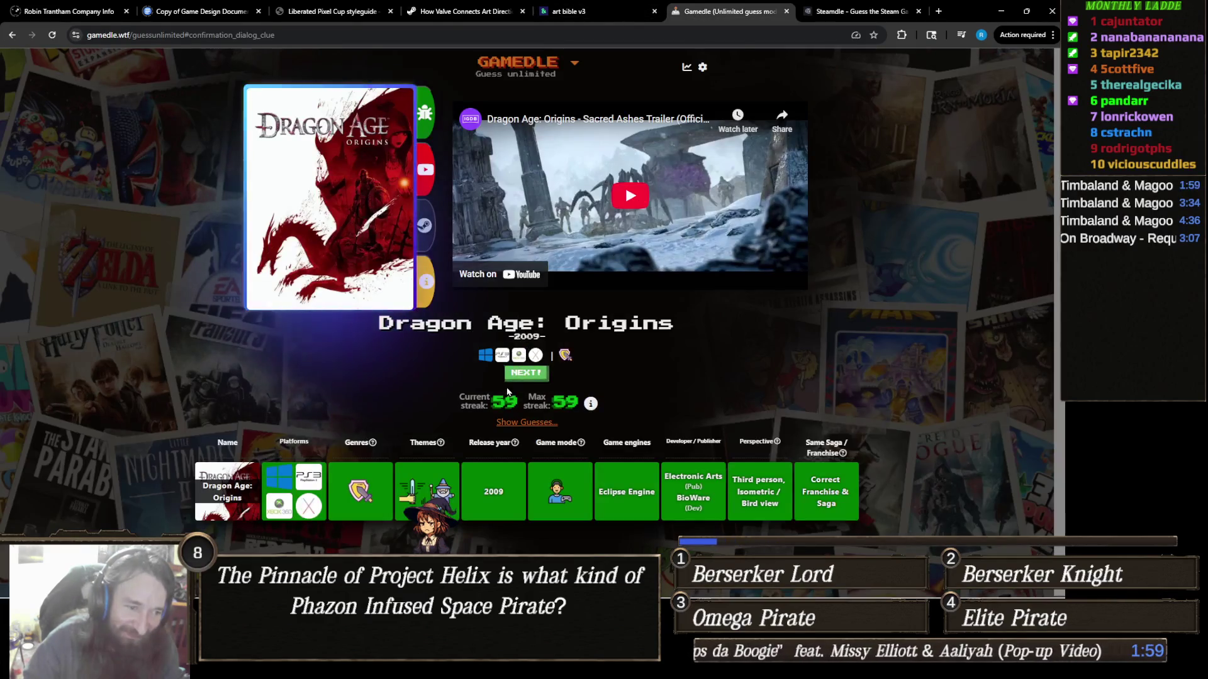
Step: Start a new unlimited round and guess Ryse: Son of Rome, then Fortnite
{"action": "left_click", "coordinate": [526, 374]}
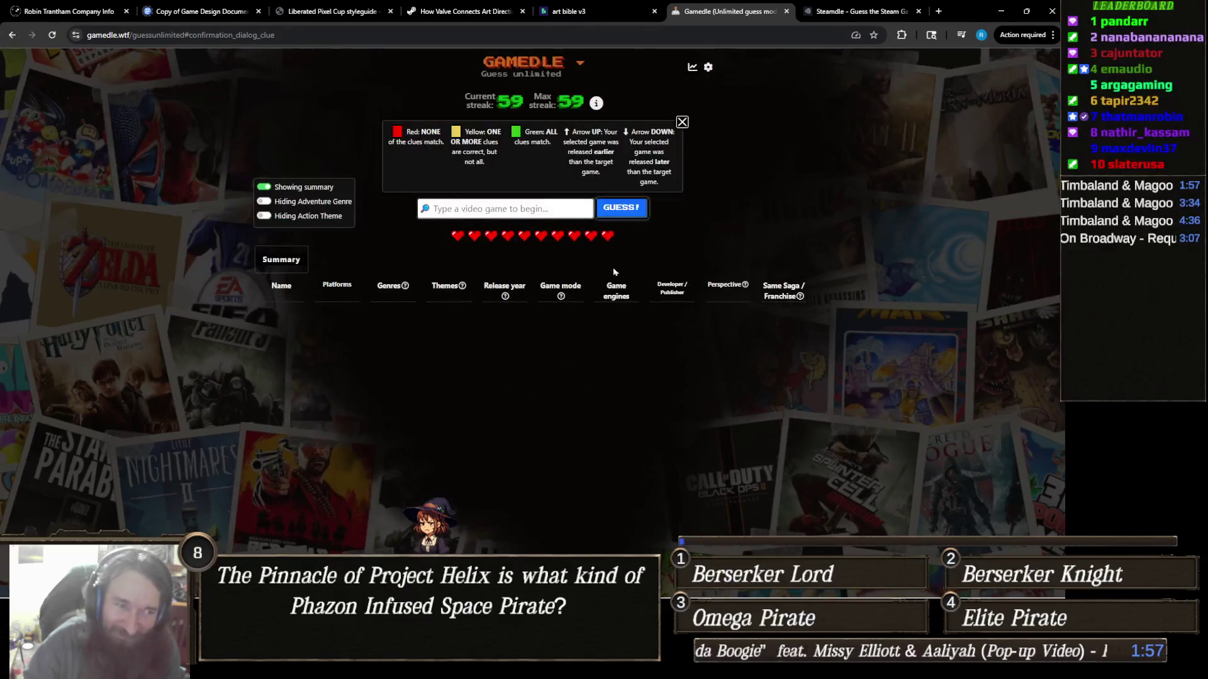
{"action": "left_click", "coordinate": [551, 204]}
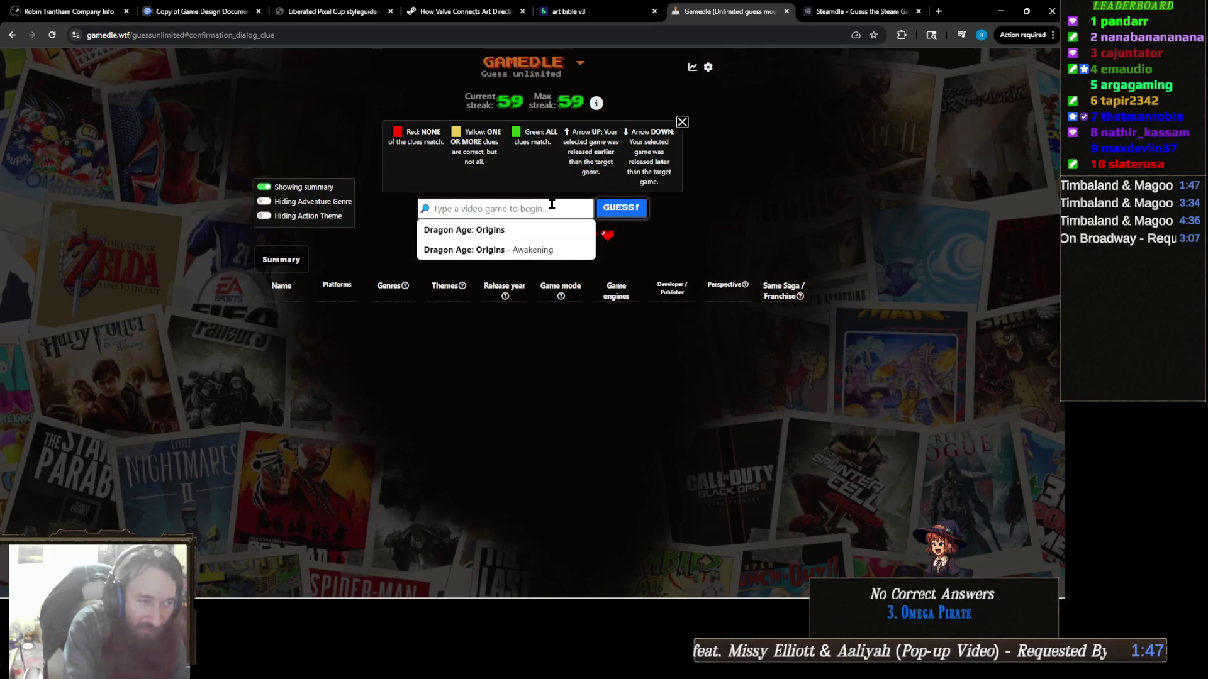
{"action": "type", "text": "Ryse:"}
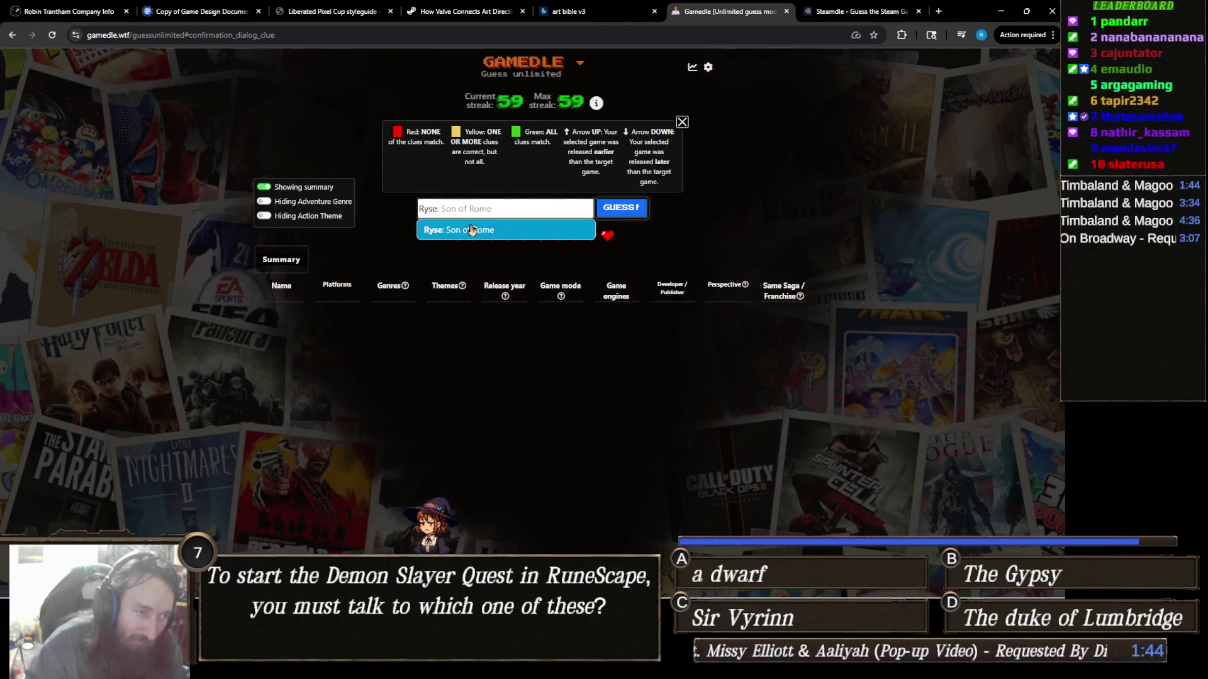
{"action": "left_click", "coordinate": [484, 229]}
{"action": "left_click", "coordinate": [643, 207]}
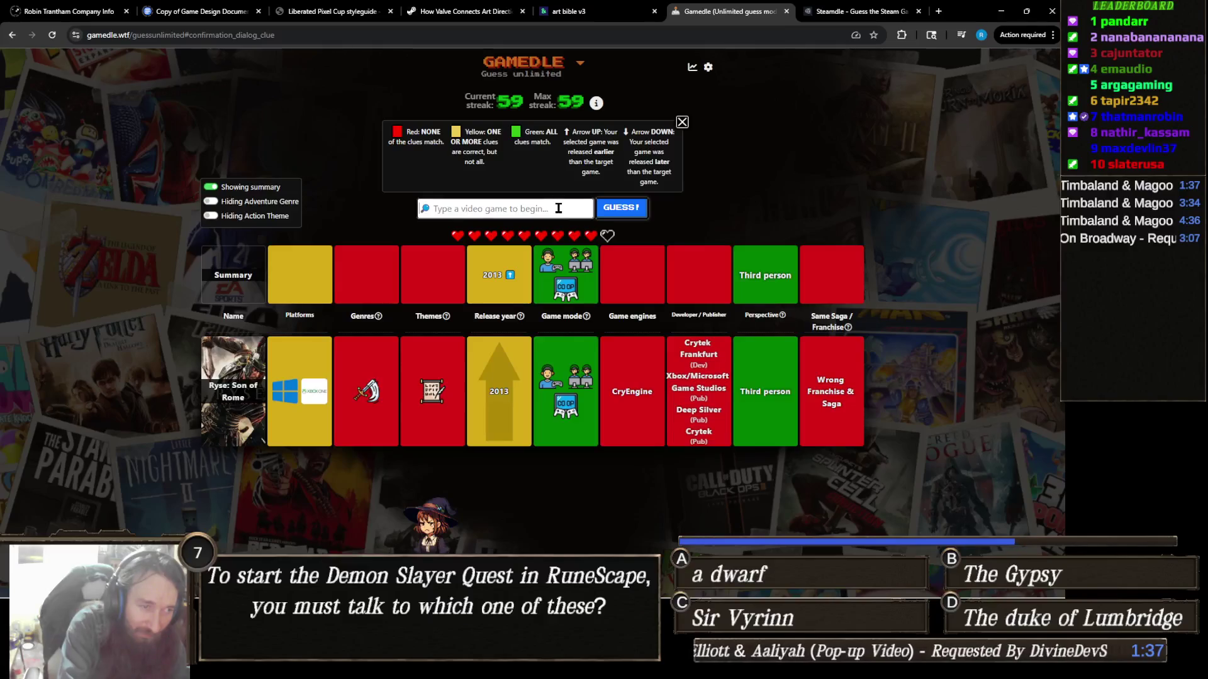
{"action": "type", "text": "Fortnit"}
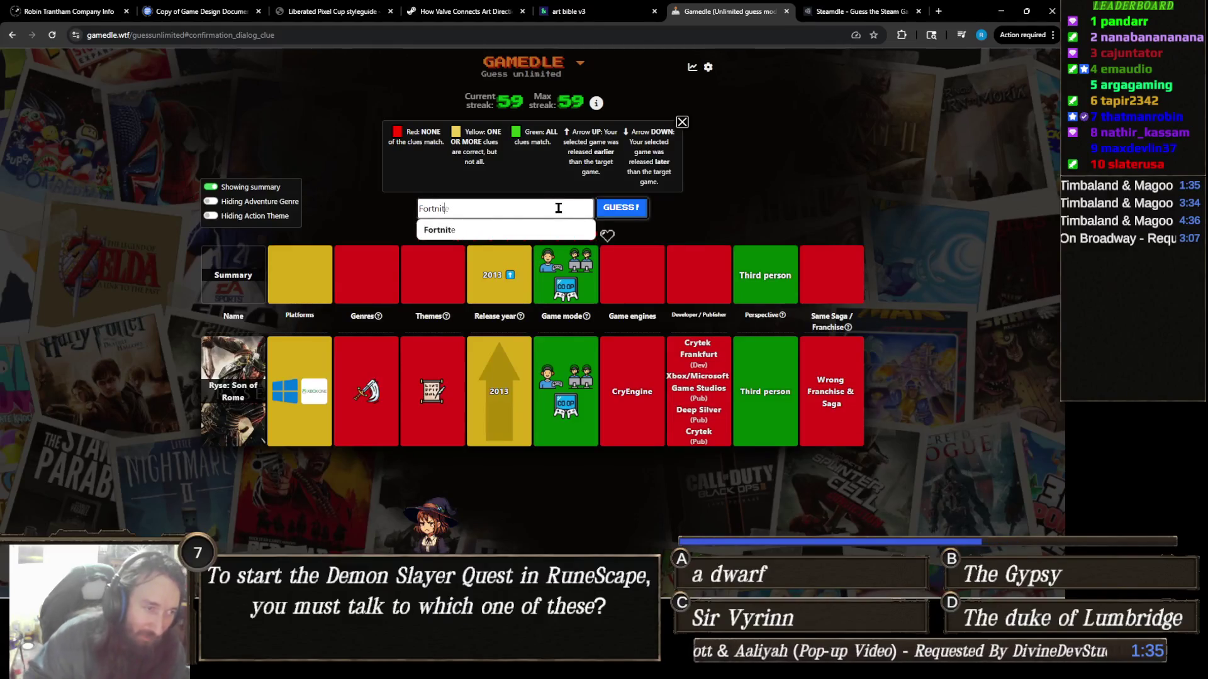
{"action": "left_click", "coordinate": [483, 231]}
{"action": "left_click", "coordinate": [633, 218]}
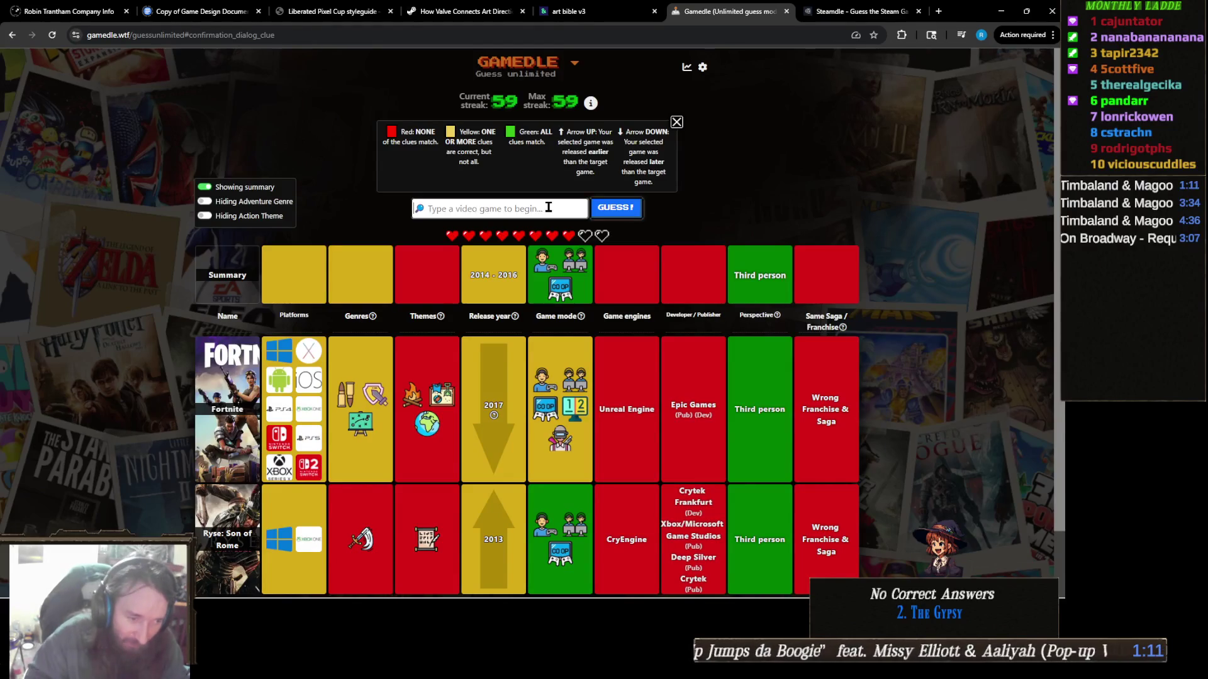
Step: Swap a Sniper Elite 4 pick for Tom Clancy's The Division and submit it as a guess
{"action": "mouse_move", "coordinate": [568, 456]}
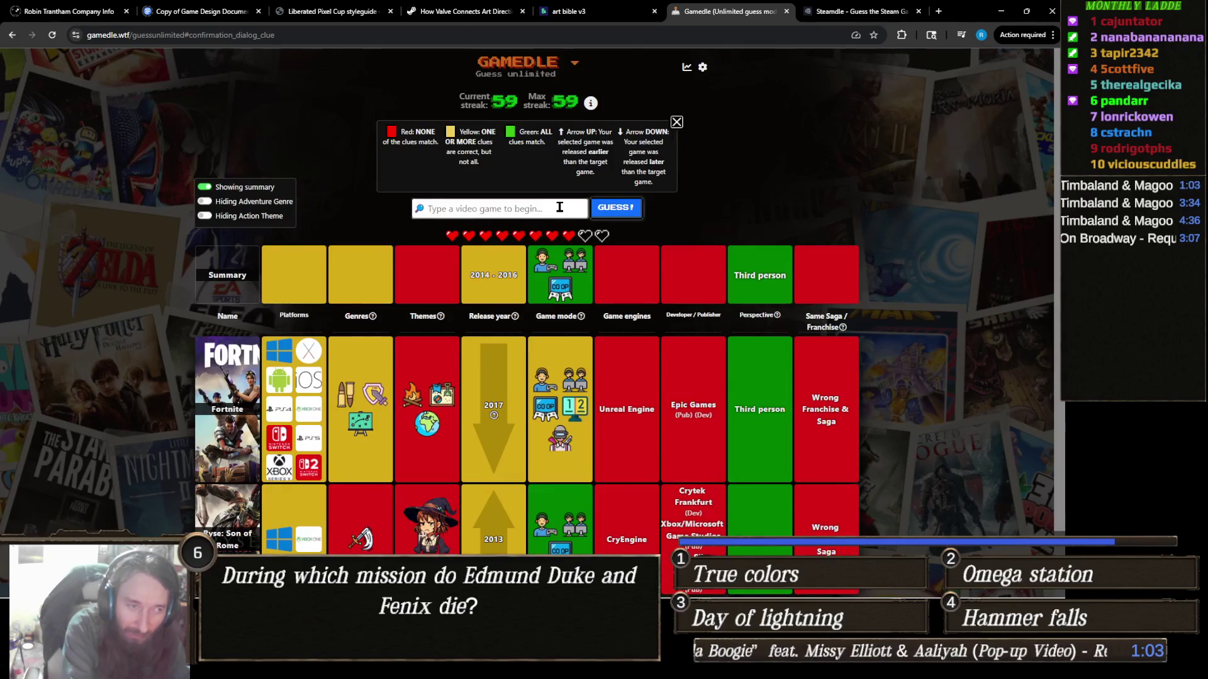
{"action": "type", "text": "Sniper"}
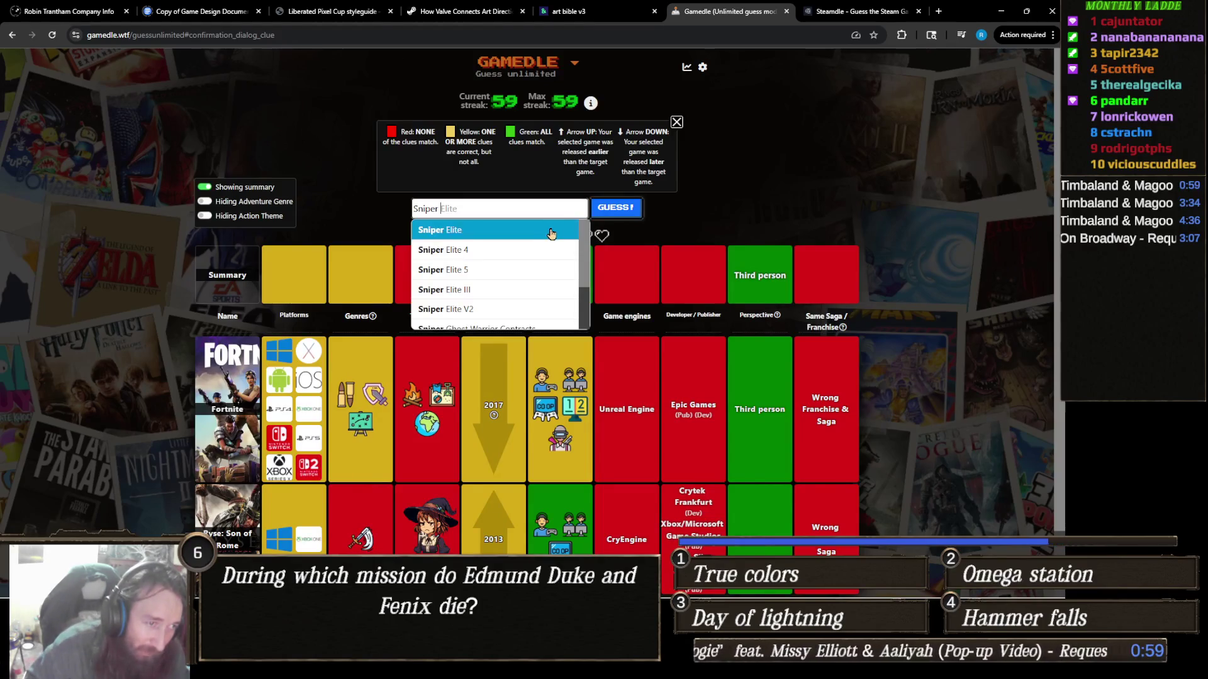
{"action": "left_click", "coordinate": [505, 255]}
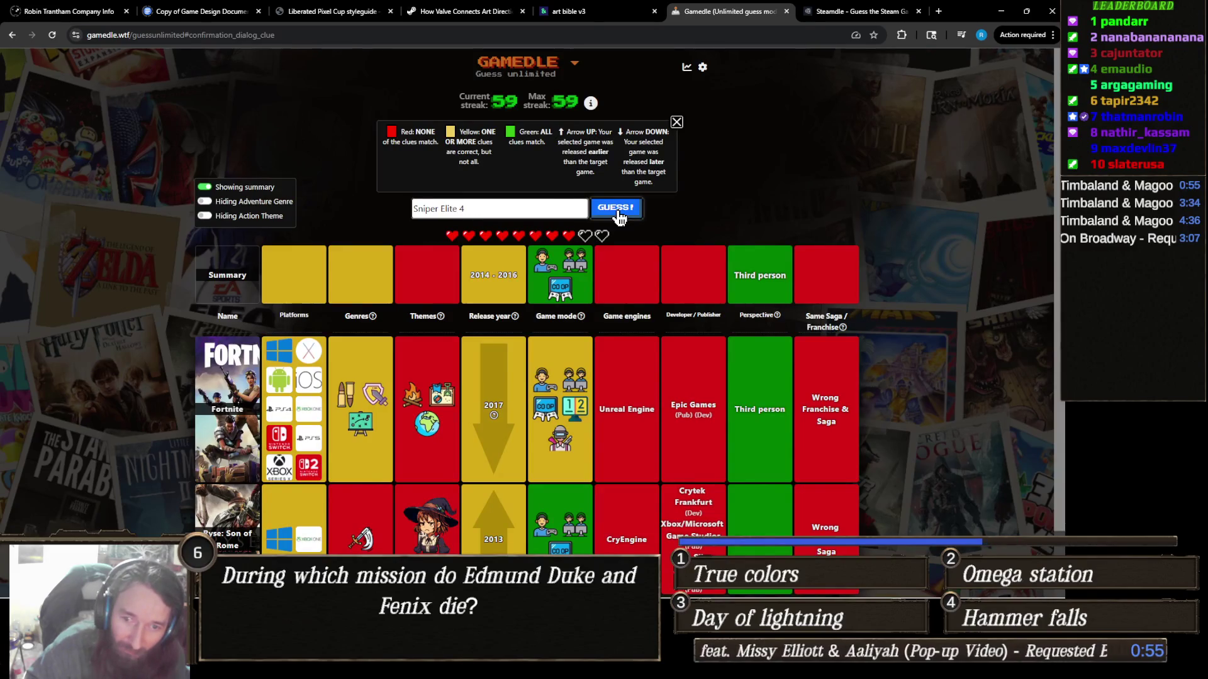
{"action": "left_click", "coordinate": [495, 212]}
{"action": "key", "text": "ctrl+a"}
{"action": "key", "text": "BackSpace"}
{"action": "type", "text": "the divisi"}
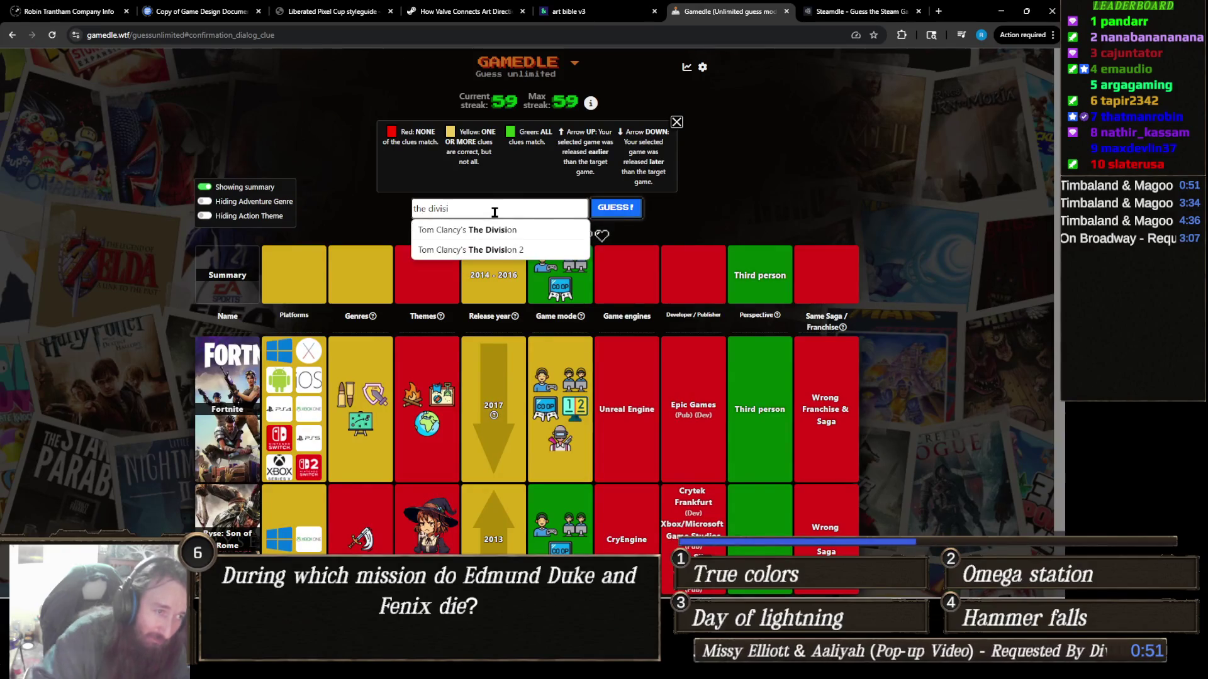
{"action": "left_click", "coordinate": [541, 231]}
{"action": "left_click", "coordinate": [621, 214]}
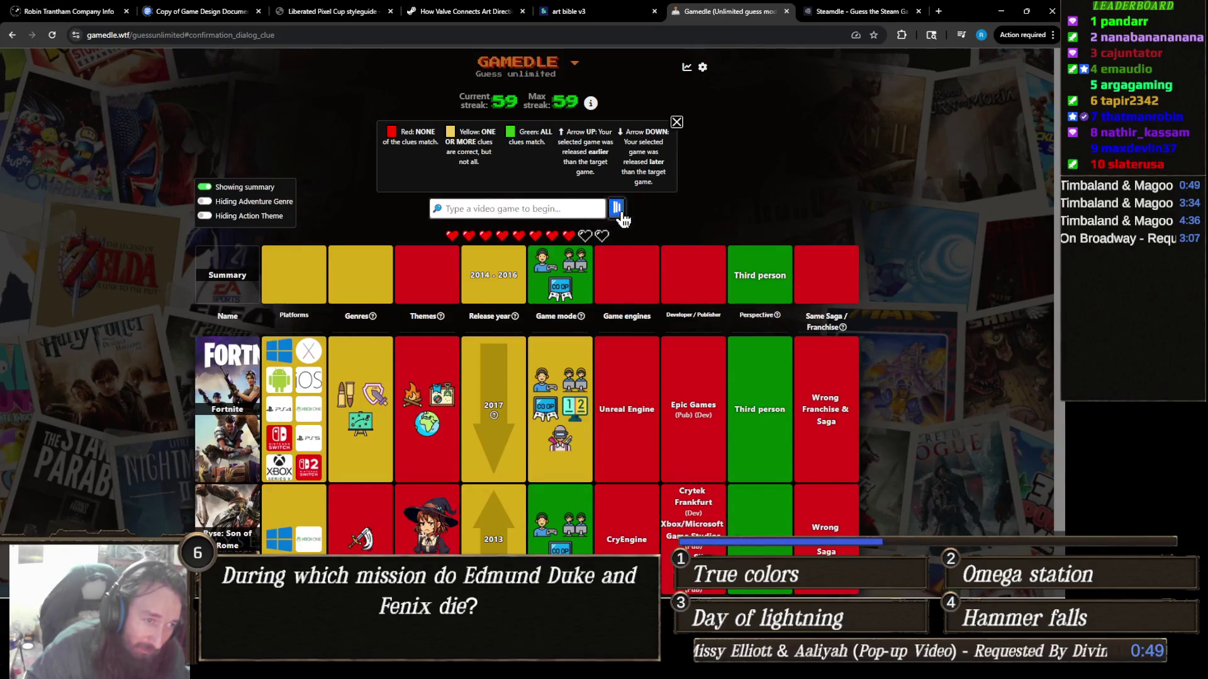
{"action": "mouse_move", "coordinate": [524, 314]}
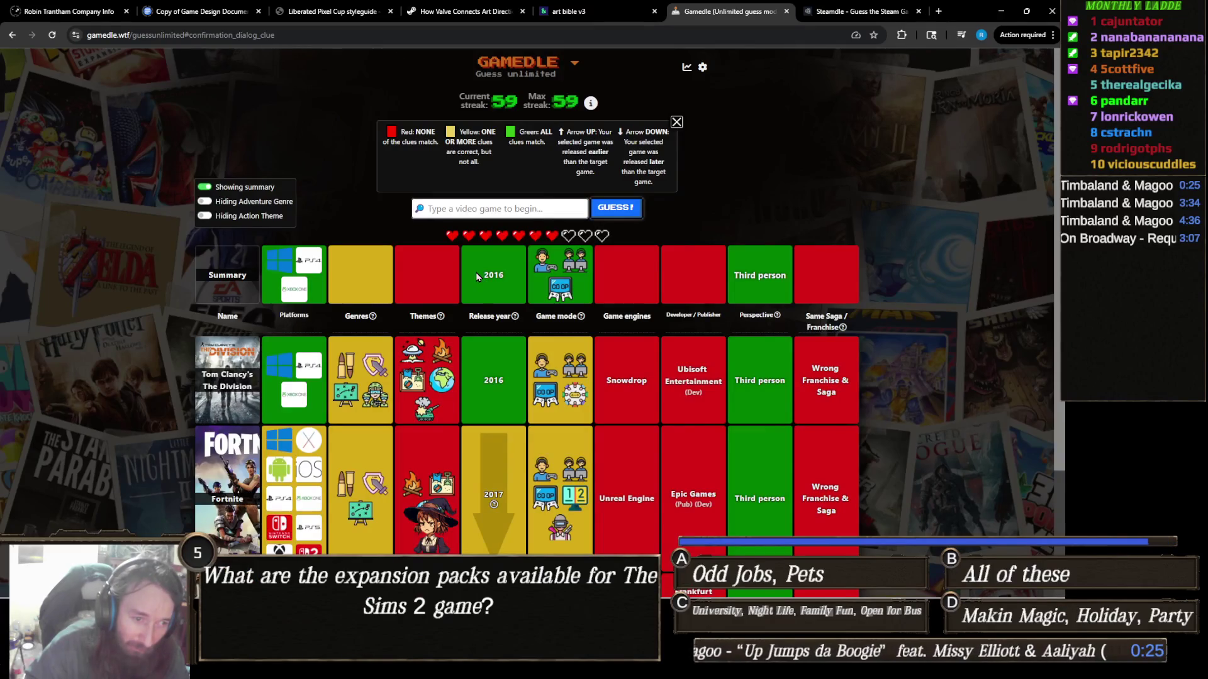
Step: Clear the guess box, search 'grand theft' and pick a suggestion, which pops up a YouTube tab
{"action": "scroll", "coordinate": [475, 274], "scroll_direction": "down", "scroll_amount": 3}
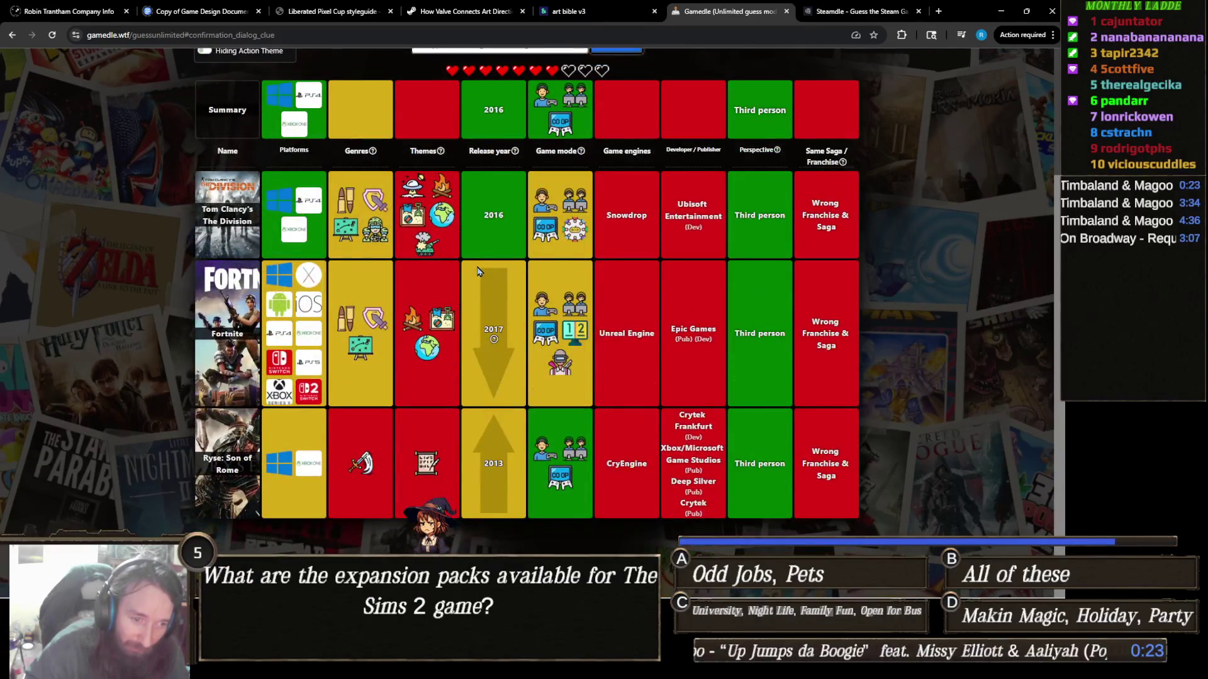
{"action": "scroll", "coordinate": [477, 271], "scroll_direction": "up", "scroll_amount": 3}
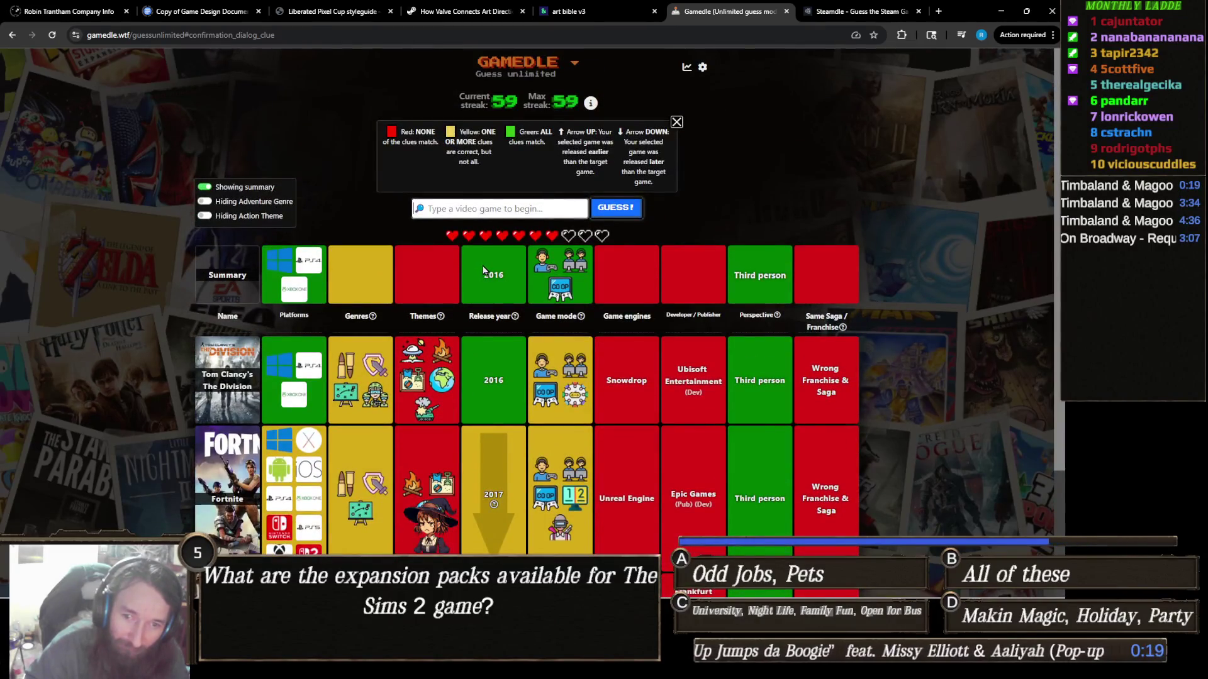
{"action": "left_click", "coordinate": [531, 212]}
{"action": "type", "text": "Grand"}
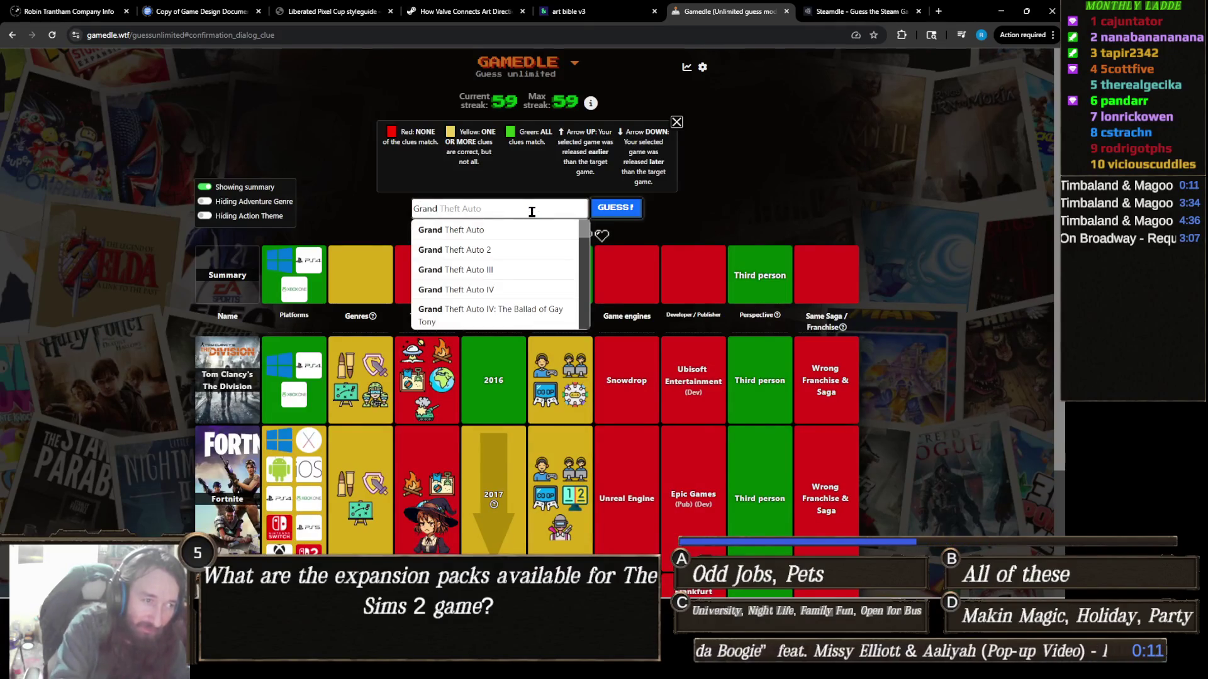
{"action": "key", "text": "ctrl+a"}
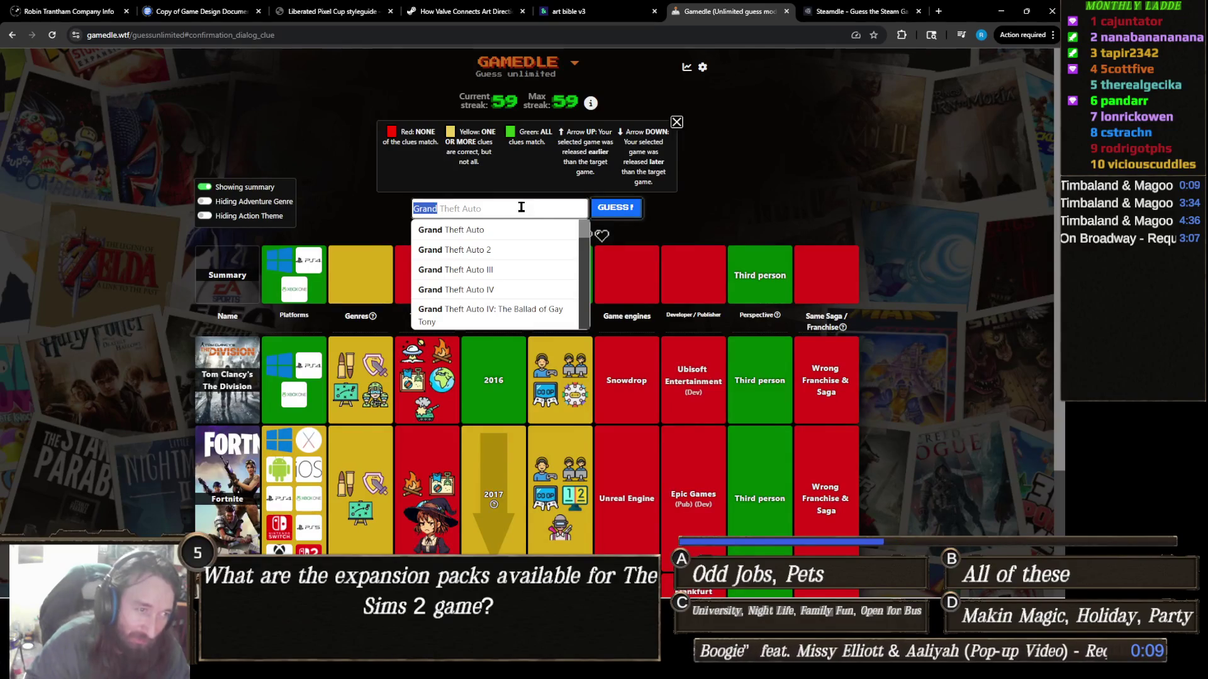
{"action": "scroll", "coordinate": [547, 243], "scroll_direction": "down", "scroll_amount": 2}
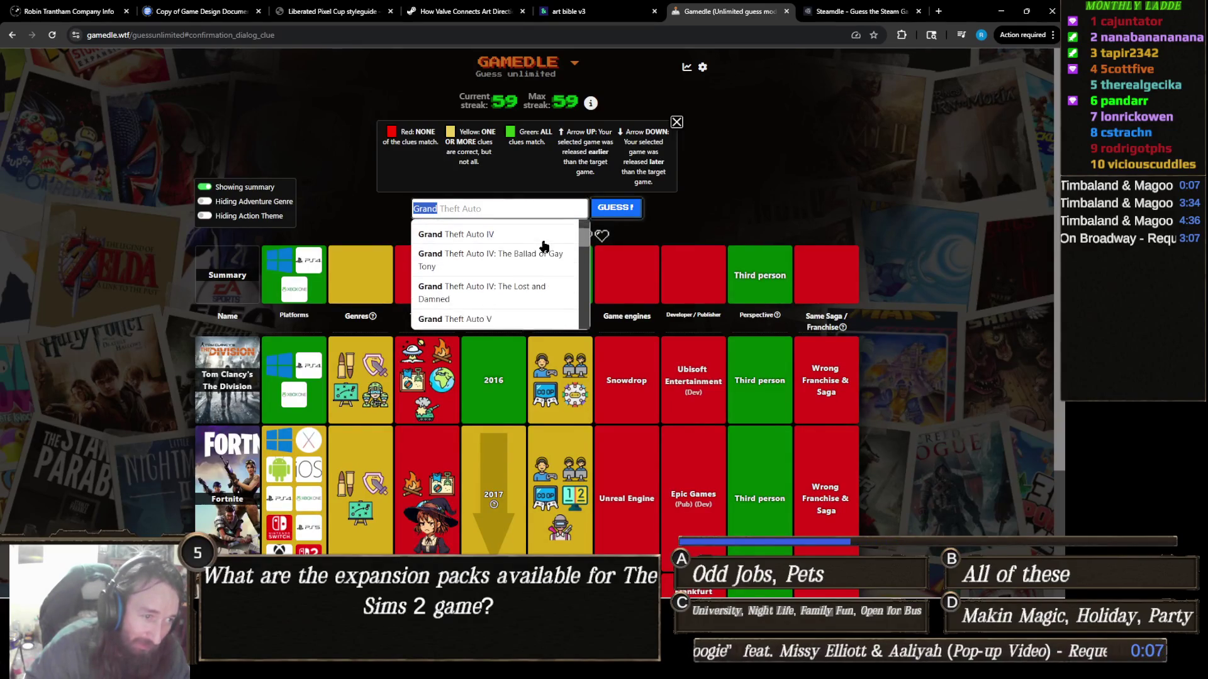
{"action": "scroll", "coordinate": [548, 241], "scroll_direction": "down", "scroll_amount": 1}
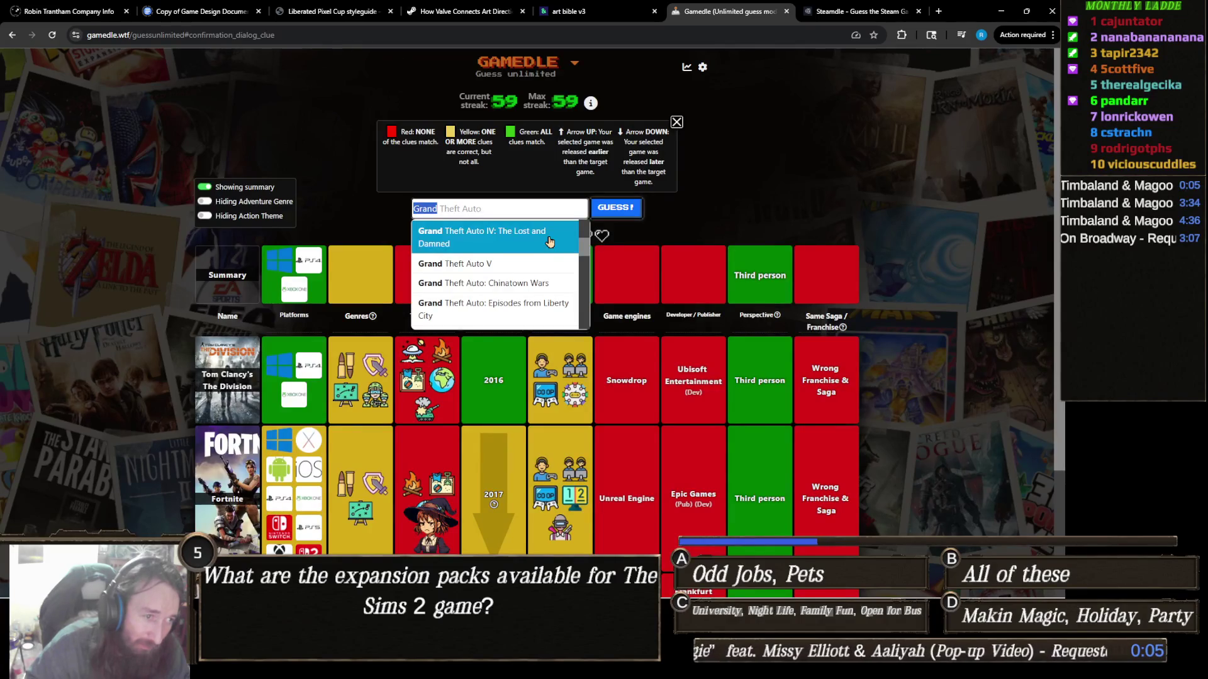
{"action": "key", "text": "BackSpace"}
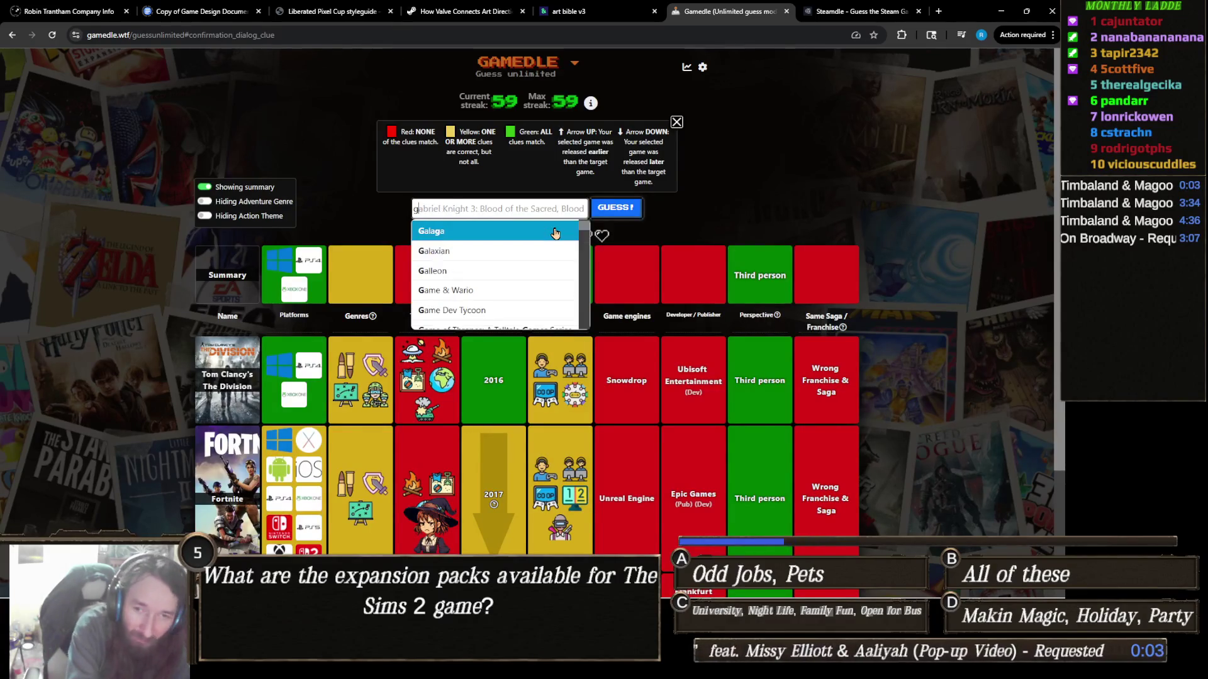
{"action": "type", "text": "grand theft"}
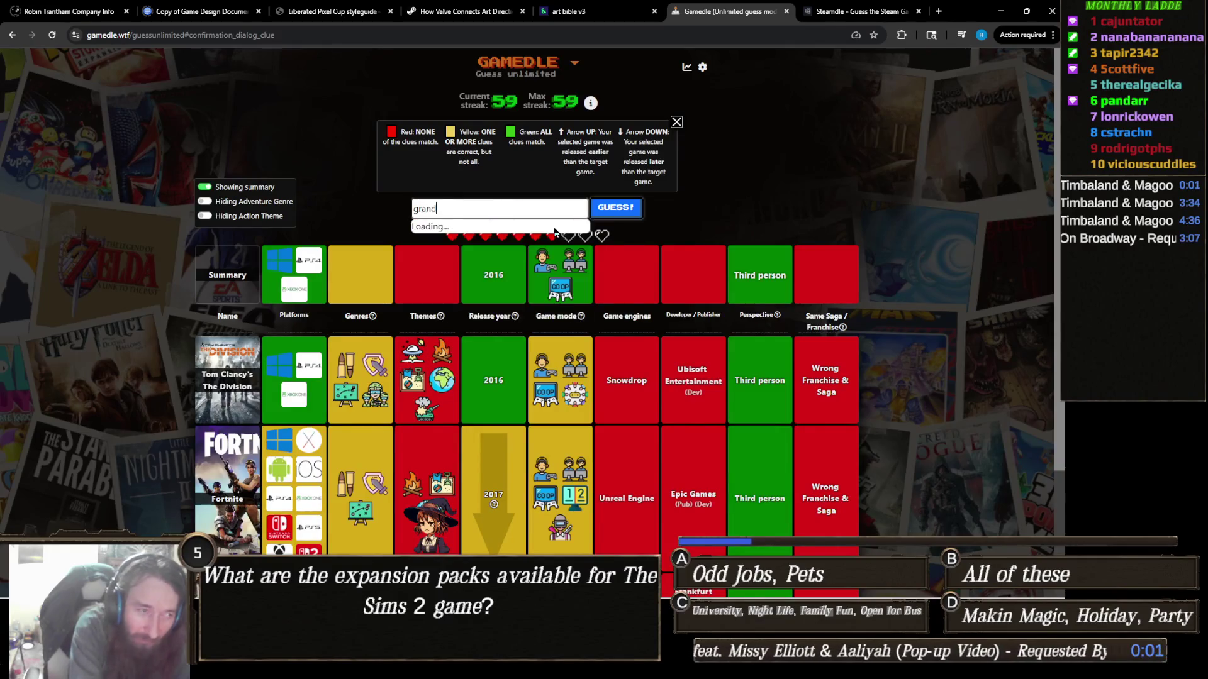
{"action": "left_click", "coordinate": [554, 234]}
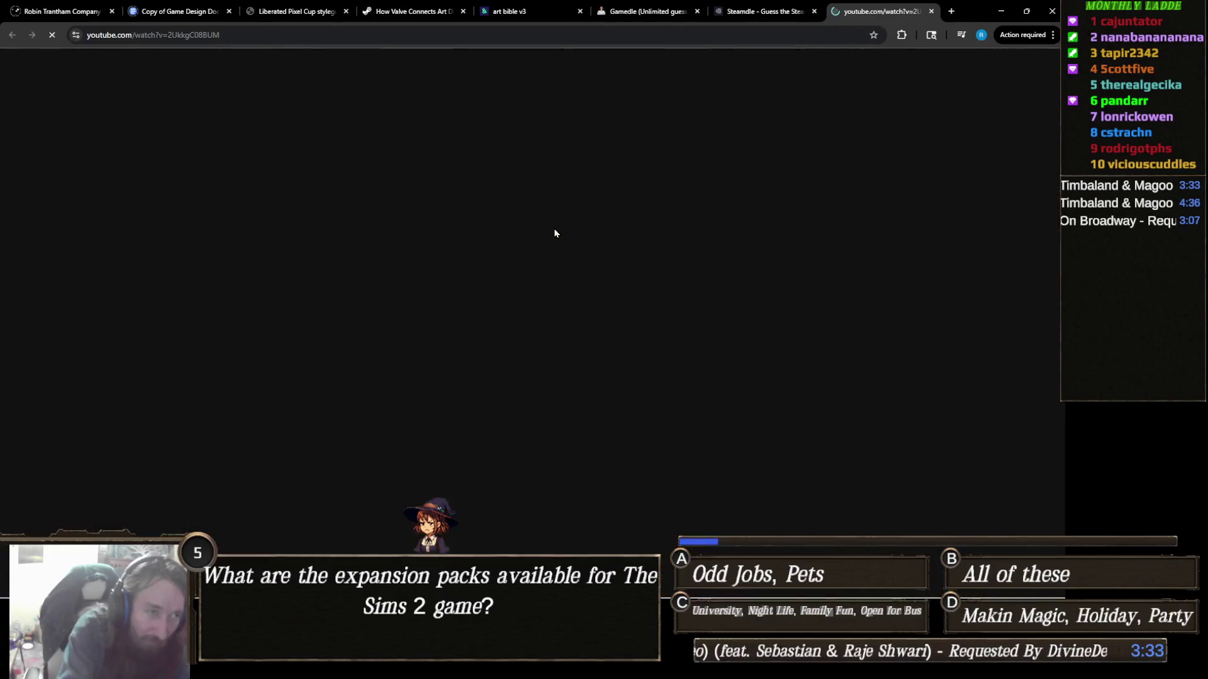
Step: Close the popped-up YouTube tab and return to the Gamedle round
{"action": "key", "text": "ctrl+w"}
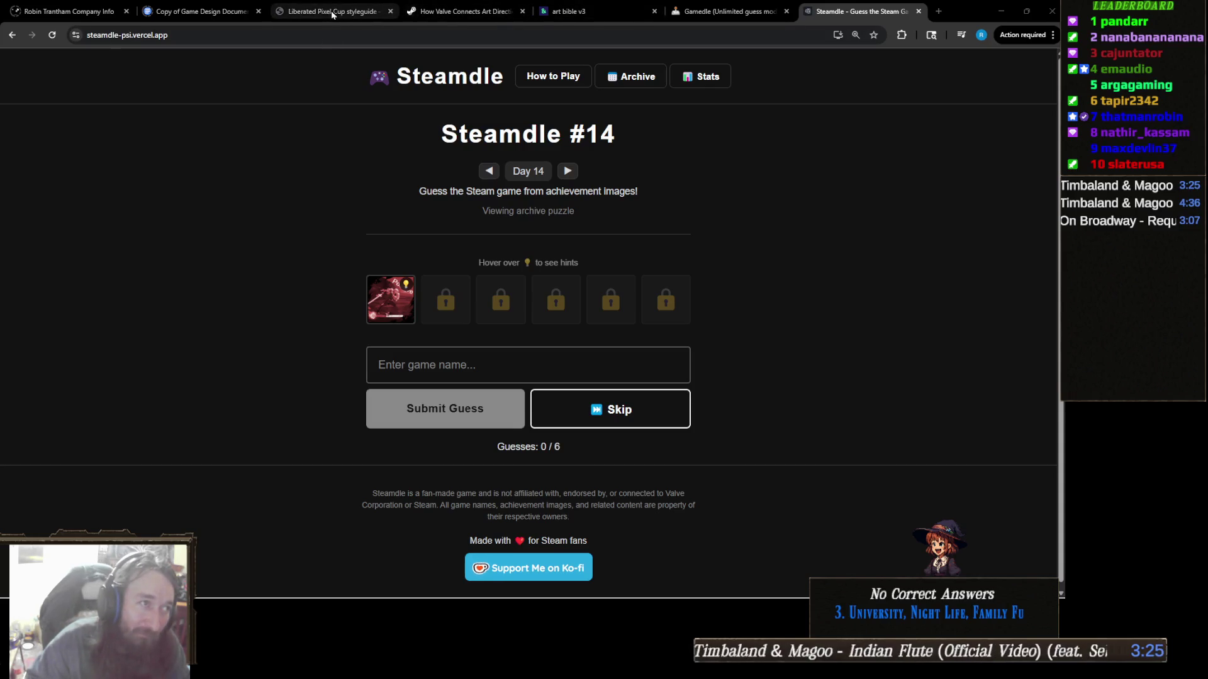
{"action": "left_click", "coordinate": [744, 11]}
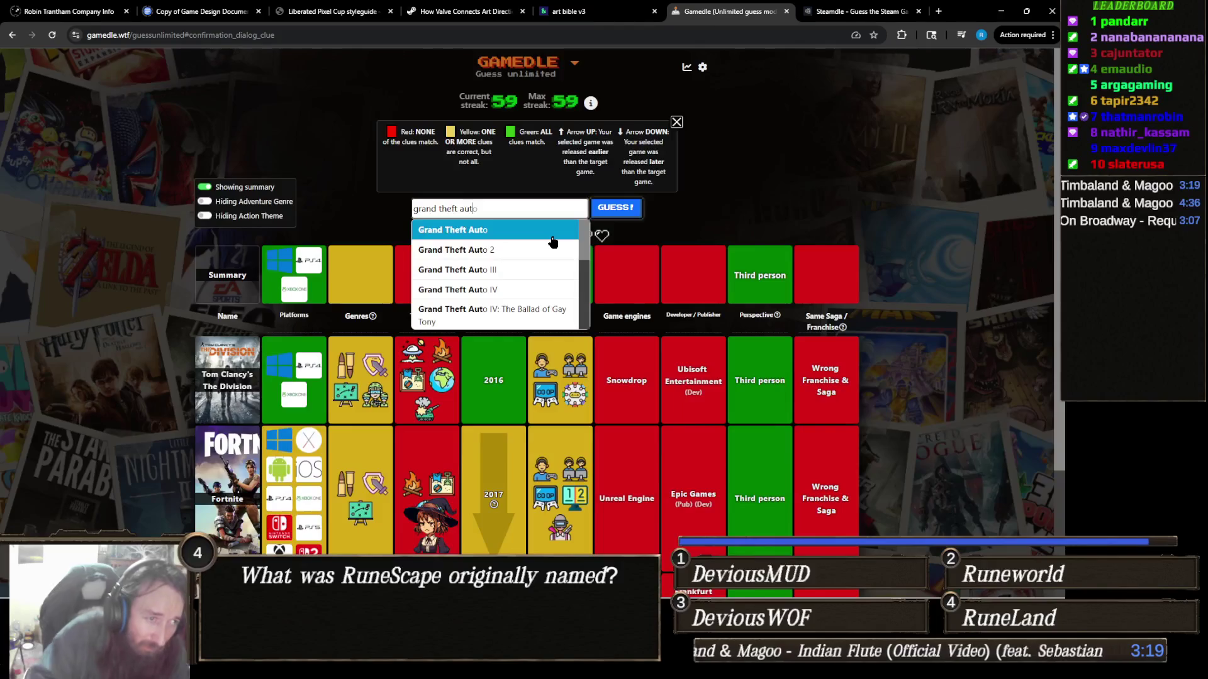
Step: Narrow the search to 'grand theft auto v' and submit Grand Theft Auto V as a guess
{"action": "type", "text": "v"}
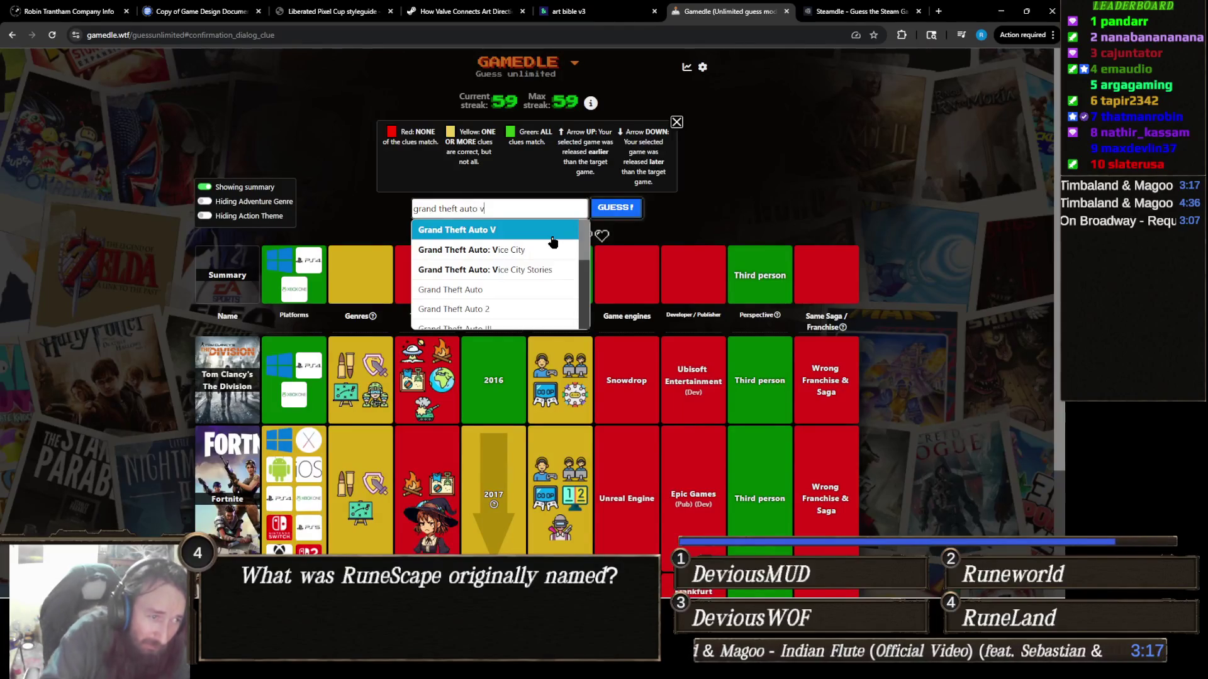
{"action": "scroll", "coordinate": [539, 259], "scroll_direction": "down", "scroll_amount": 3}
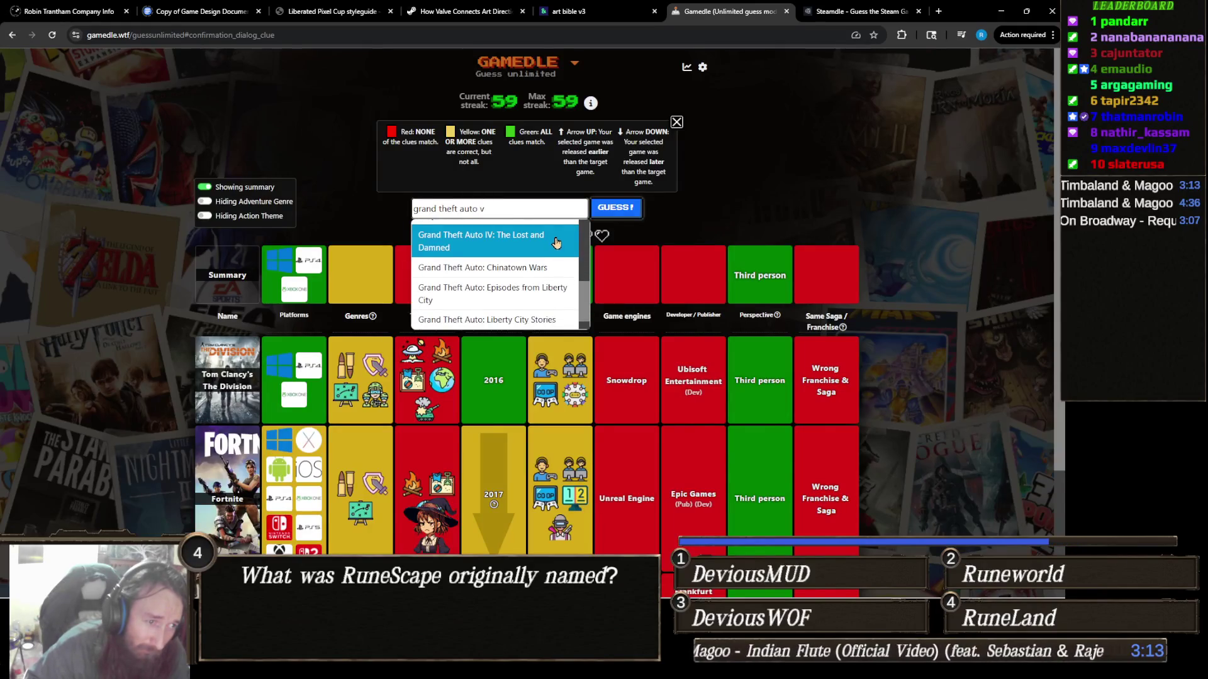
{"action": "scroll", "coordinate": [556, 239], "scroll_direction": "up", "scroll_amount": 2}
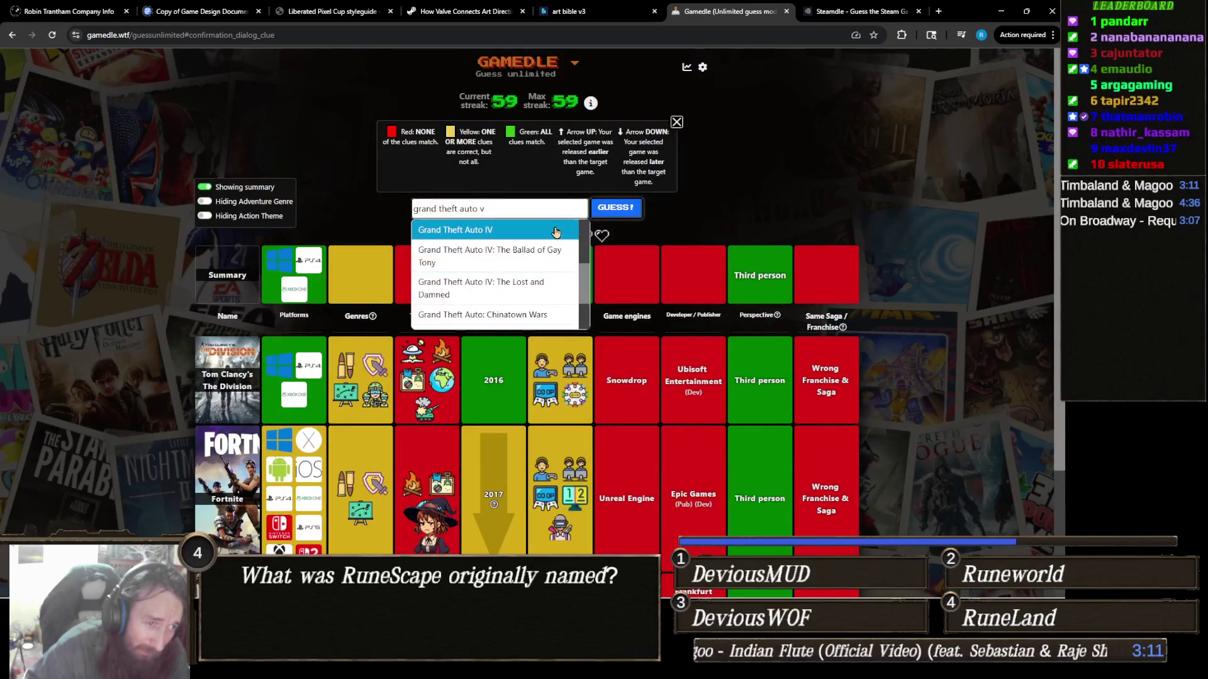
{"action": "scroll", "coordinate": [560, 236], "scroll_direction": "up", "scroll_amount": 2}
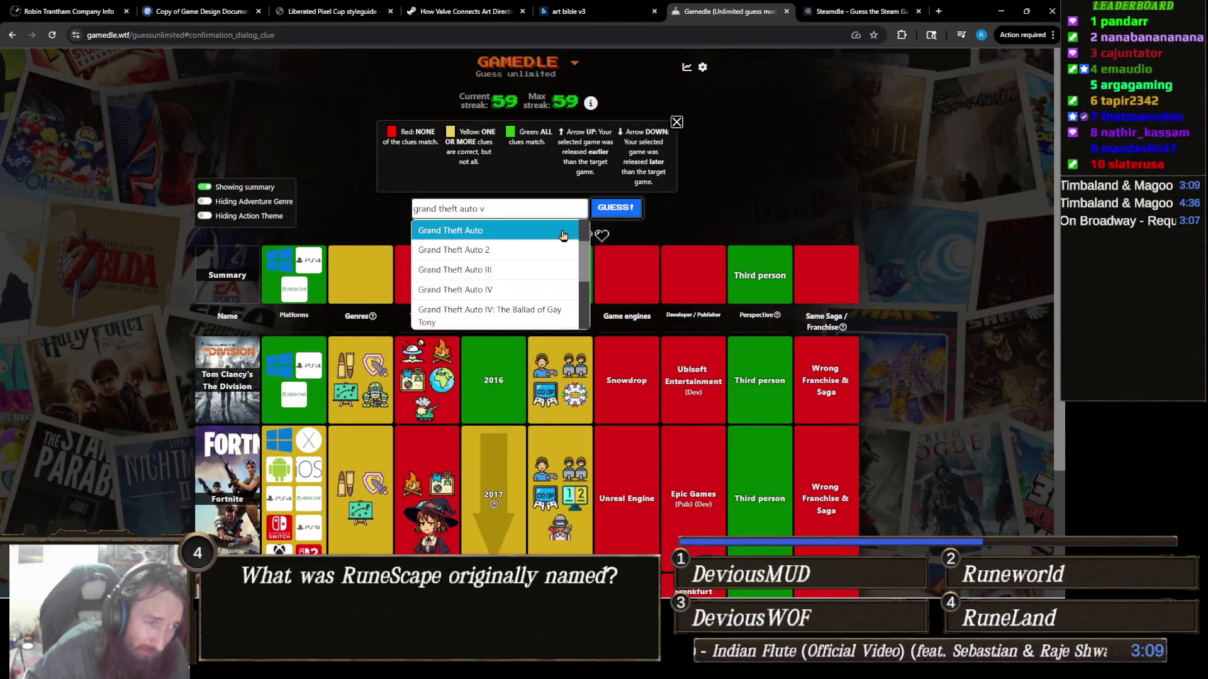
{"action": "scroll", "coordinate": [560, 236], "scroll_direction": "up", "scroll_amount": 3}
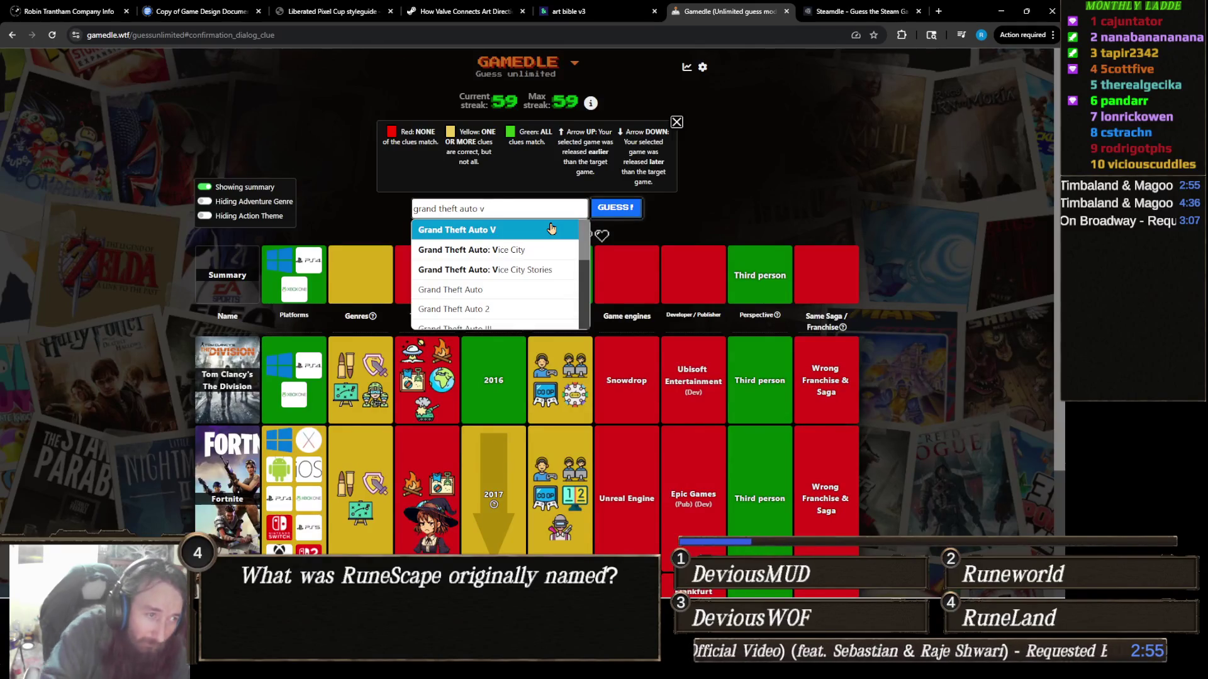
{"action": "type", "text": " on"}
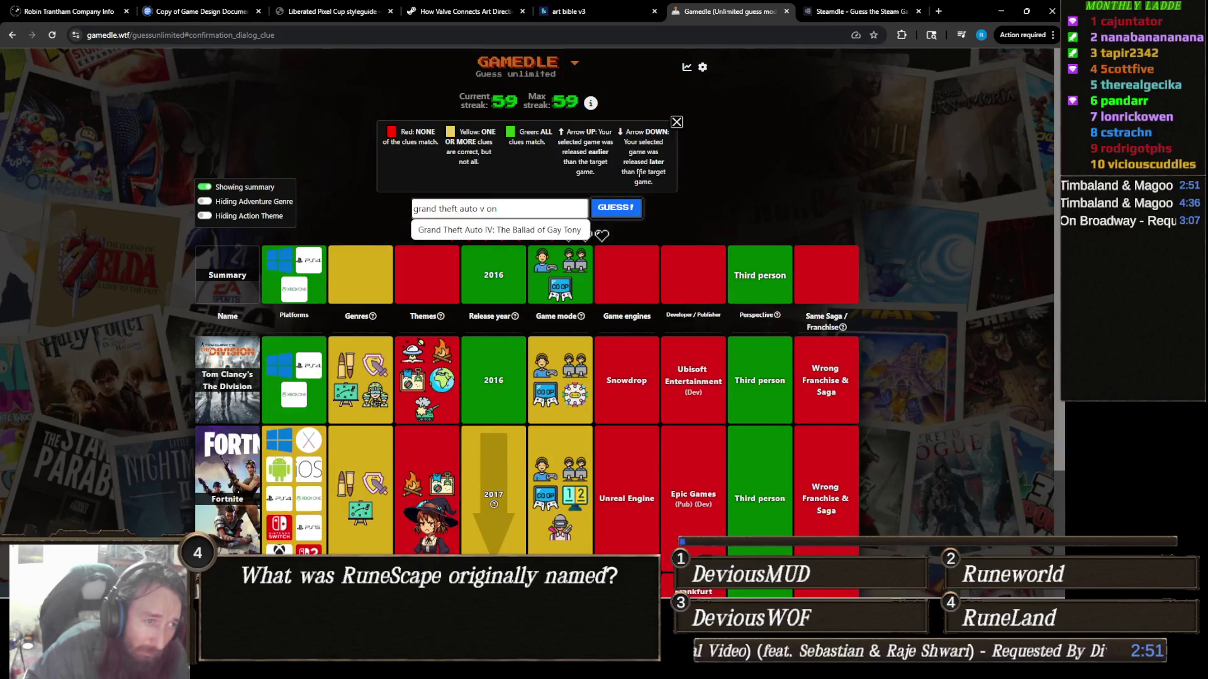
{"action": "key", "text": "BackSpace"}
{"action": "key", "text": "BackSpace"}
{"action": "key", "text": "BackSpace"}
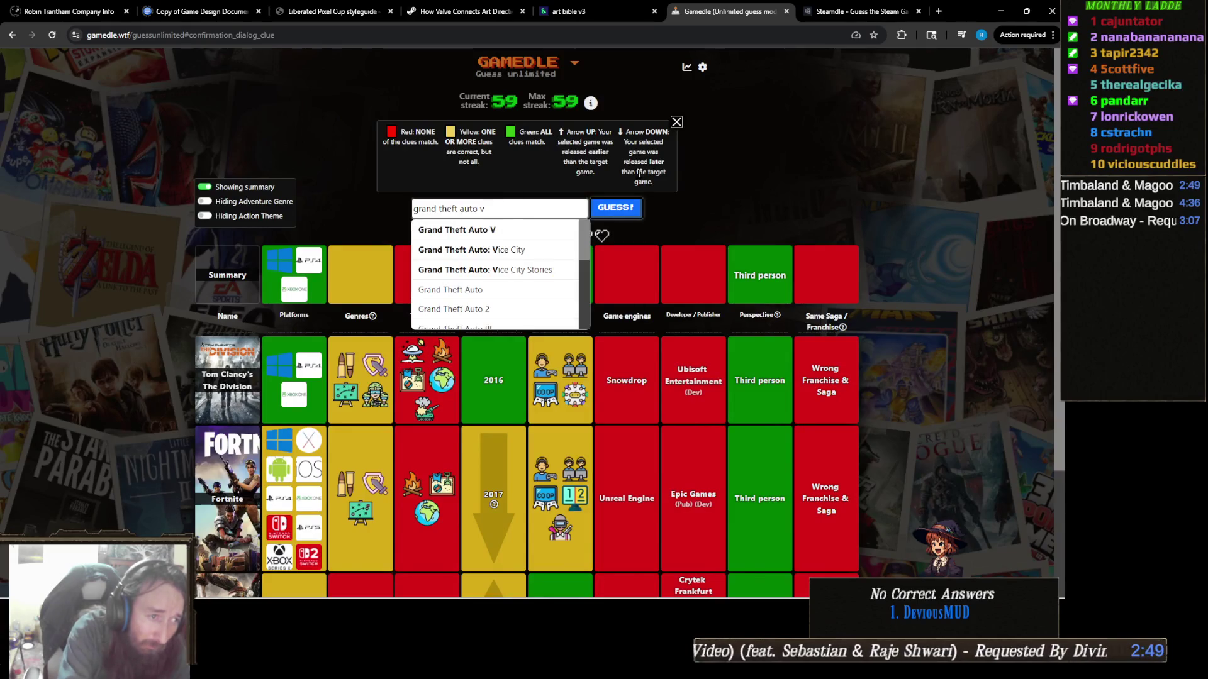
{"action": "left_click", "coordinate": [530, 230]}
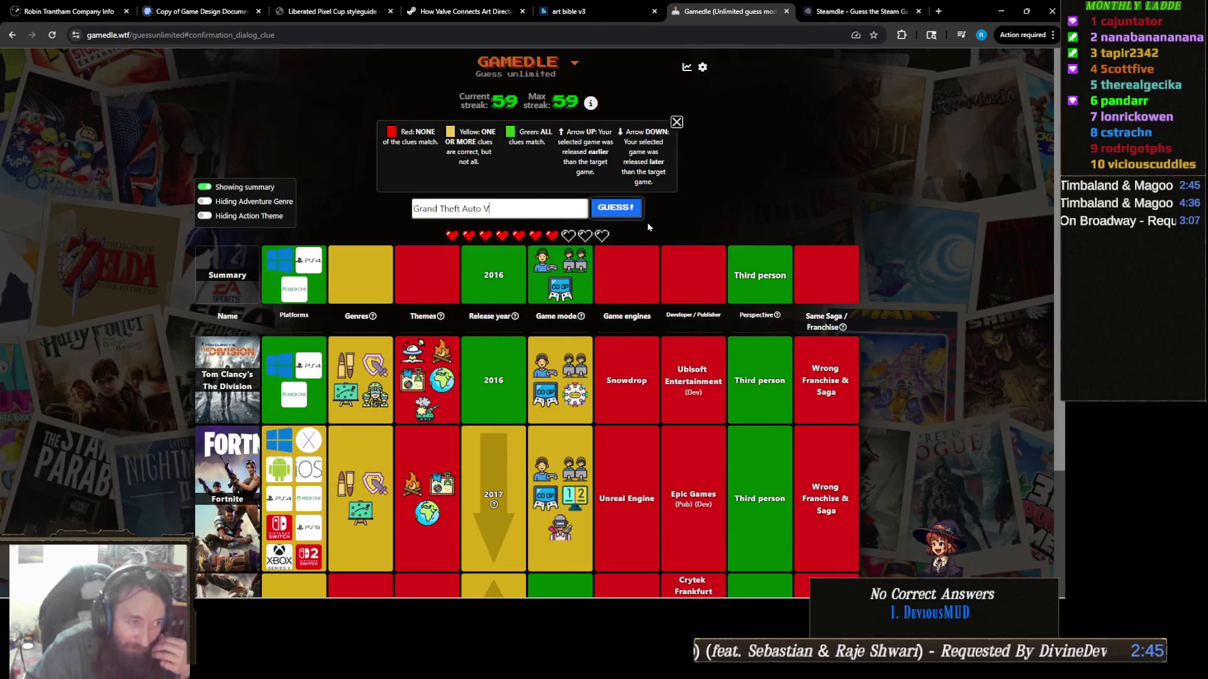
{"action": "left_click", "coordinate": [630, 215]}
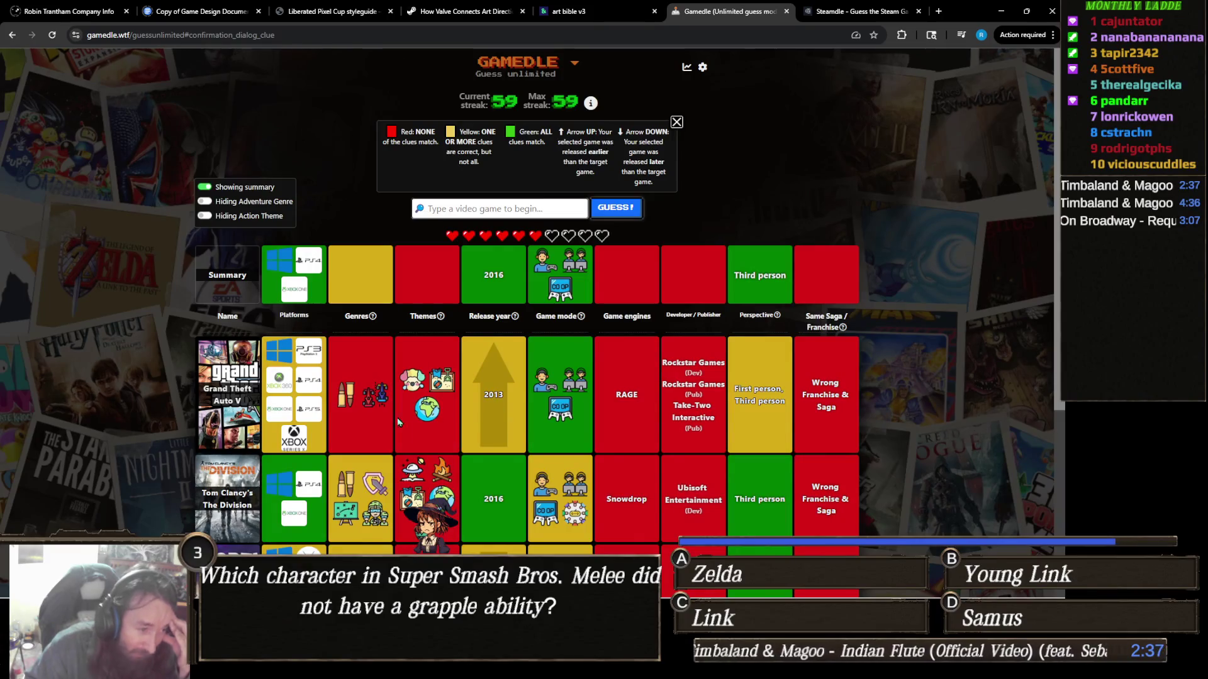
Step: Search 'Dark souls' and submit Dark Souls III as the guess
{"action": "scroll", "coordinate": [510, 430], "scroll_direction": "down", "scroll_amount": 1}
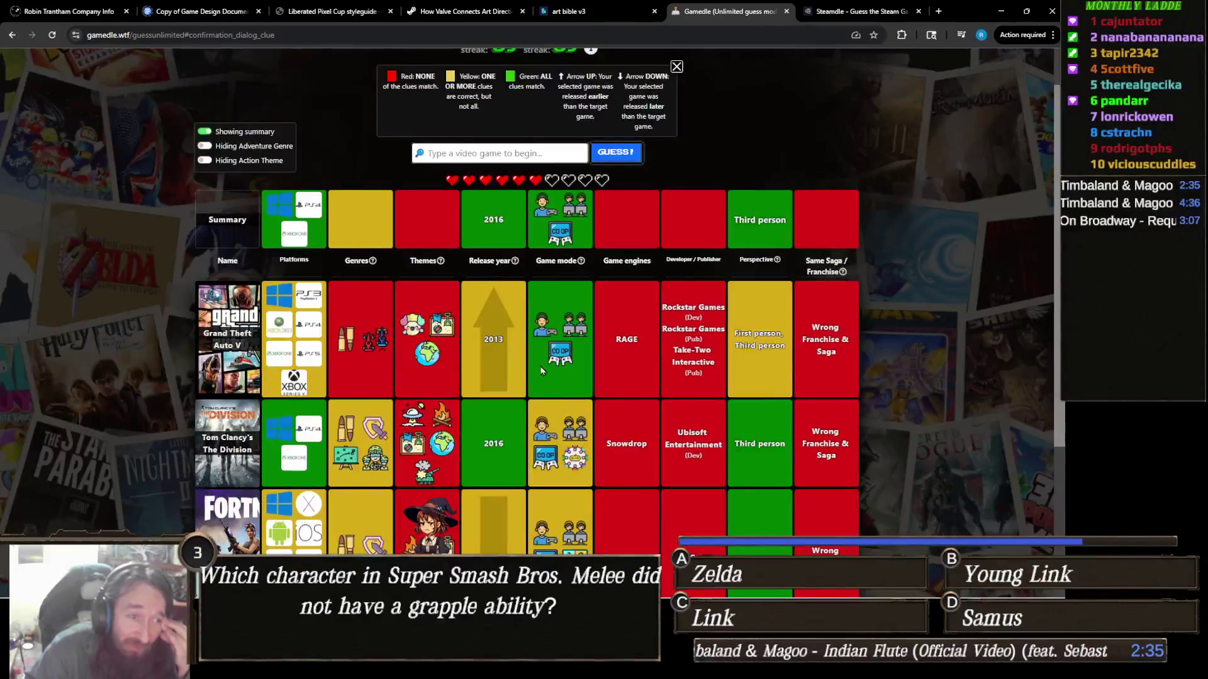
{"action": "scroll", "coordinate": [522, 366], "scroll_direction": "up", "scroll_amount": 1}
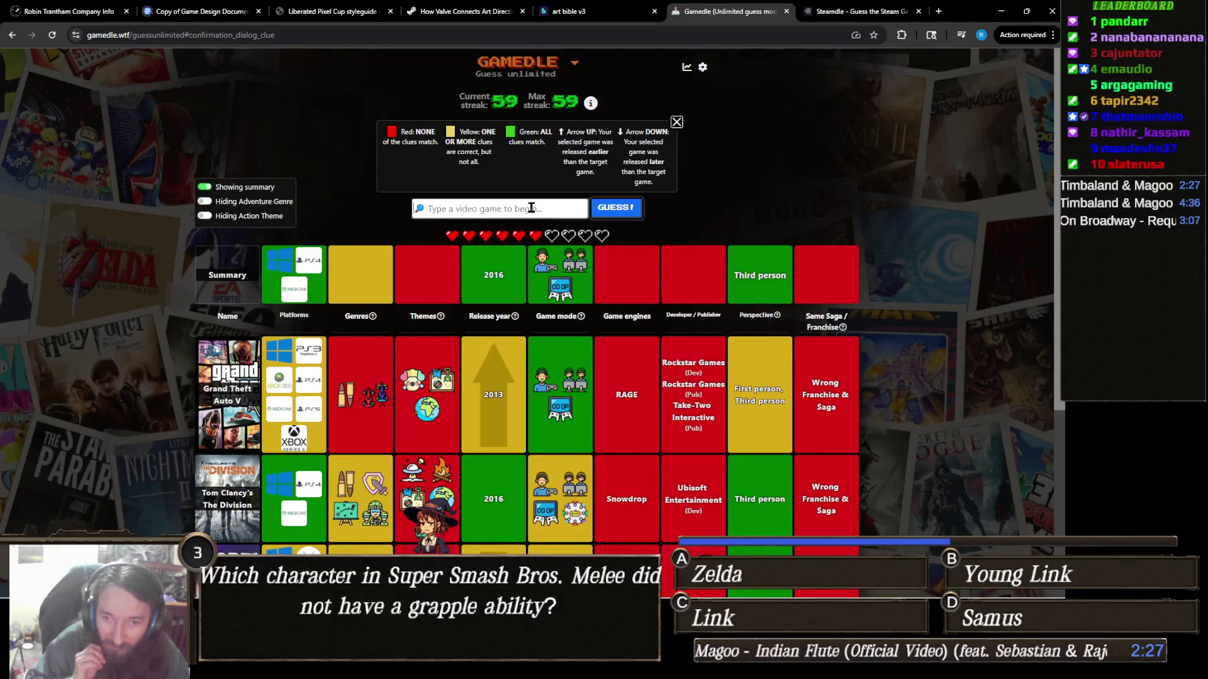
{"action": "type", "text": "Da"}
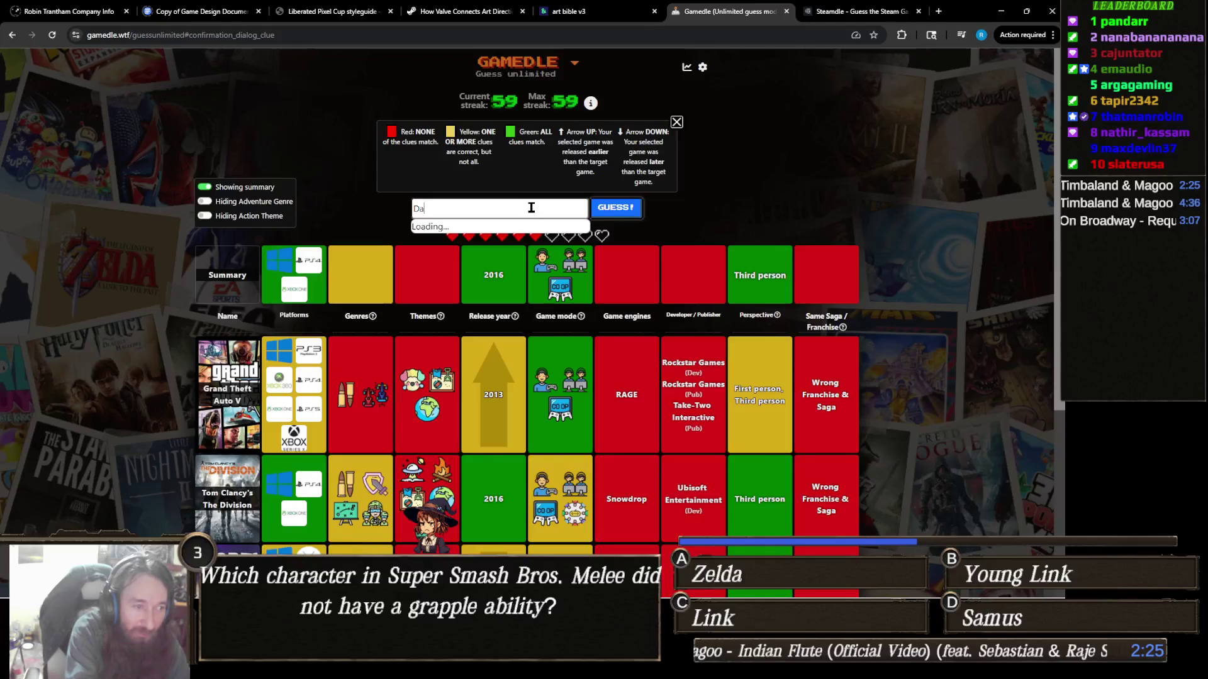
{"action": "type", "text": "rk souls"}
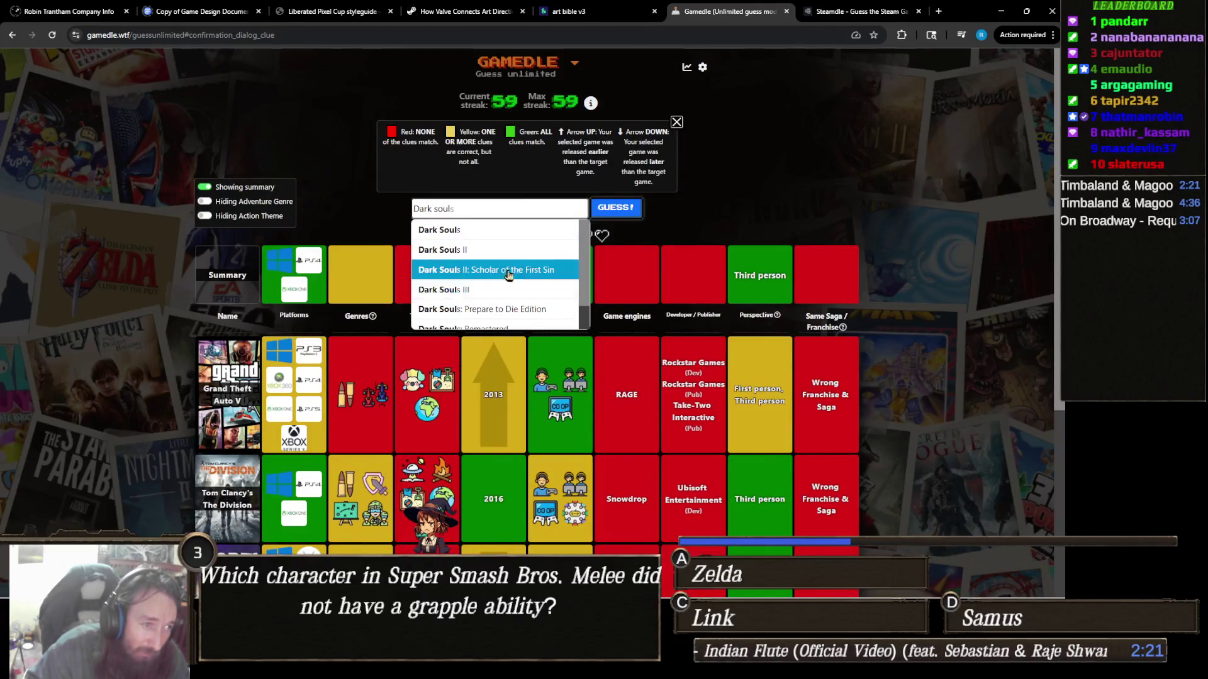
{"action": "scroll", "coordinate": [511, 249], "scroll_direction": "down", "scroll_amount": 2}
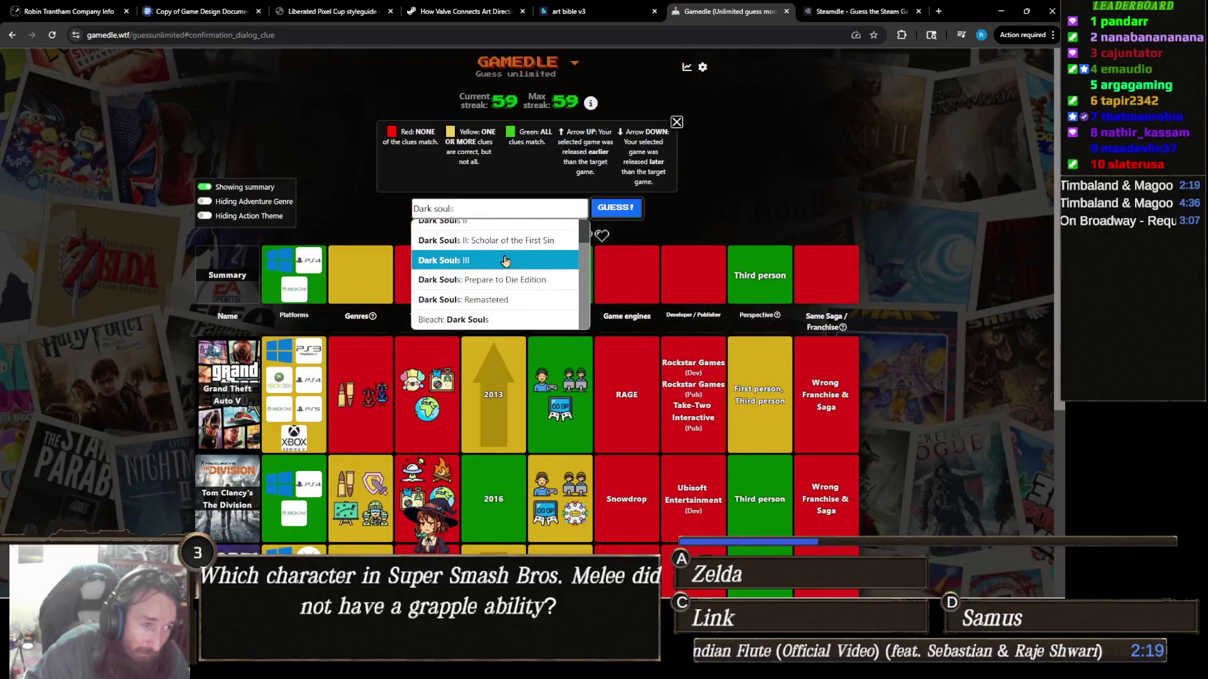
{"action": "left_click", "coordinate": [506, 260]}
{"action": "left_click", "coordinate": [624, 209]}
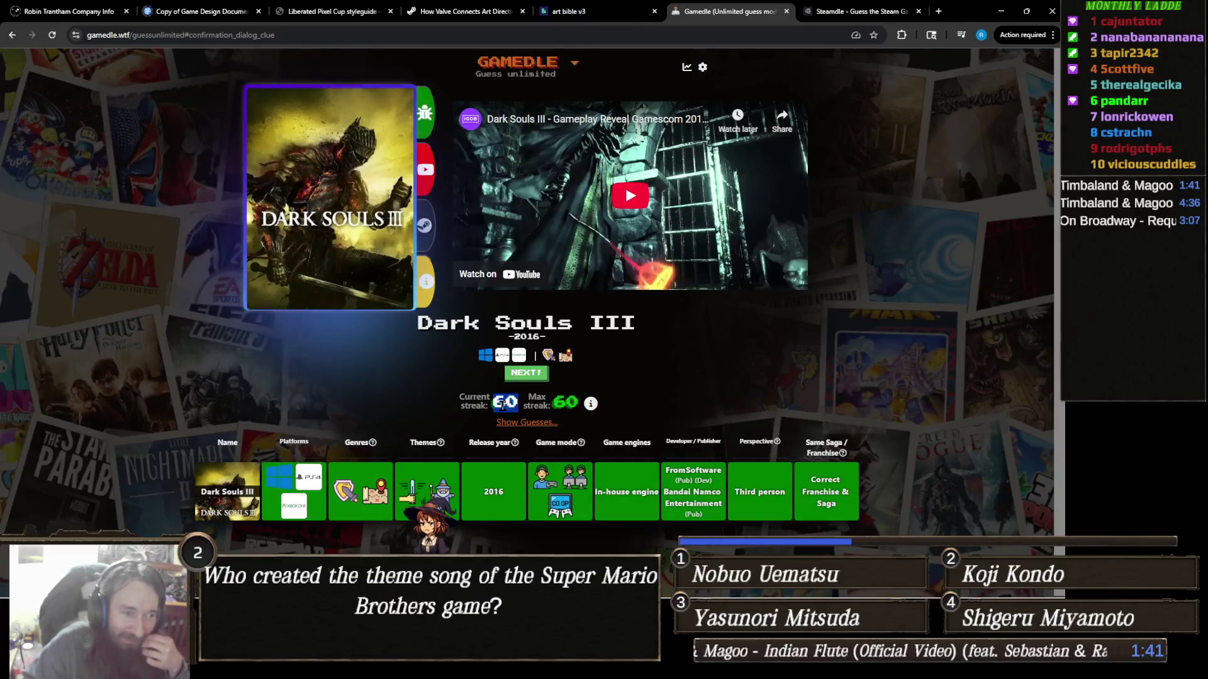
Step: Highlight the new streak of 60, then switch tabs away from the popped-up YouTube page
{"action": "double_click", "coordinate": [566, 402]}
{"action": "left_click", "coordinate": [645, 403]}
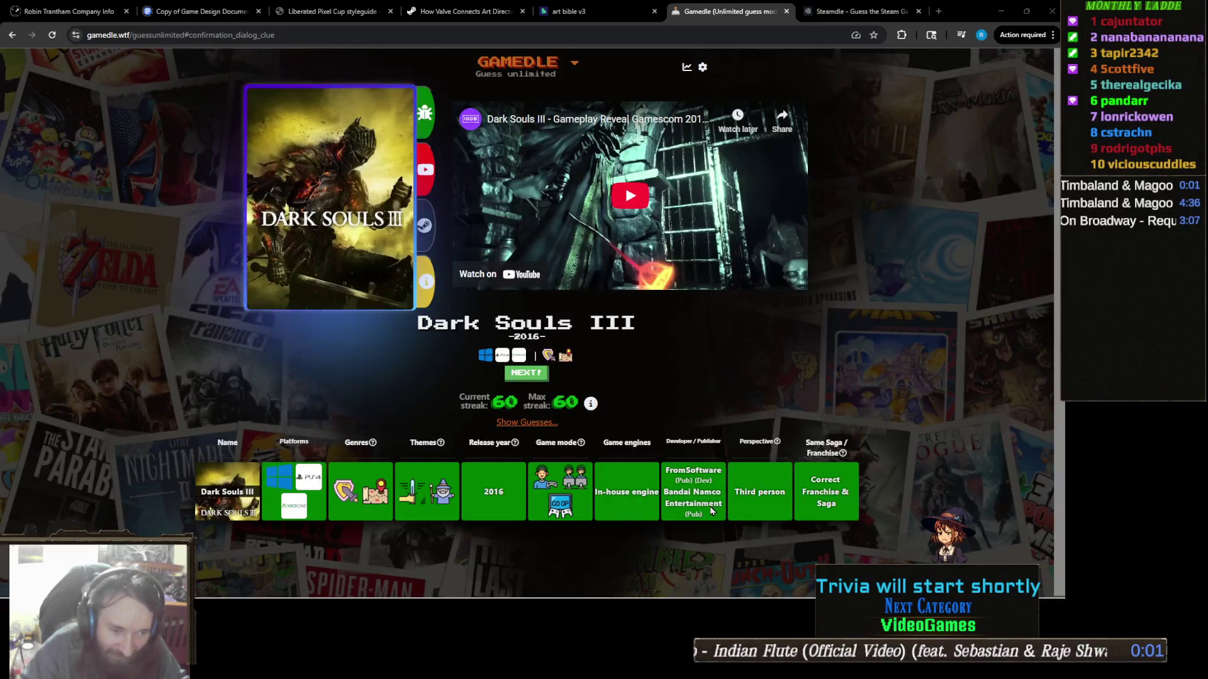
{"action": "key", "text": "ctrl+Tab"}
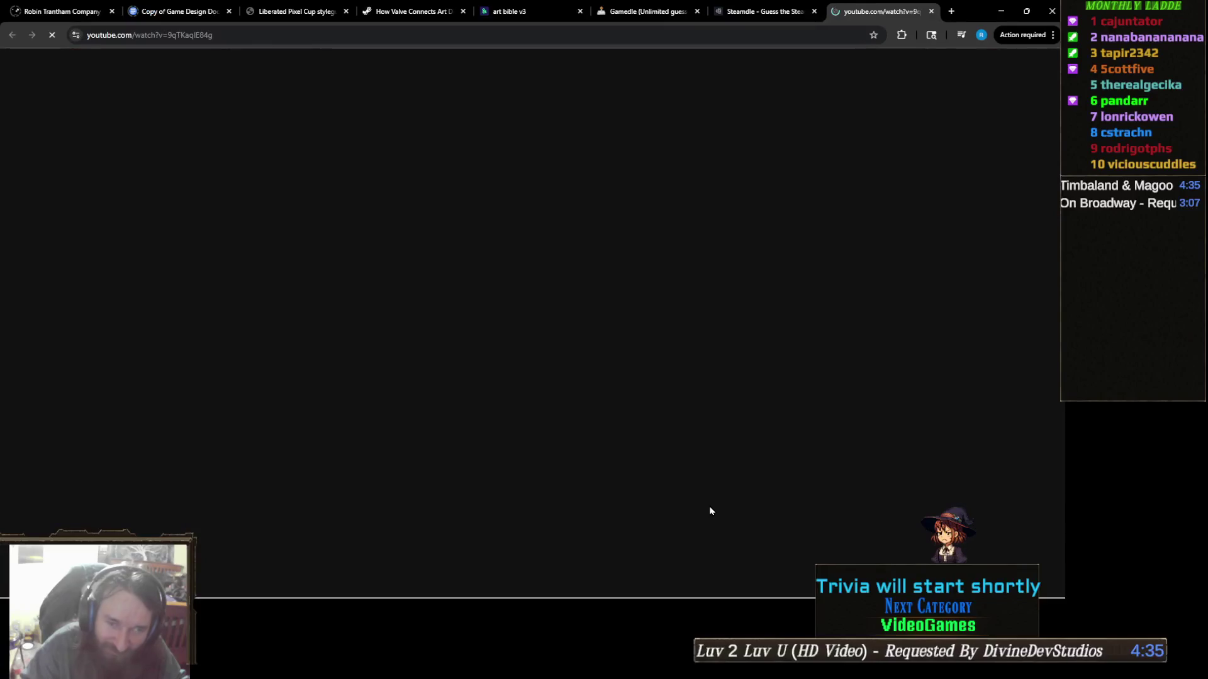
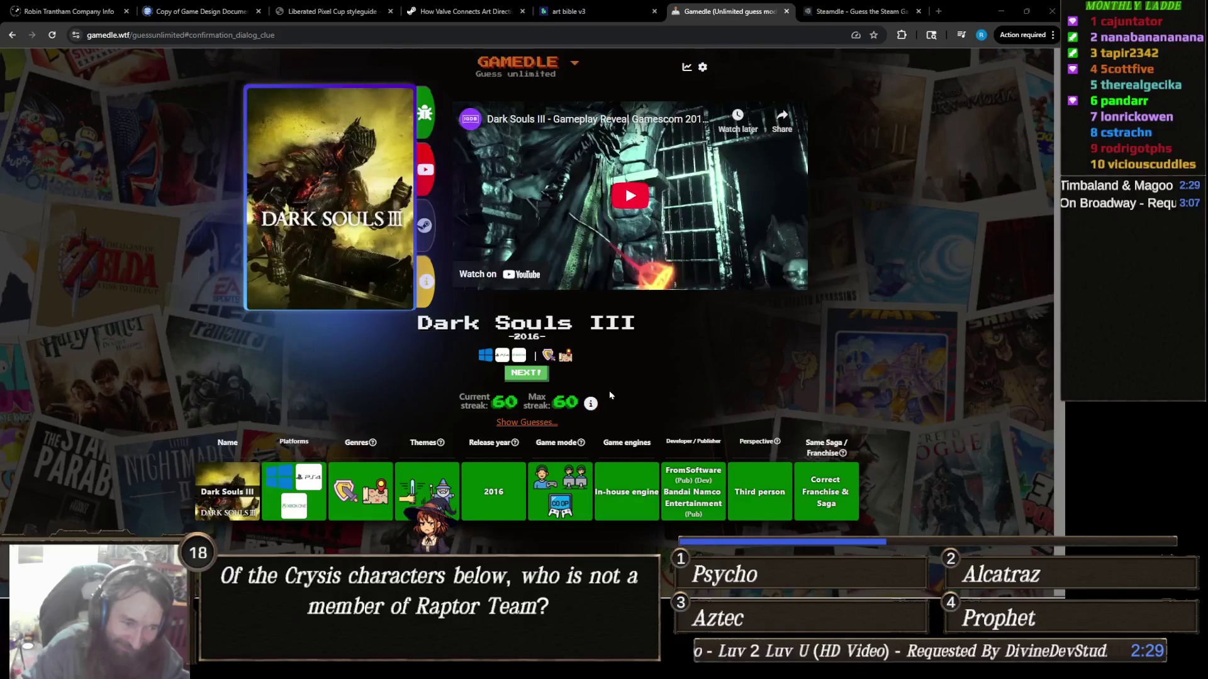
Step: Switch to the Steamdle tab to bring up archived puzzle #14
{"action": "left_click", "coordinate": [871, 8]}
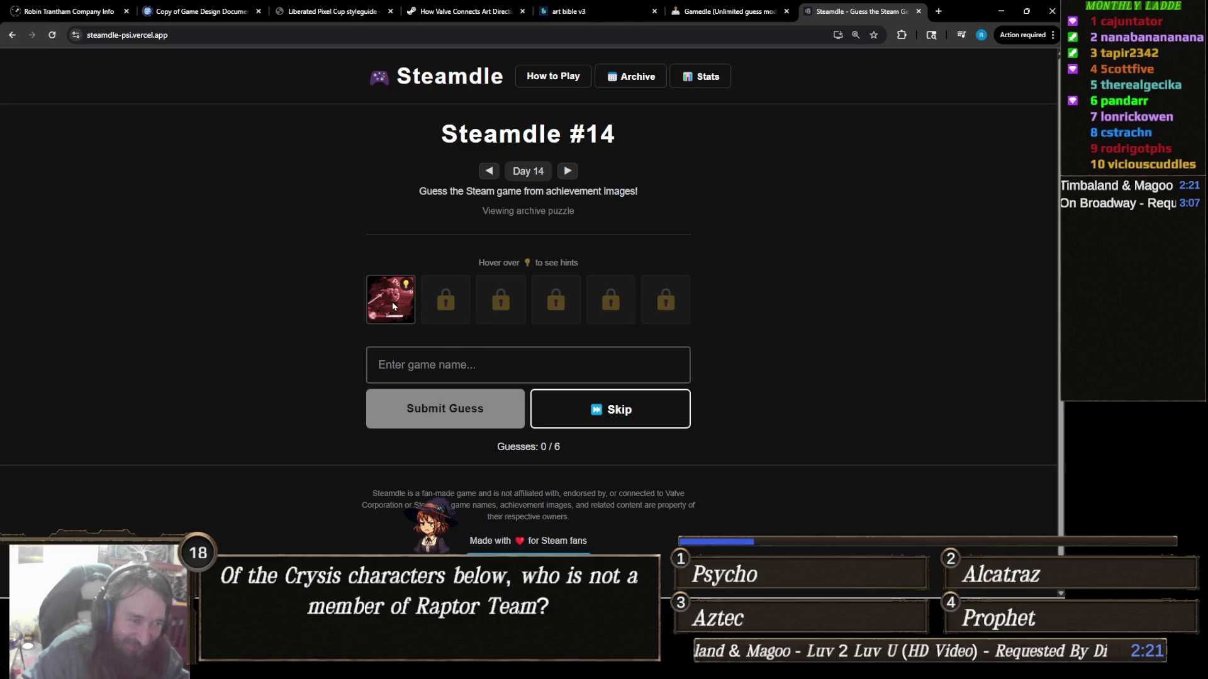
{"action": "mouse_move", "coordinate": [377, 304]}
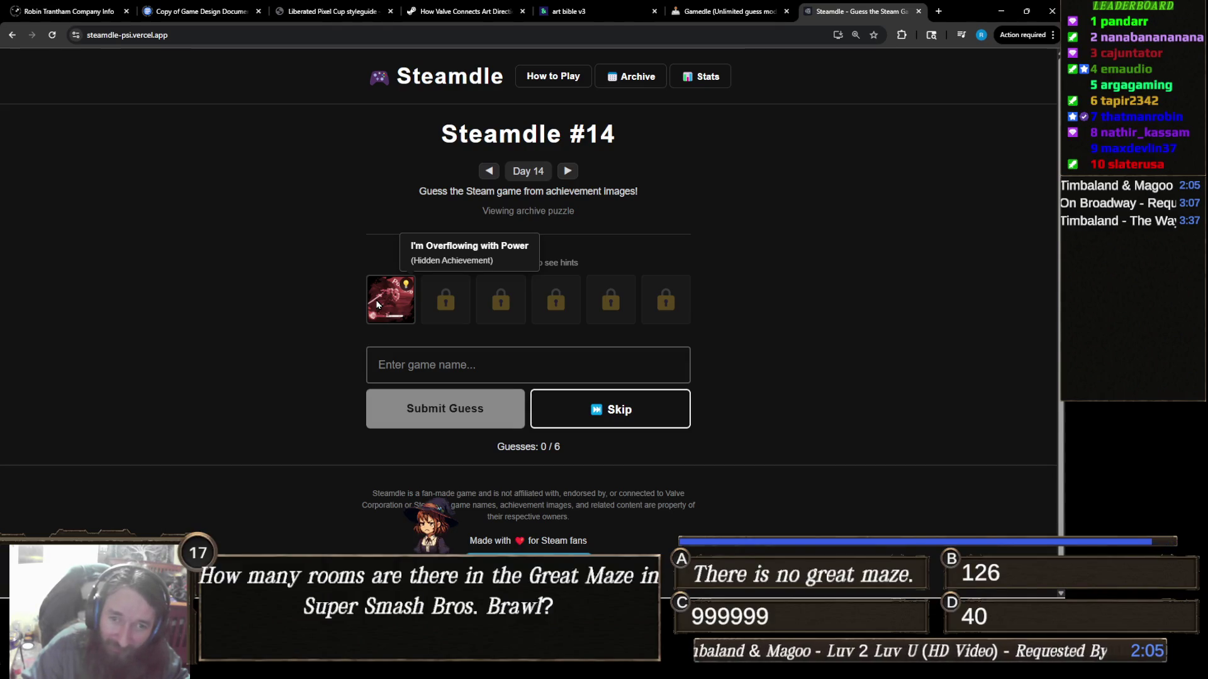
{"action": "left_click", "coordinate": [484, 357]}
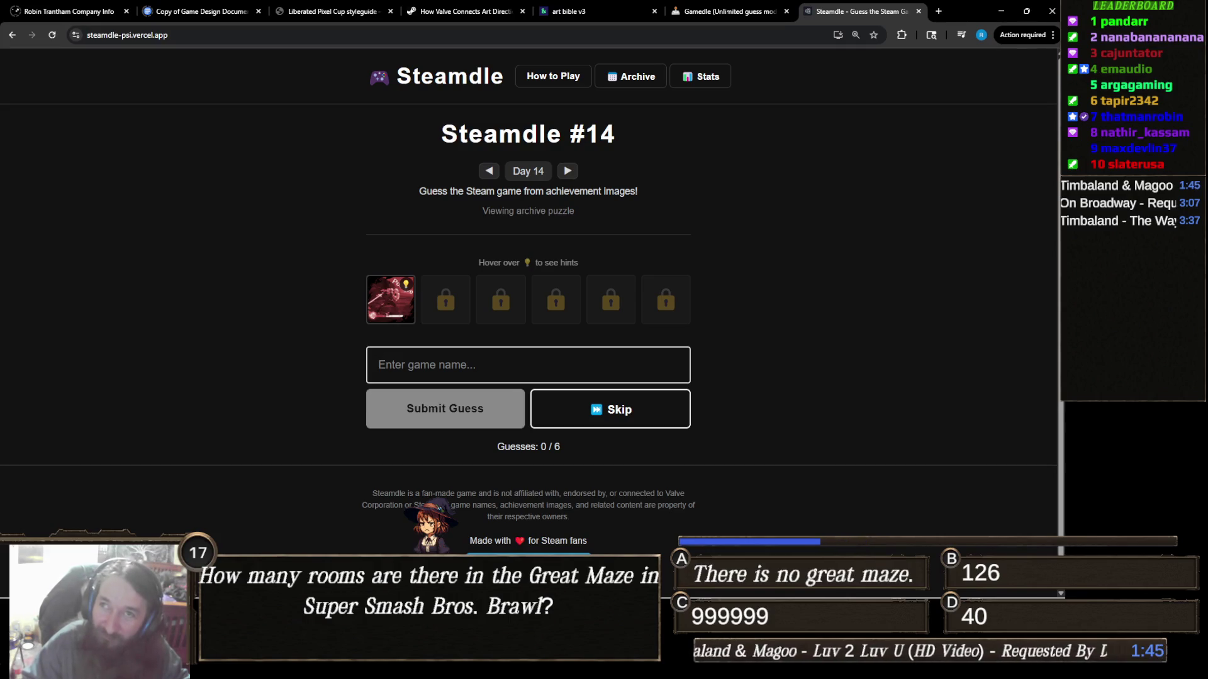
{"action": "key", "text": "alt+Tab"}
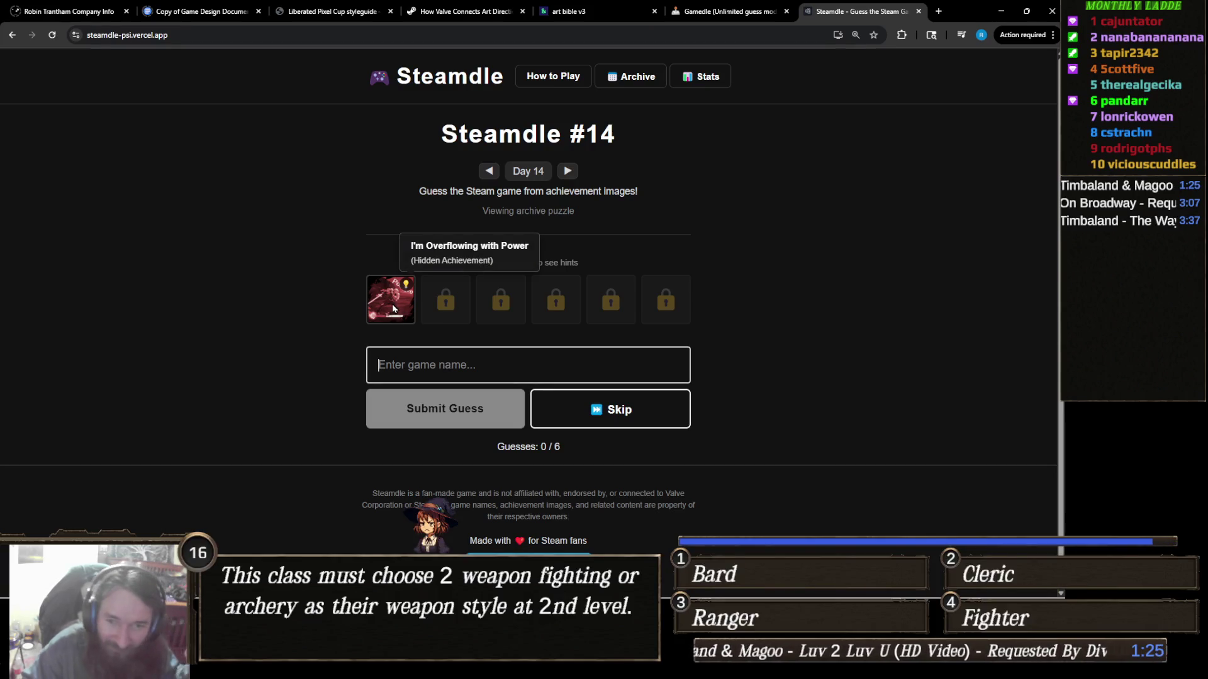
Step: Submit Elden Ring as a guess for Steamdle #14
{"action": "type", "text": "Elden Ring"}
{"action": "left_click", "coordinate": [473, 406]}
{"action": "left_click", "coordinate": [474, 405]}
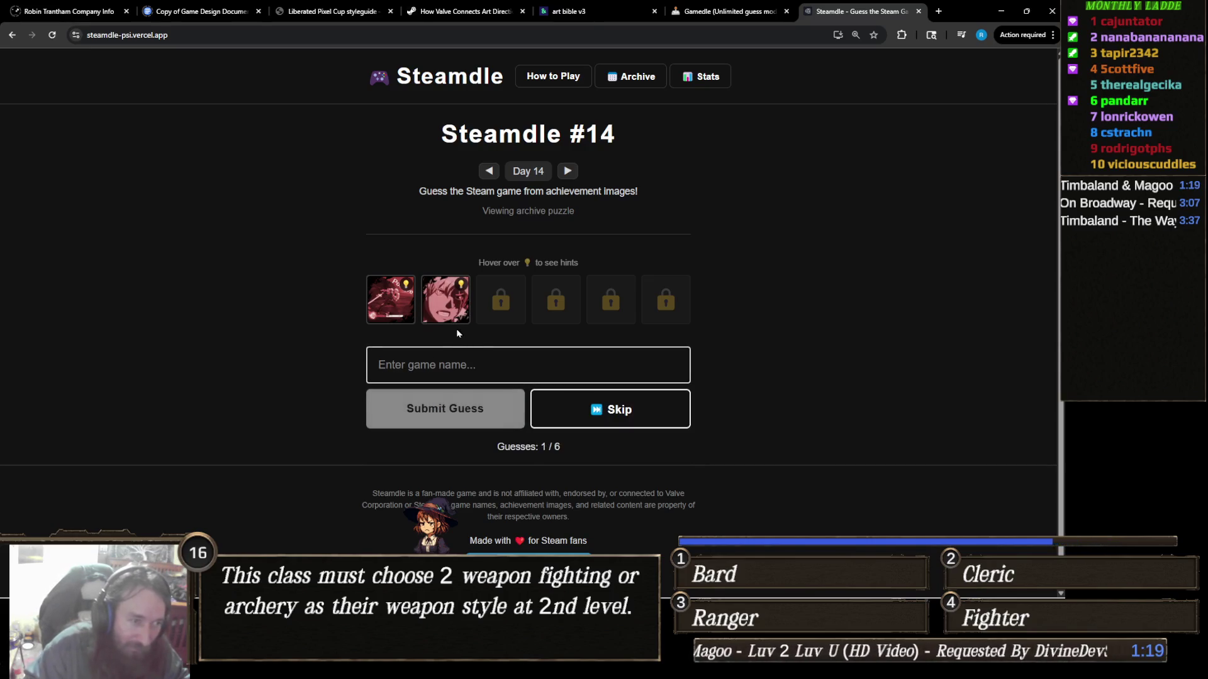
{"action": "mouse_move", "coordinate": [454, 313]}
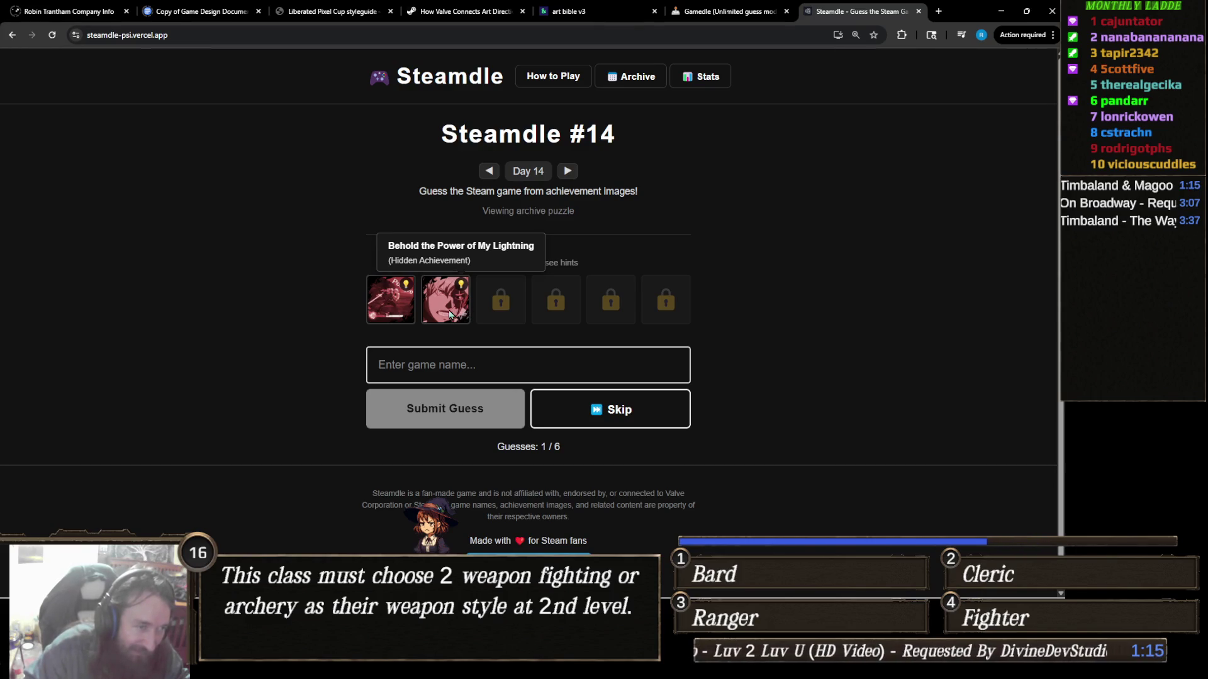
Step: Submit God of War as the second guess, unlocking 'Nothing Personal, Kid'
{"action": "type", "text": "G"}
{"action": "key", "text": "BackSpace"}
{"action": "type", "text": "Genshin Imp"}
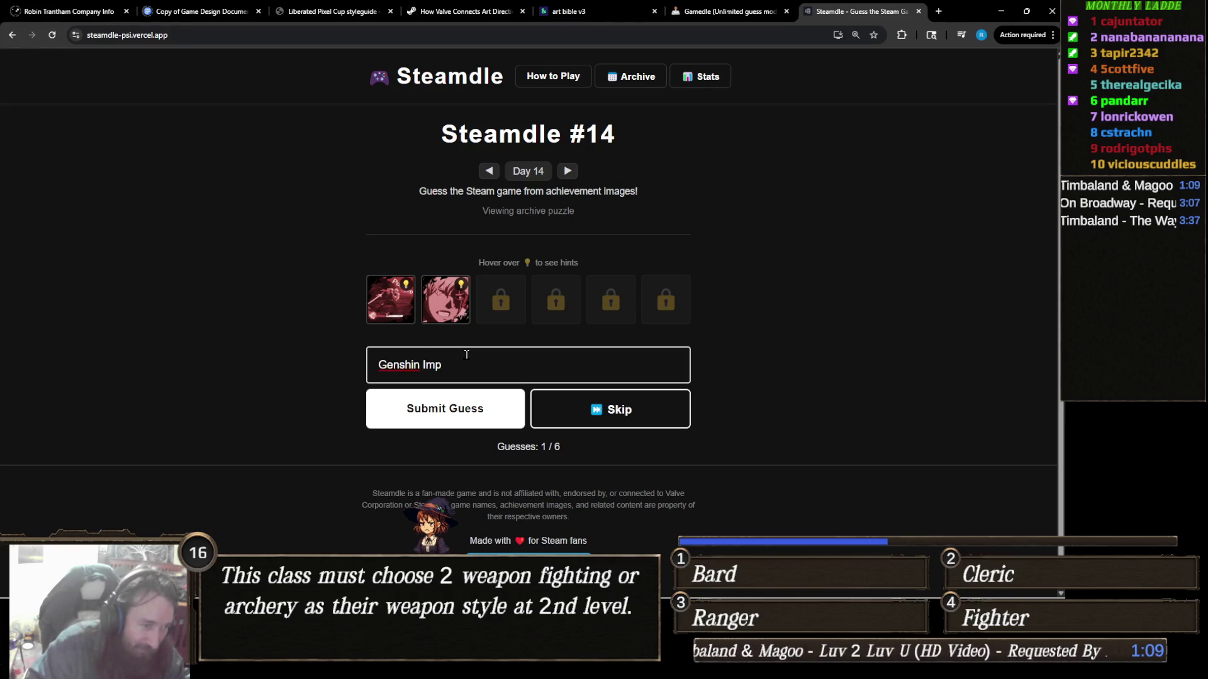
{"action": "key", "text": "ctrl+a"}
{"action": "key", "text": "BackSpace"}
{"action": "type", "text": "God of"}
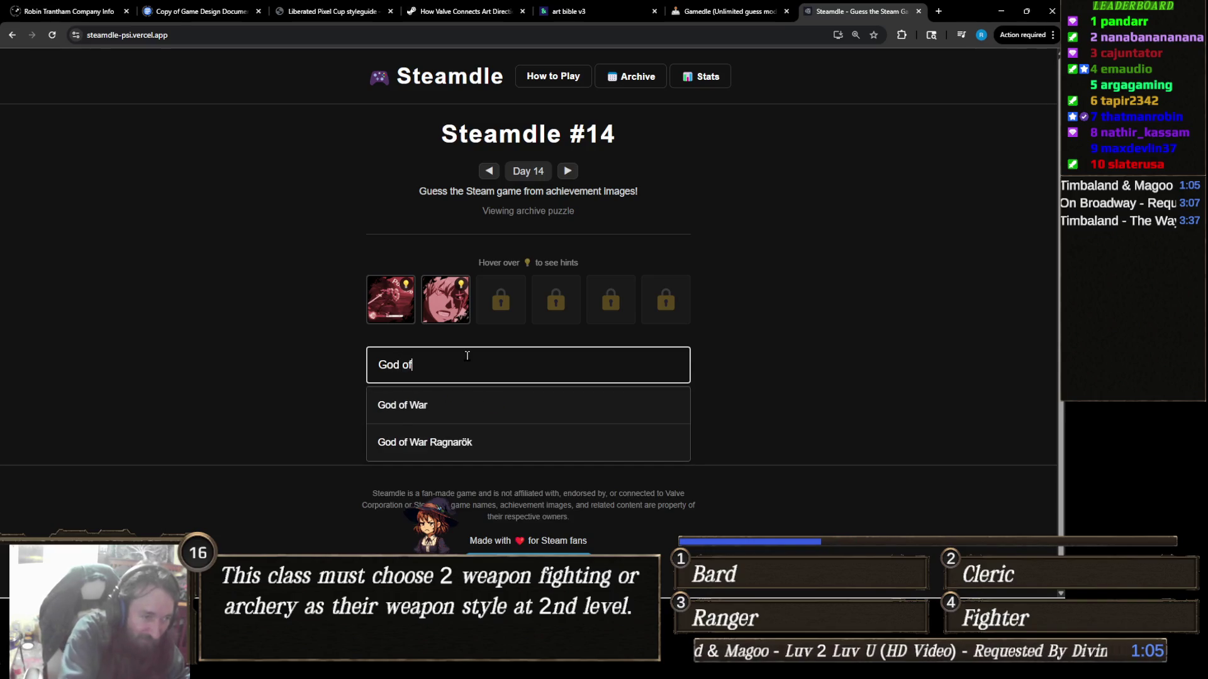
{"action": "left_click", "coordinate": [458, 408]}
{"action": "left_click", "coordinate": [473, 410]}
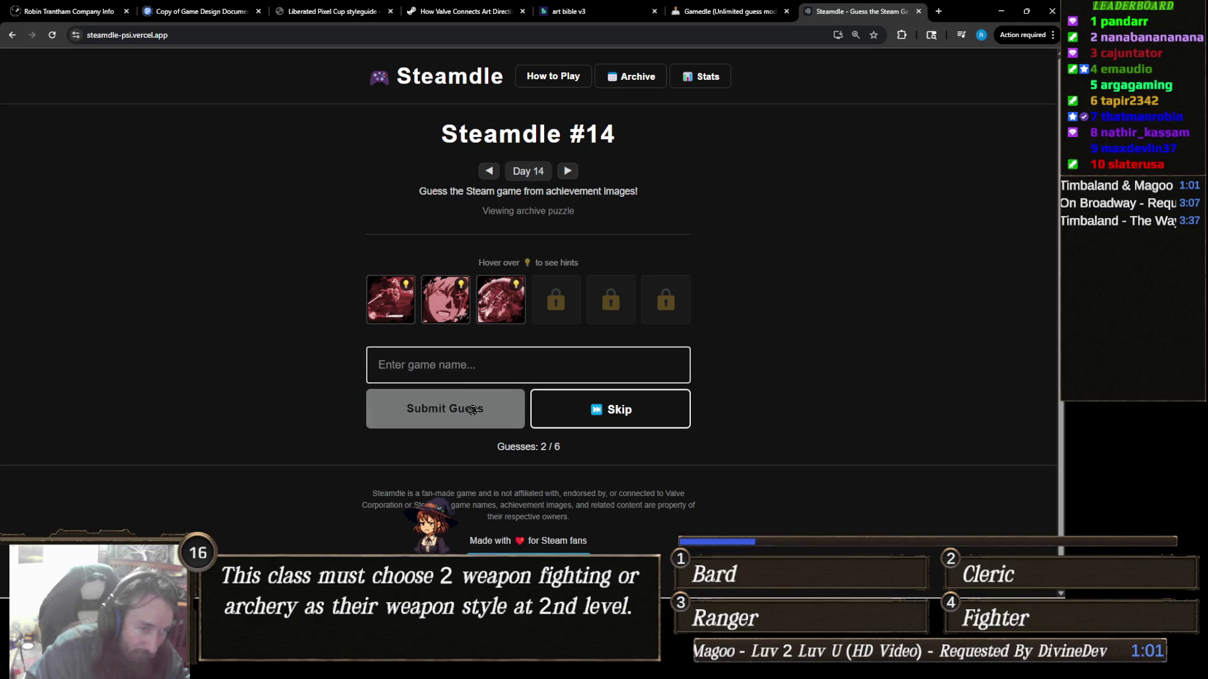
{"action": "mouse_move", "coordinate": [517, 305]}
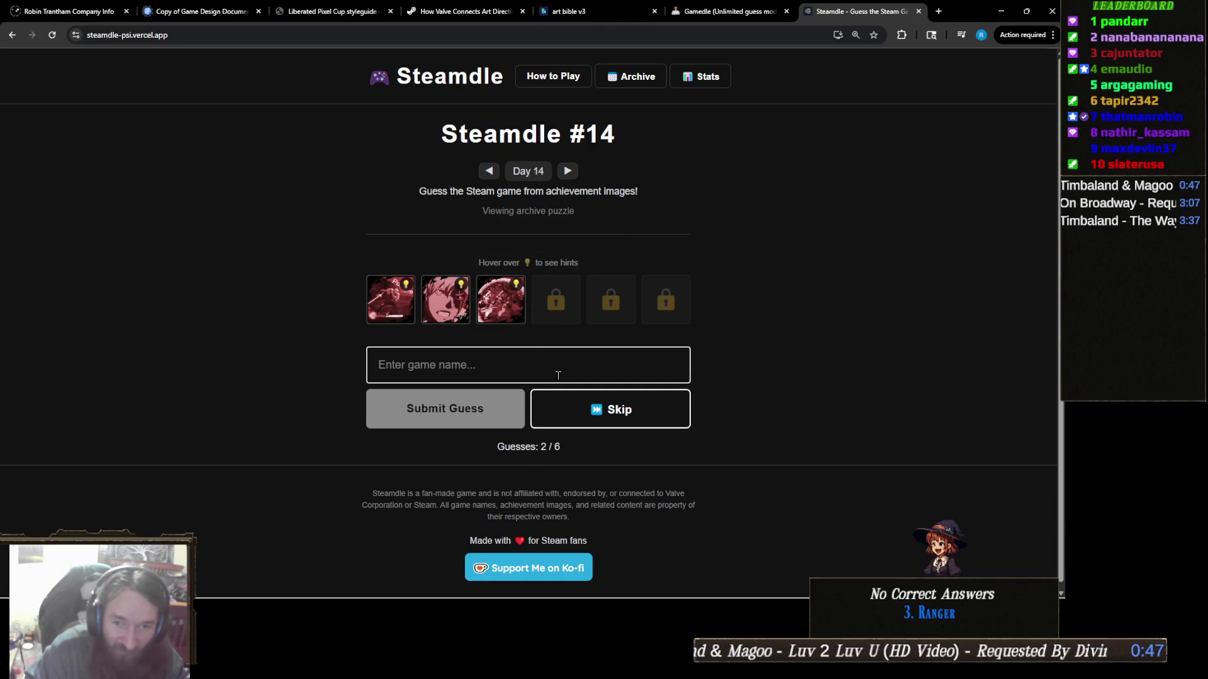
{"action": "mouse_move", "coordinate": [505, 303]}
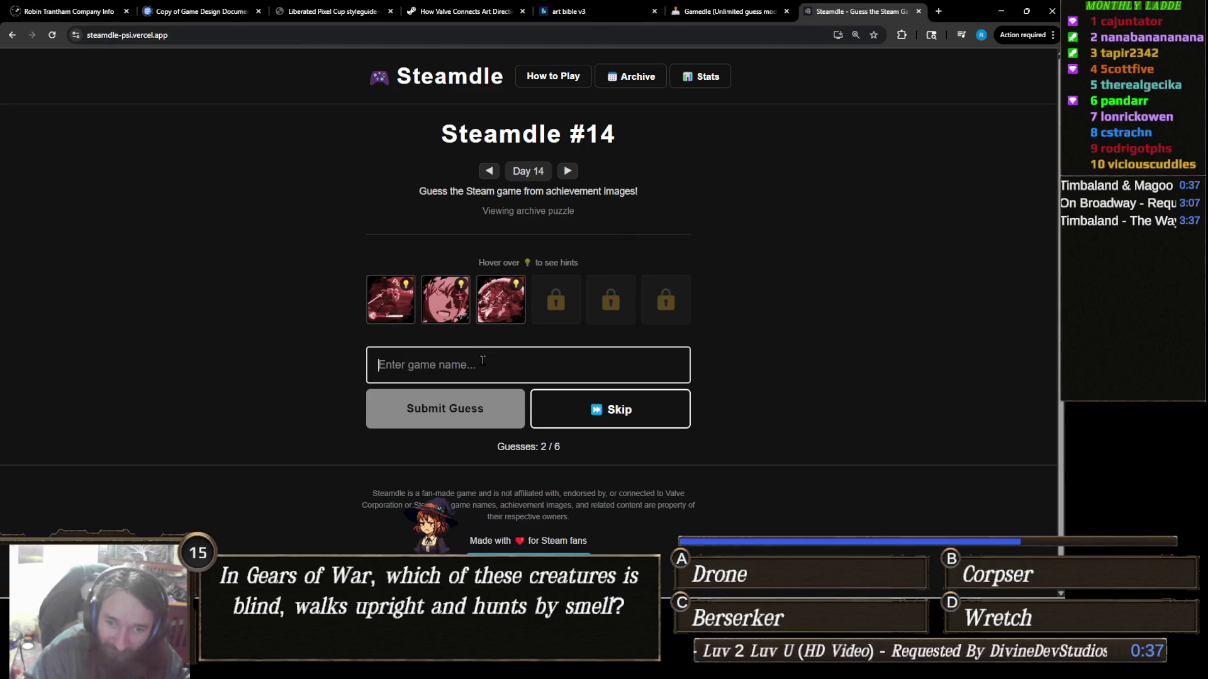
Step: Submit Hades as the third guess for puzzle #14
{"action": "type", "text": "Hades"}
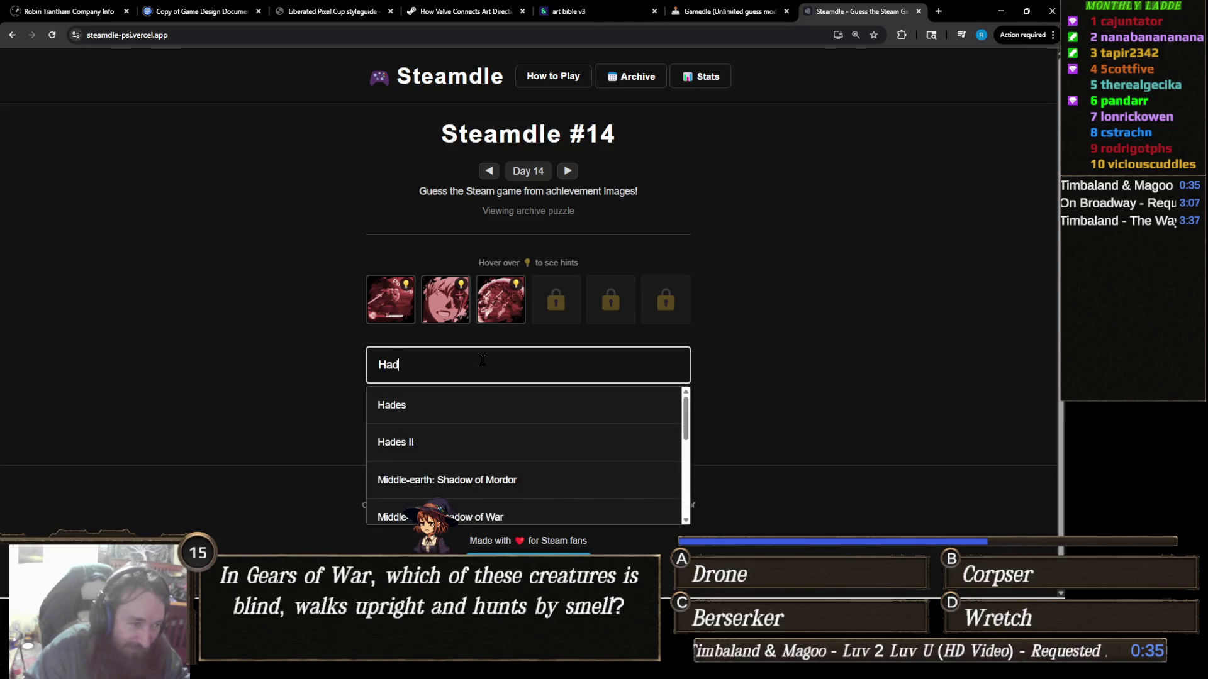
{"action": "left_click", "coordinate": [444, 412]}
{"action": "left_click", "coordinate": [445, 412]}
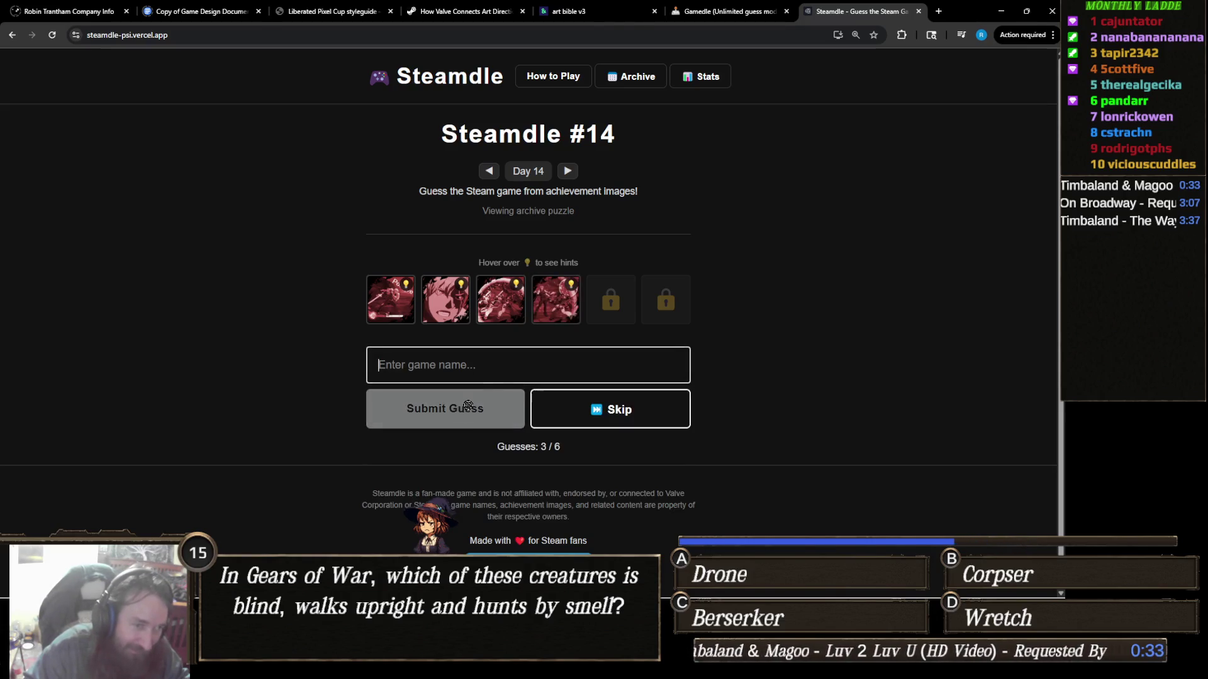
{"action": "mouse_move", "coordinate": [548, 300]}
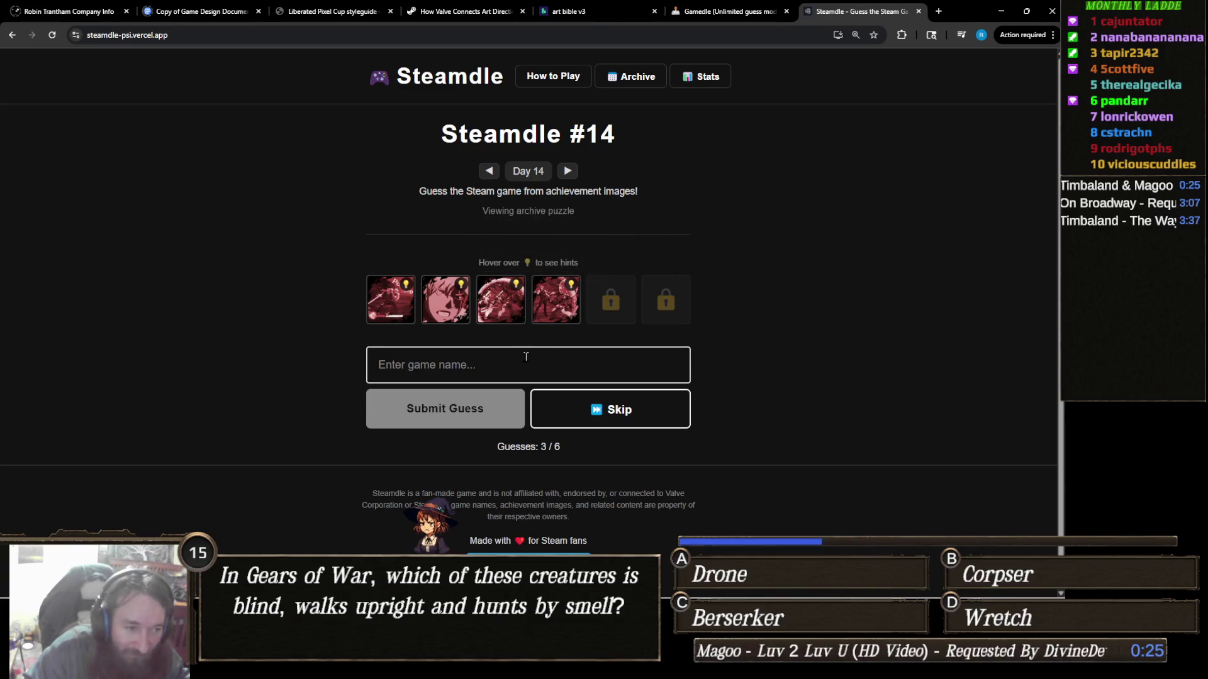
Step: Submit Hades II as the fourth guess, unlocking a fifth achievement image
{"action": "type", "text": "G"}
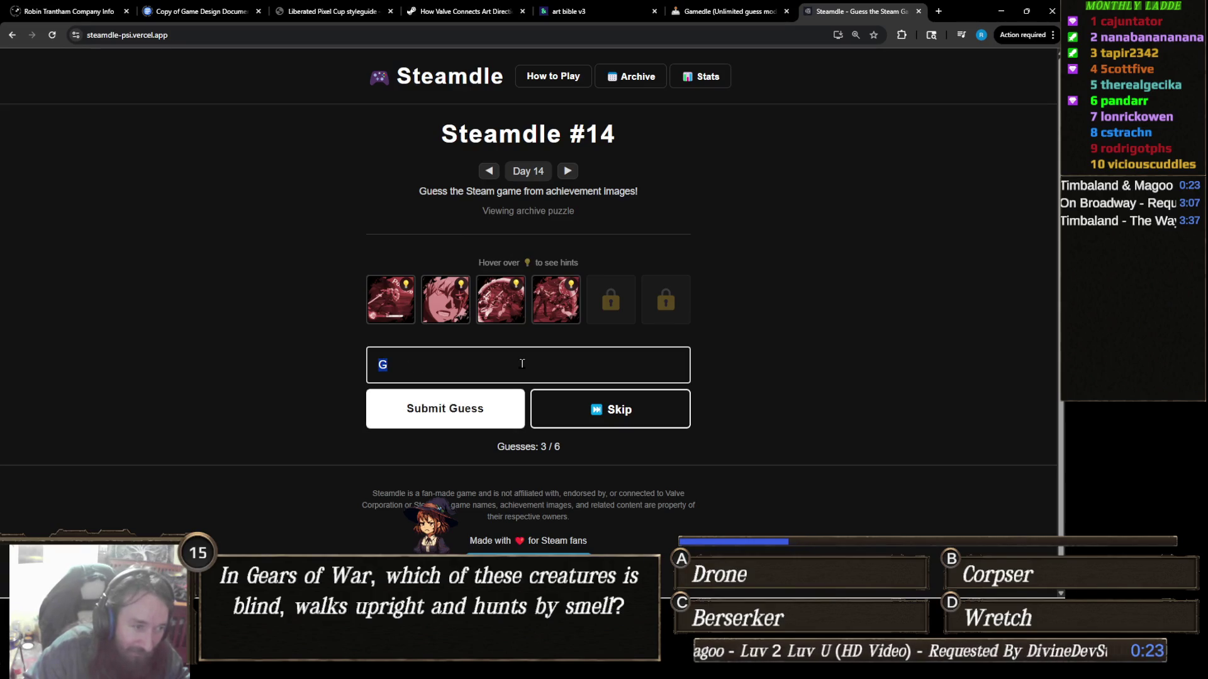
{"action": "type", "text": "ades"}
{"action": "left_click", "coordinate": [424, 439]}
{"action": "left_click", "coordinate": [480, 422]}
{"action": "mouse_move", "coordinate": [626, 308]}
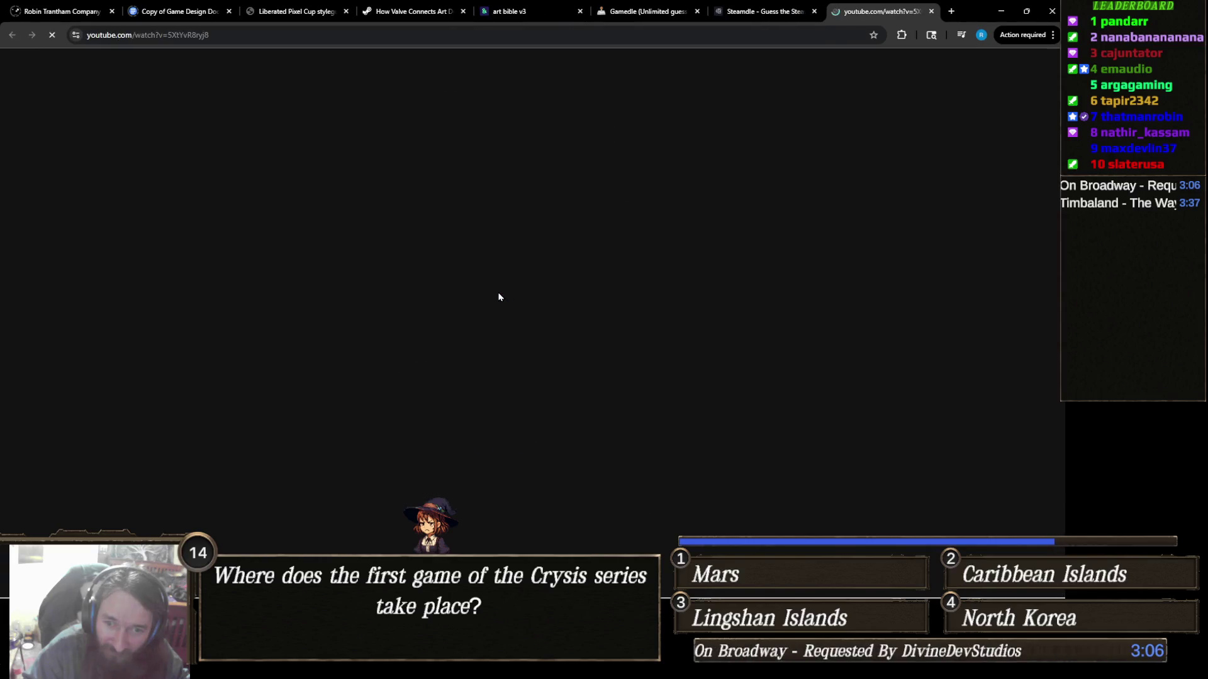
{"action": "key", "text": "ctrl+w"}
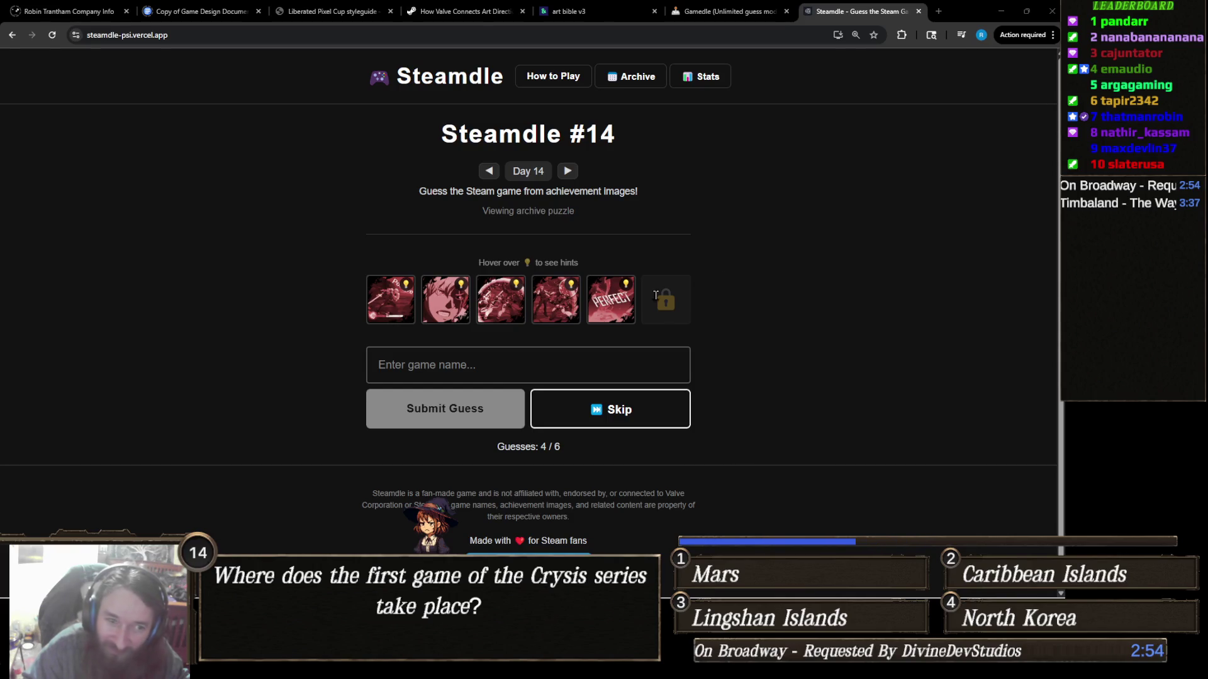
Step: Zoom the puzzle page in and scroll down to read the achievement hints
{"action": "left_click", "coordinate": [549, 361]}
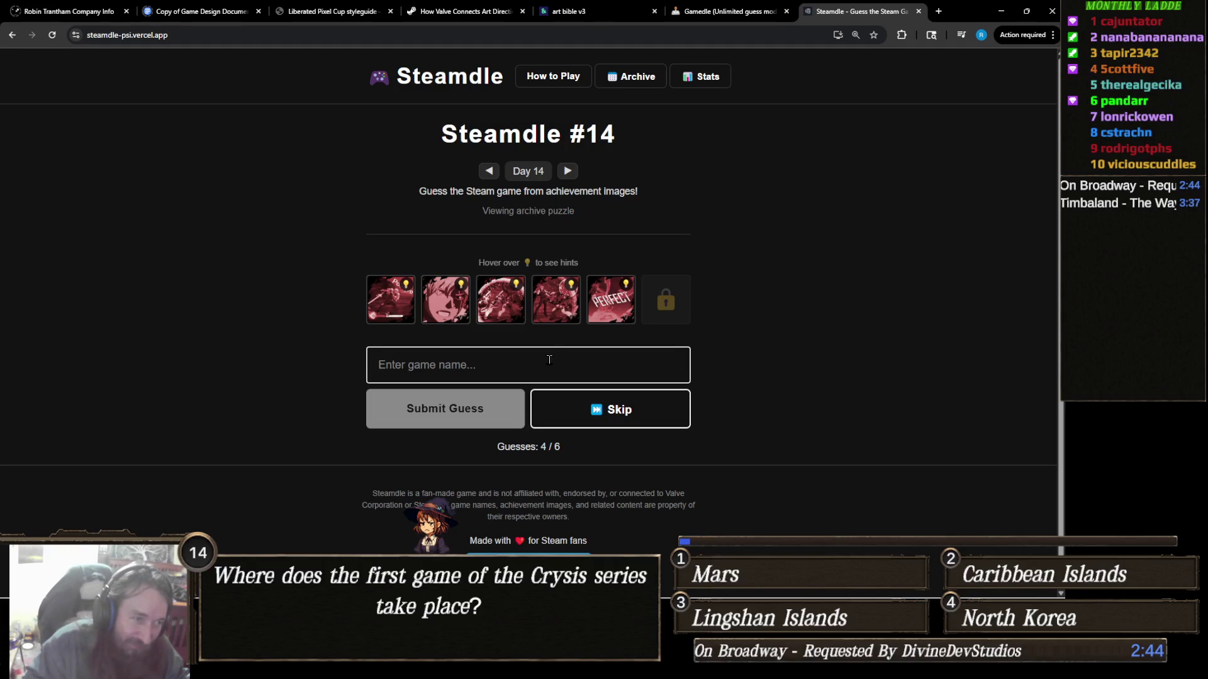
{"action": "key", "text": "ctrl+plus"}
{"action": "key", "text": "ctrl+plus"}
{"action": "key", "text": "ctrl+plus"}
{"action": "key", "text": "ctrl+plus"}
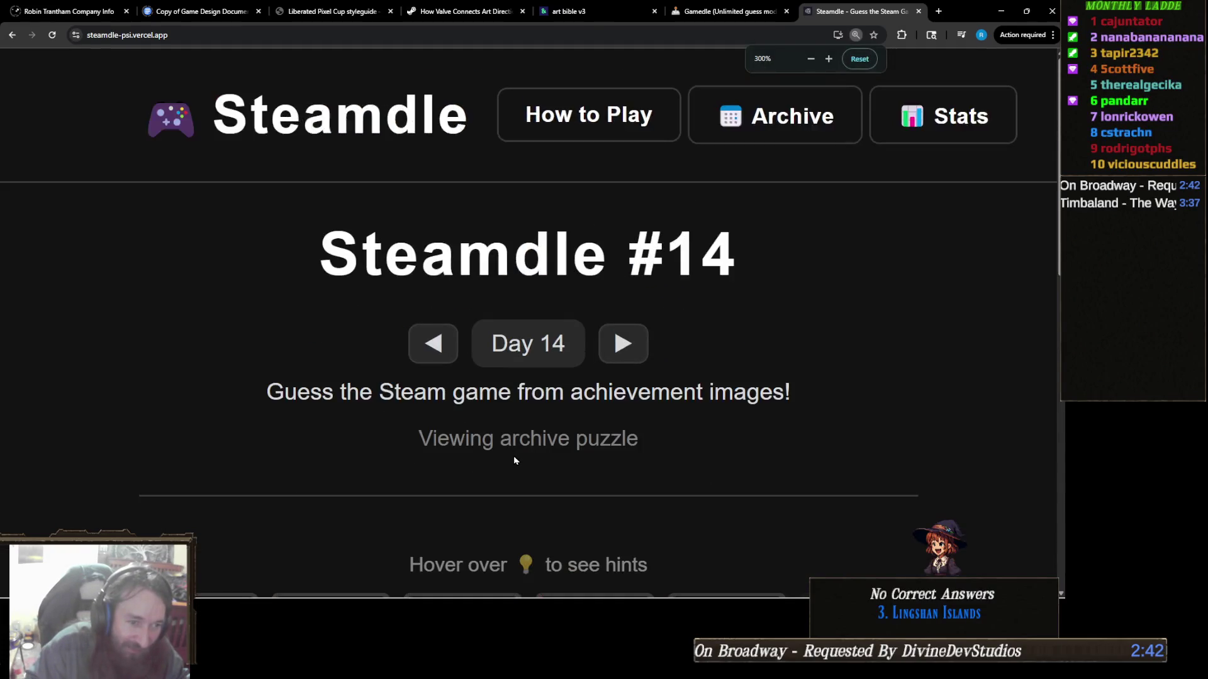
{"action": "scroll", "coordinate": [503, 427], "scroll_direction": "down", "scroll_amount": 1}
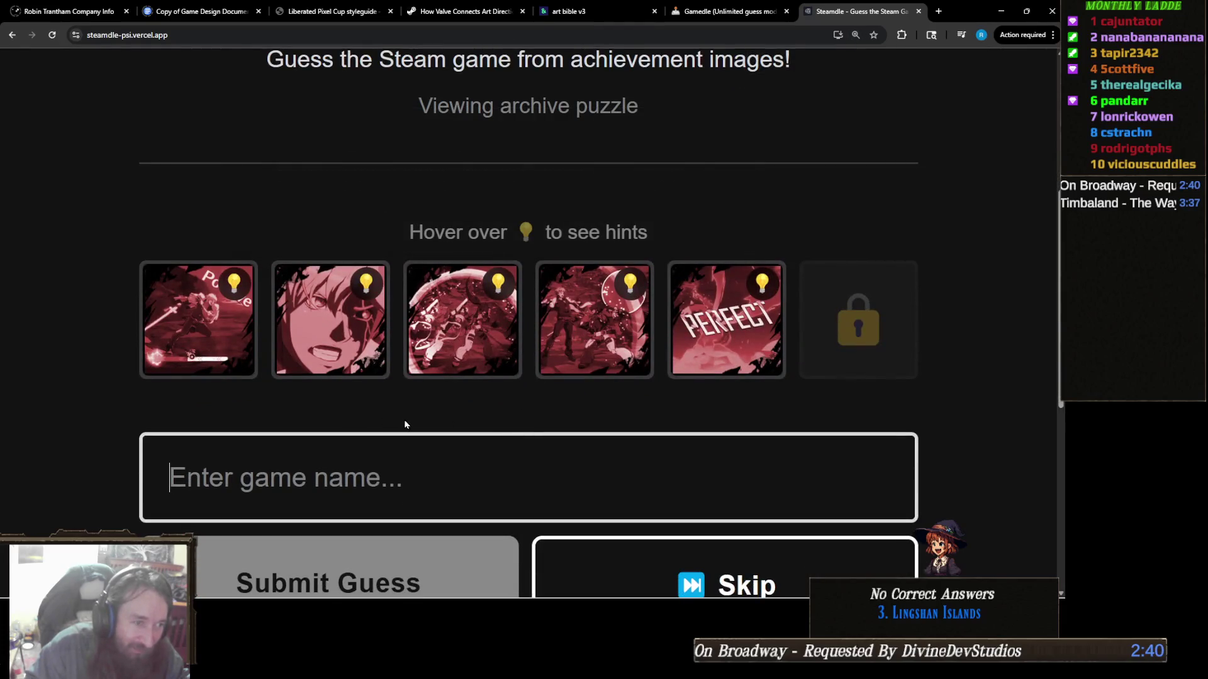
{"action": "mouse_move", "coordinate": [351, 334]}
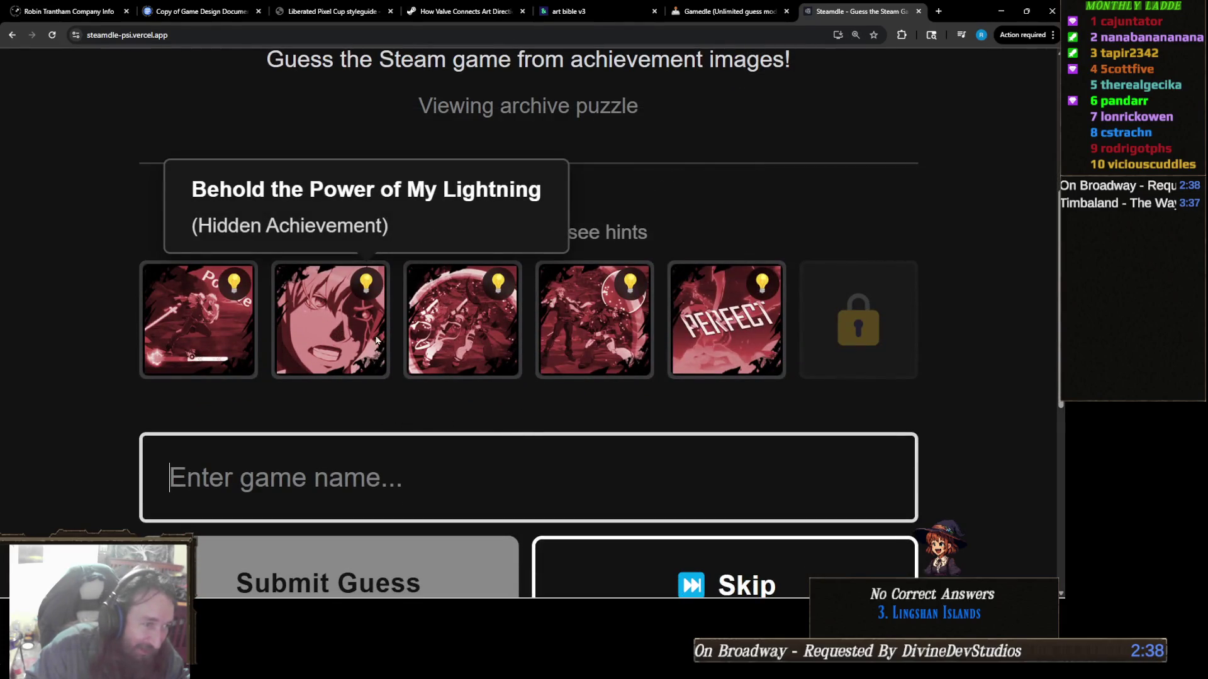
{"action": "mouse_move", "coordinate": [216, 356]}
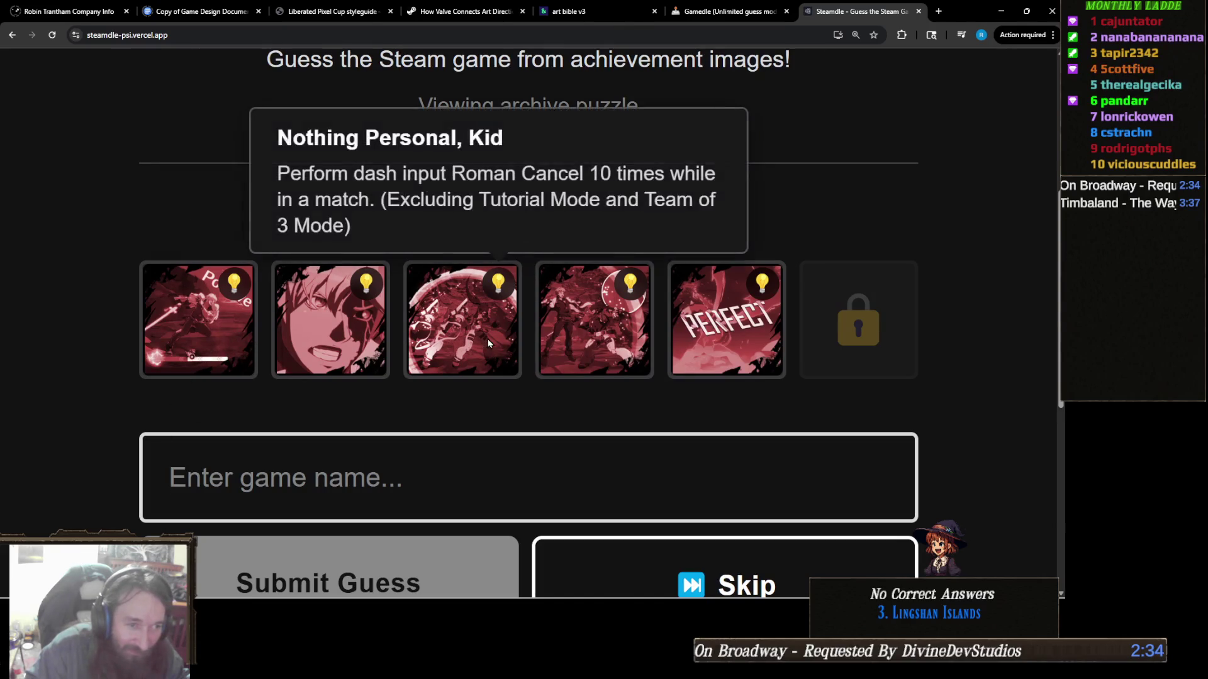
{"action": "mouse_move", "coordinate": [575, 346]}
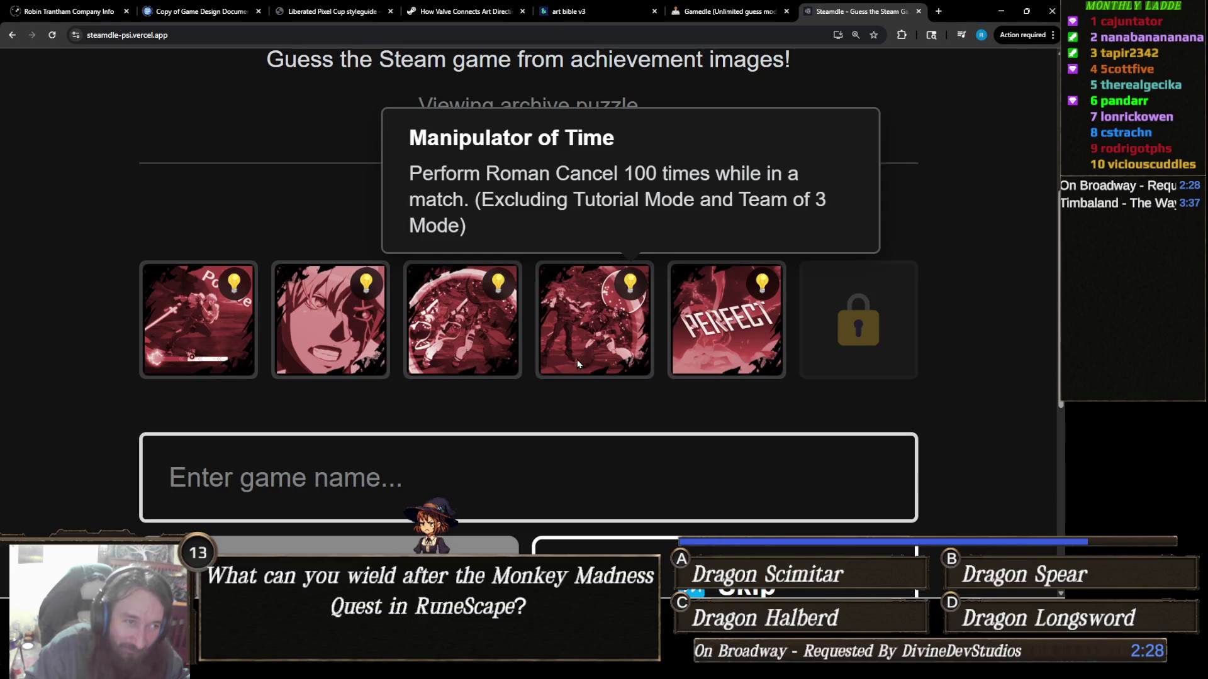
{"action": "mouse_move", "coordinate": [715, 346]}
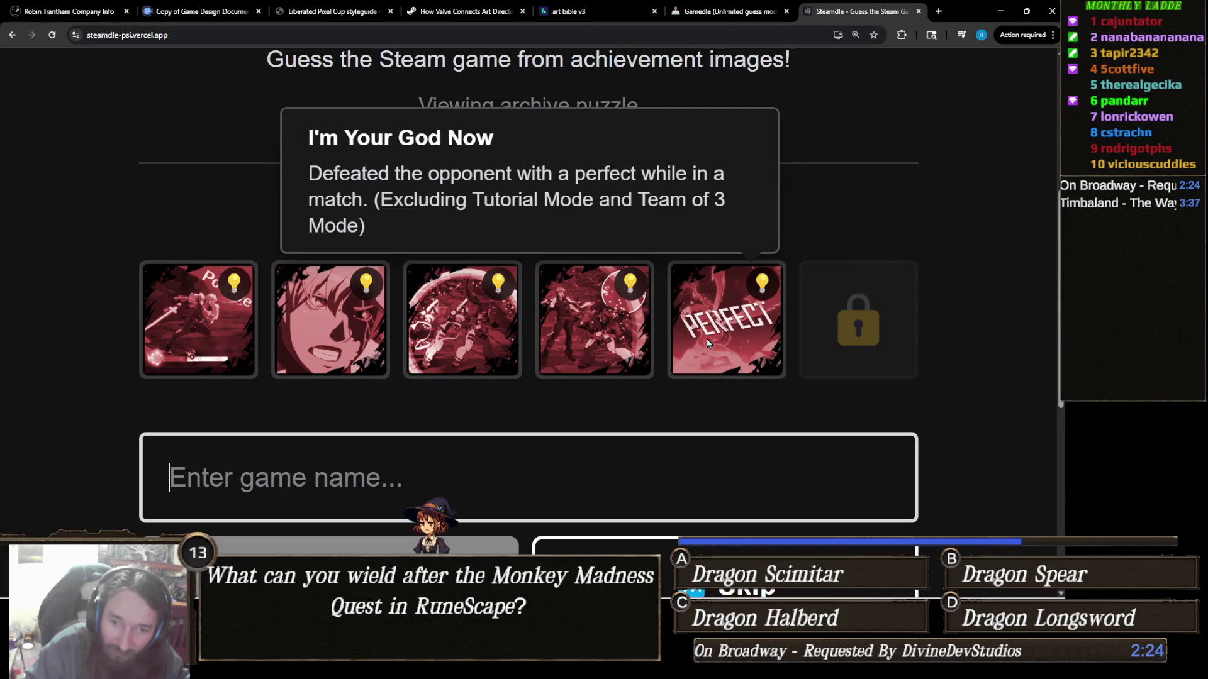
Step: Zoom the page back out through 150% and 125% to 100%
{"action": "key", "text": "ctrl+minus"}
{"action": "key", "text": "ctrl+minus"}
{"action": "key", "text": "ctrl+minus"}
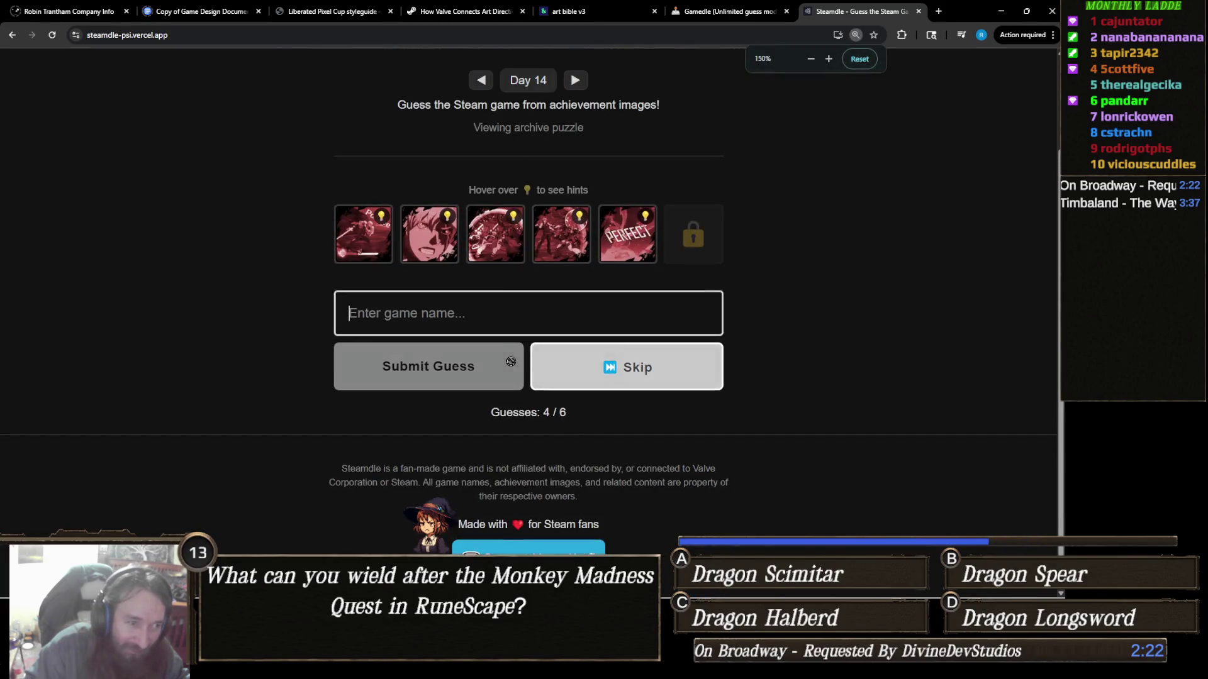
{"action": "key", "text": "ctrl+minus"}
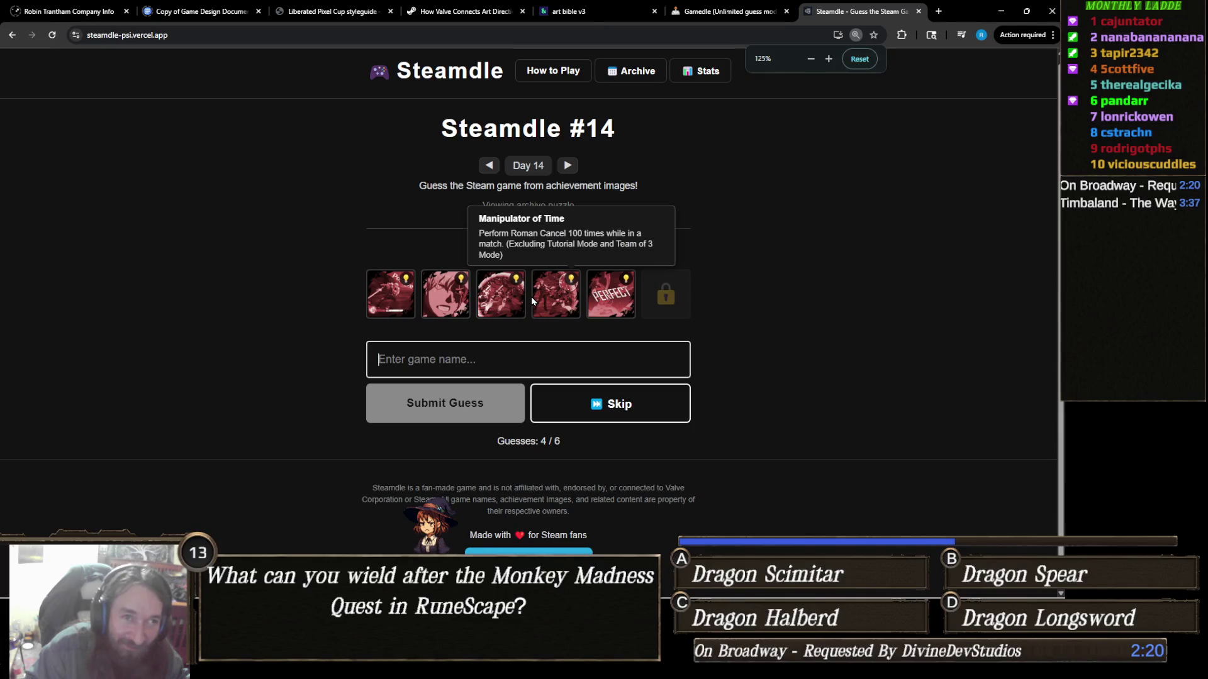
{"action": "key", "text": "ctrl+minus"}
{"action": "key", "text": "ctrl+minus"}
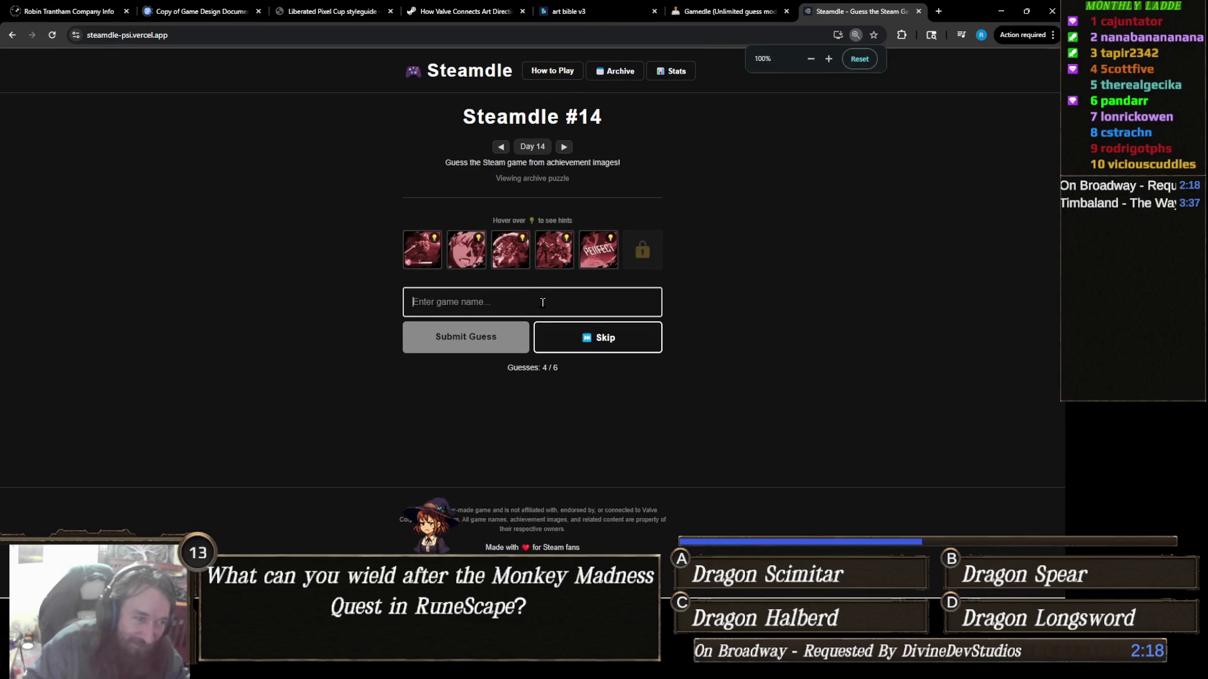
Step: Submit Guilty Gear: Strive as the fifth guess, dismiss the Correct! popup and advance to puzzle #15
{"action": "left_click", "coordinate": [544, 302]}
{"action": "type", "text": "Guilty"}
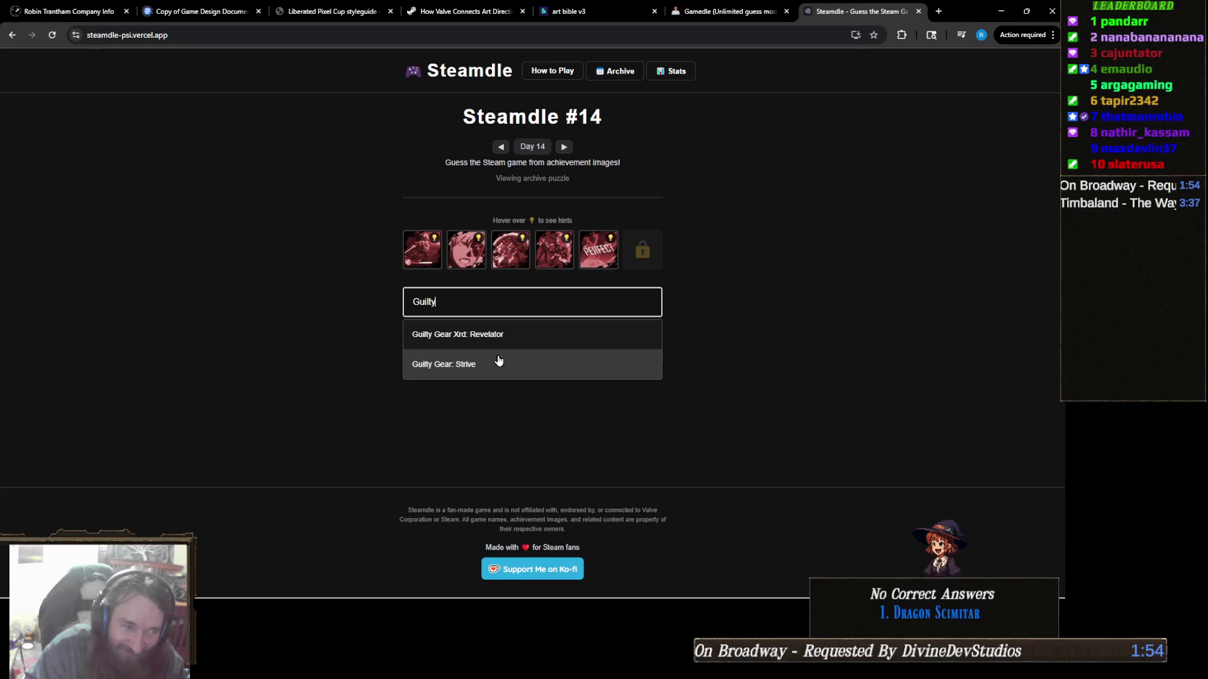
{"action": "left_click", "coordinate": [499, 363]}
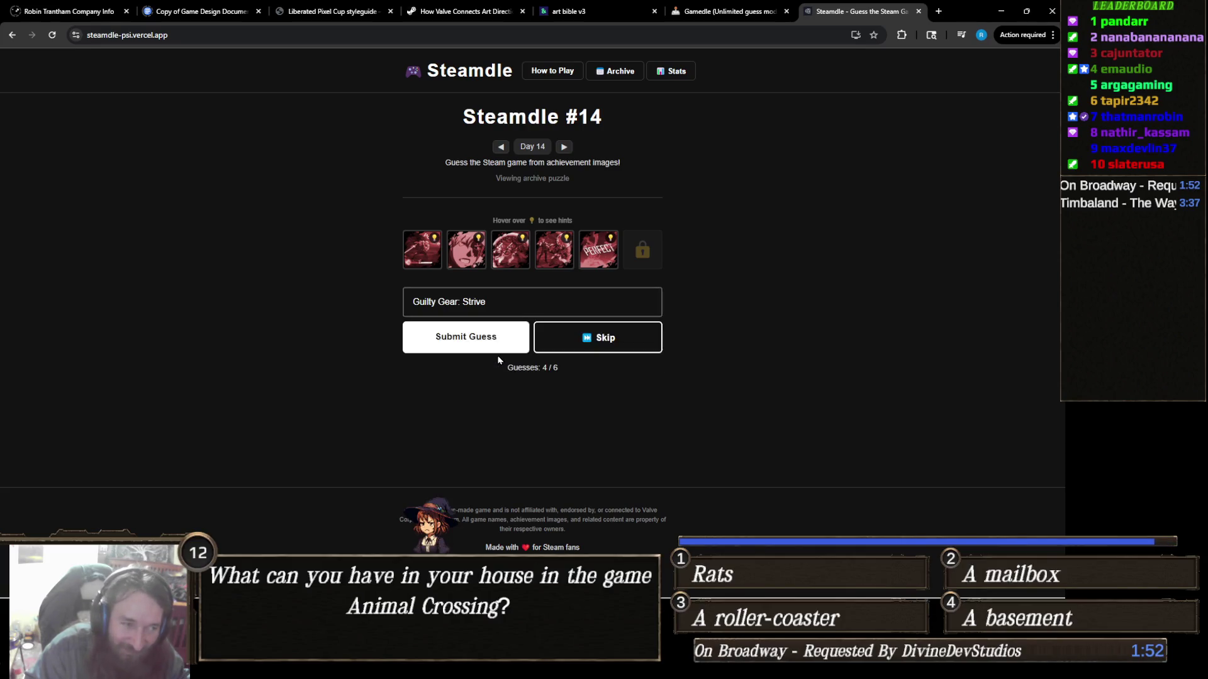
{"action": "left_click", "coordinate": [454, 340]}
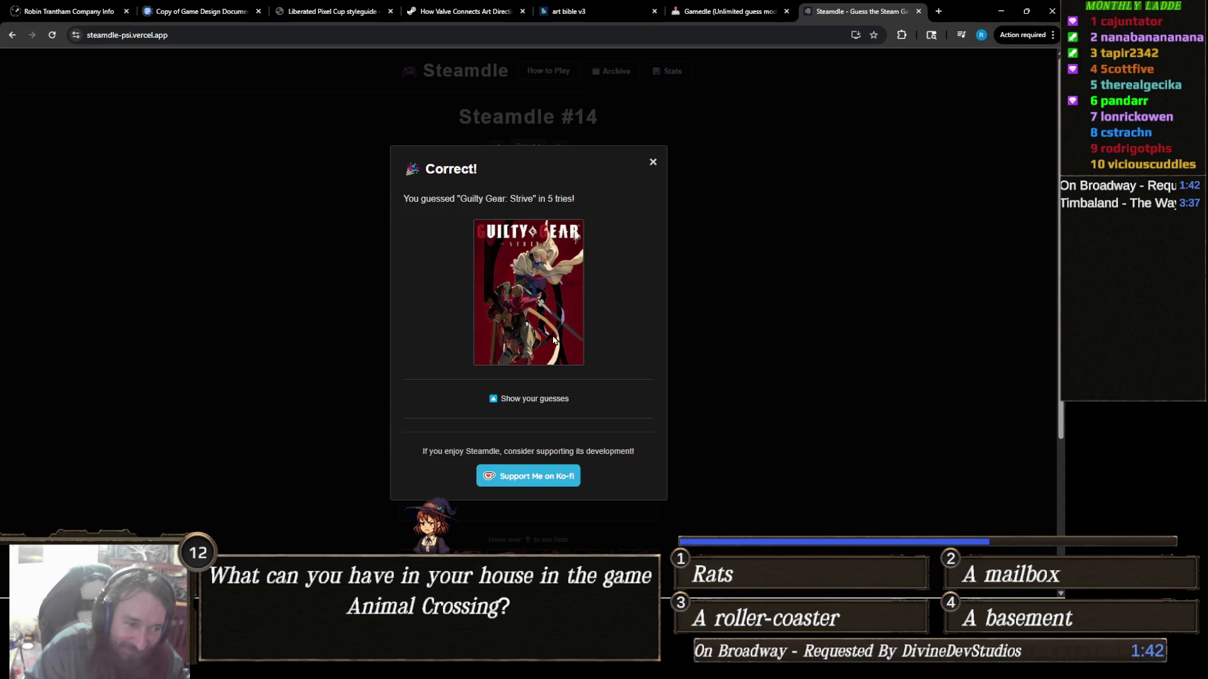
{"action": "left_click", "coordinate": [654, 163]}
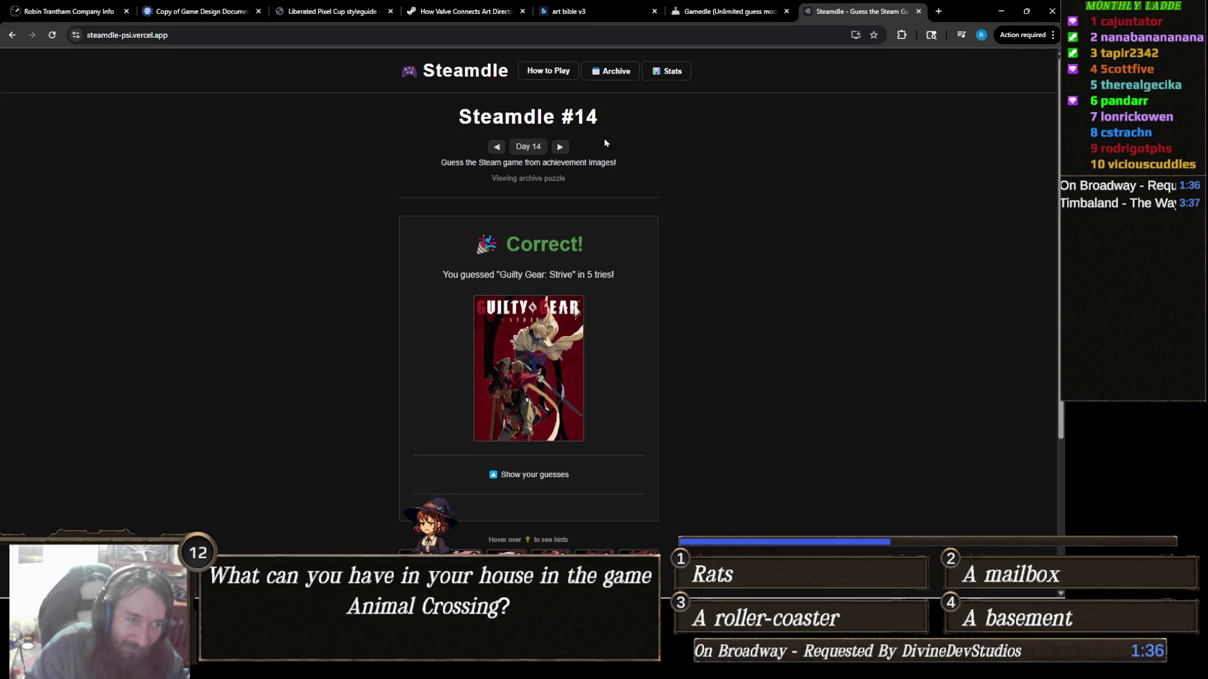
{"action": "left_click", "coordinate": [561, 148]}
Step: Zoom the Day 15 page in to 200% to enlarge the achievement images
{"action": "mouse_move", "coordinate": [420, 263]}
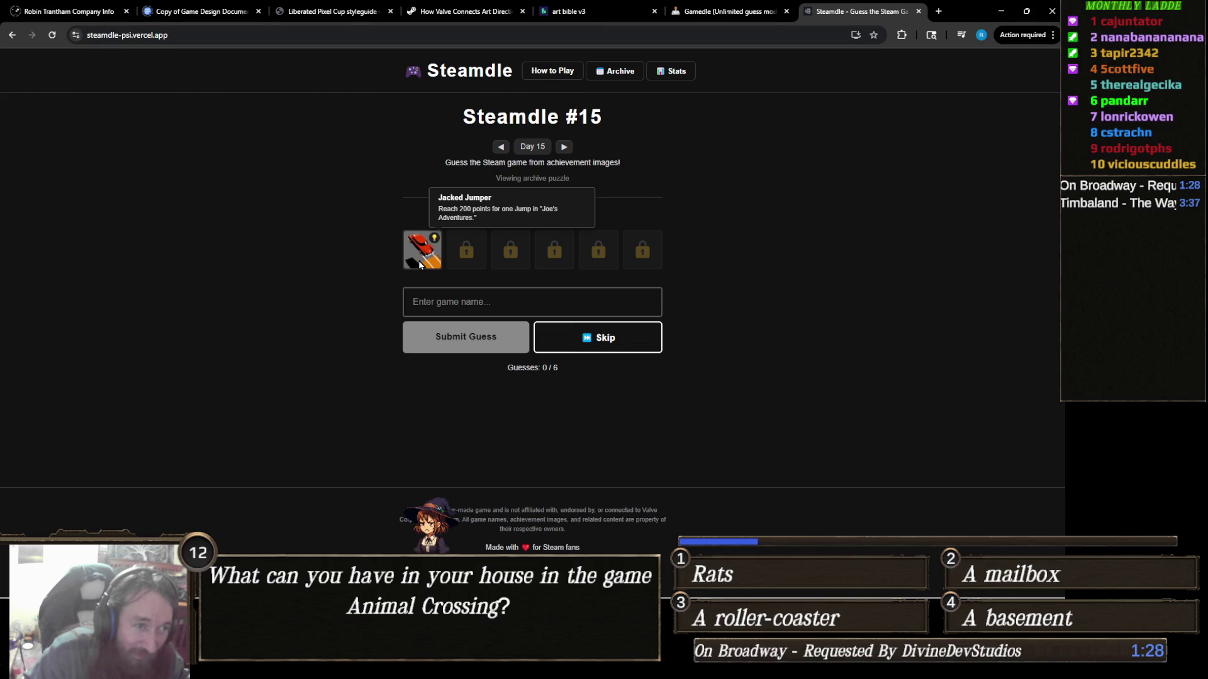
{"action": "key", "text": "ctrl+plus"}
{"action": "key", "text": "ctrl+plus"}
{"action": "key", "text": "ctrl+plus"}
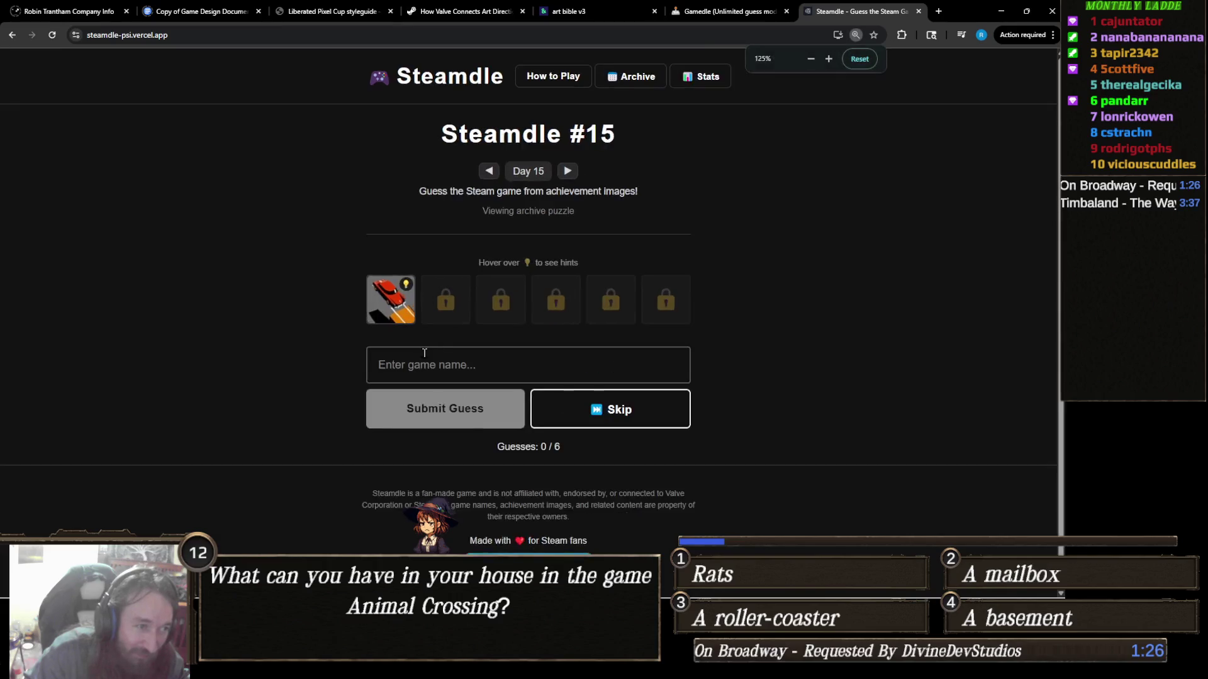
{"action": "mouse_move", "coordinate": [343, 396]}
{"action": "key", "text": "ctrl+plus"}
{"action": "scroll", "coordinate": [340, 377], "scroll_direction": "down", "scroll_amount": 1}
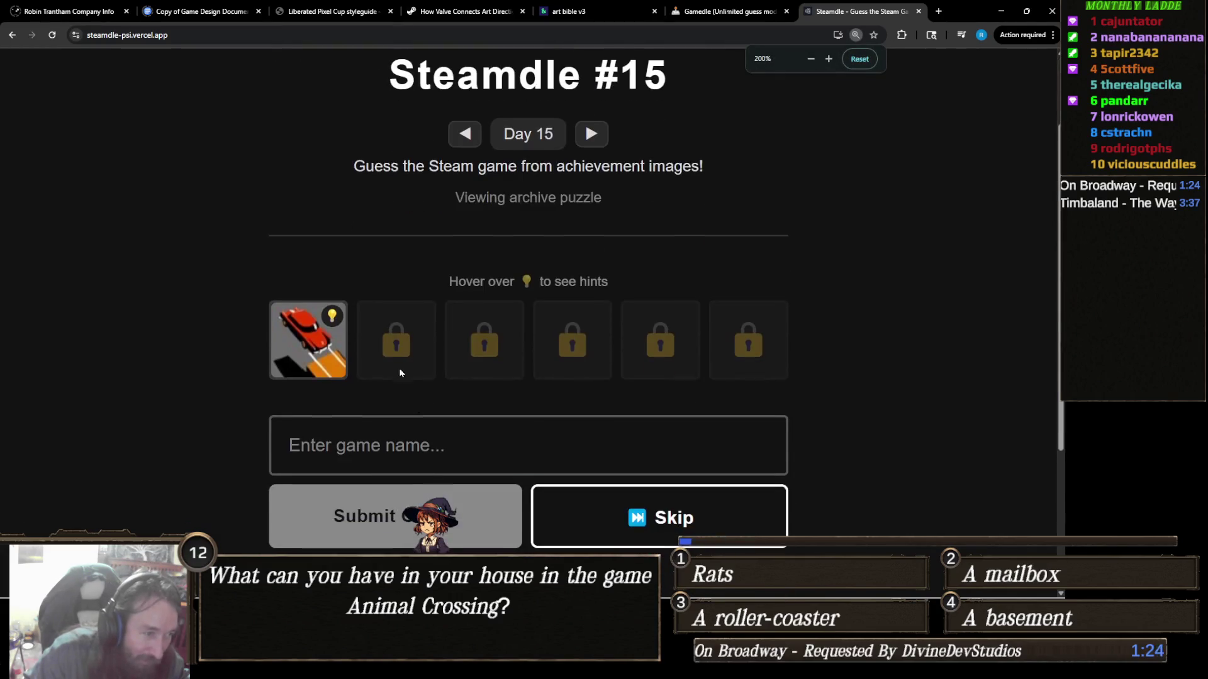
Step: Submit Dave the Diver as the first guess, unlocking a second achievement image
{"action": "left_click", "coordinate": [437, 445]}
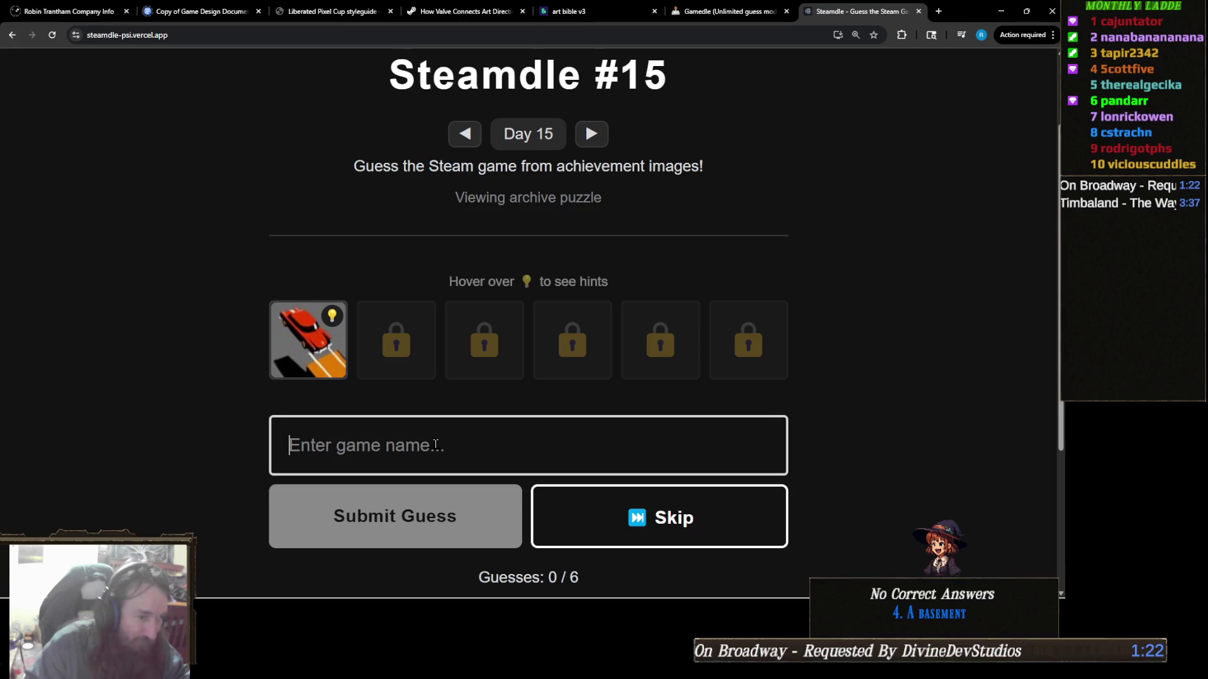
{"action": "type", "text": "Da"}
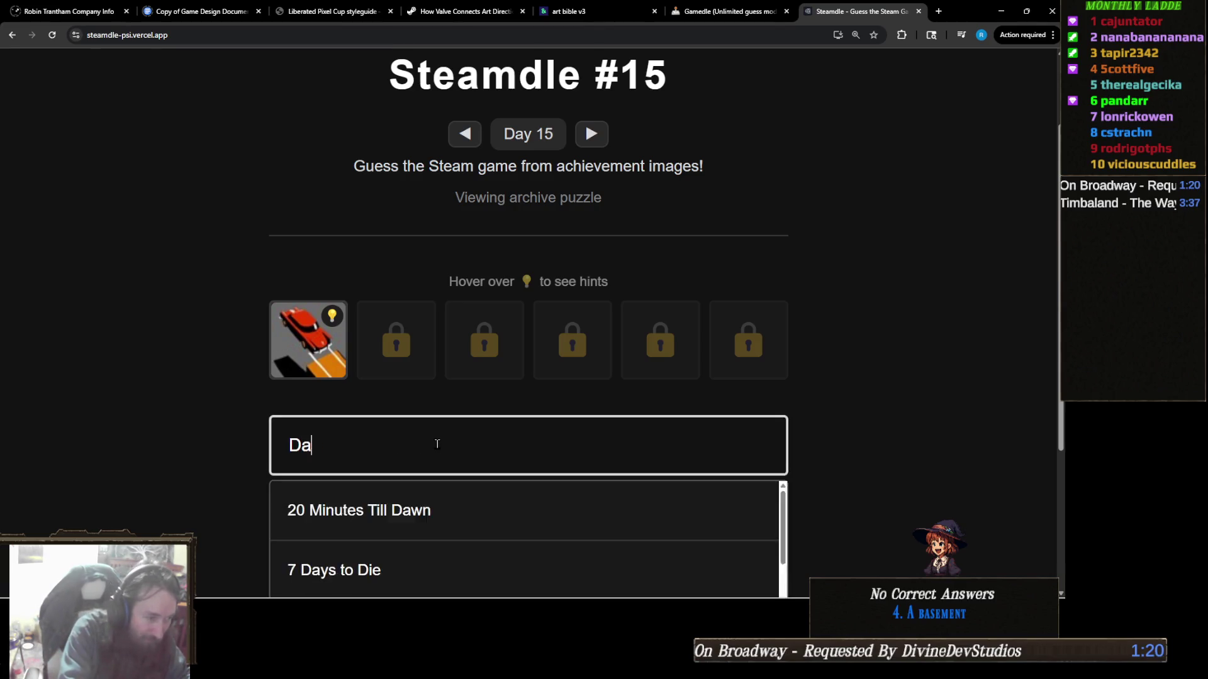
{"action": "type", "text": "ve"}
{"action": "left_click", "coordinate": [410, 503]}
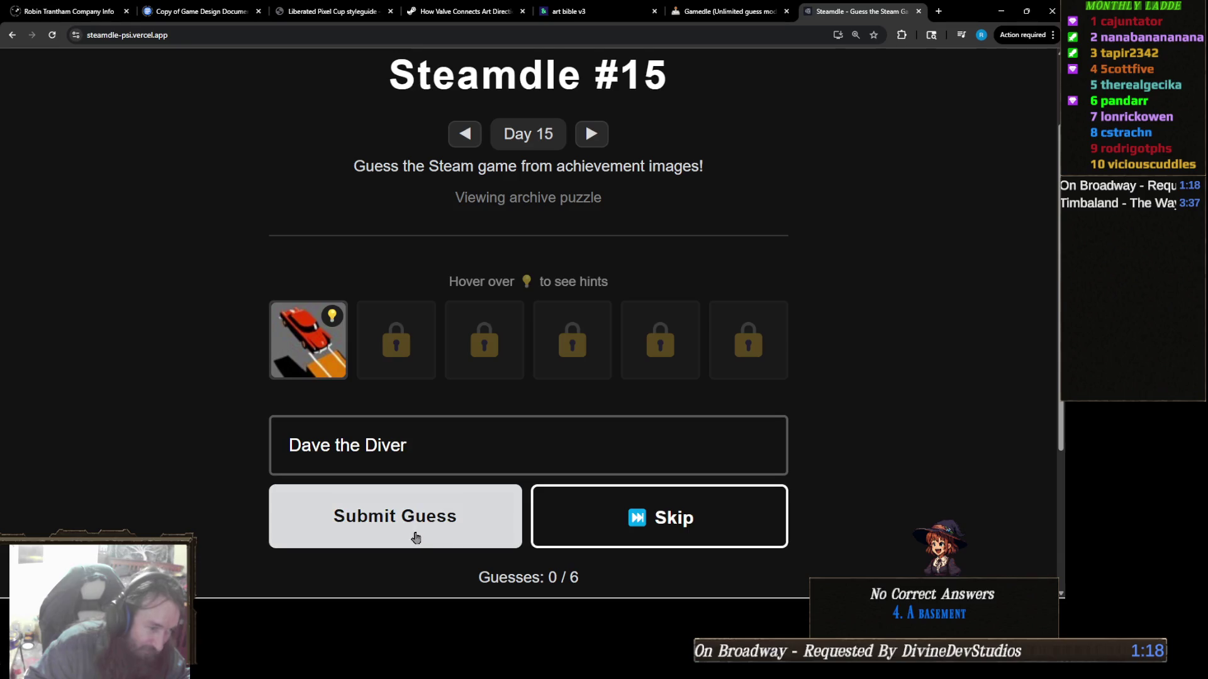
{"action": "left_click", "coordinate": [409, 532]}
{"action": "mouse_move", "coordinate": [412, 351]}
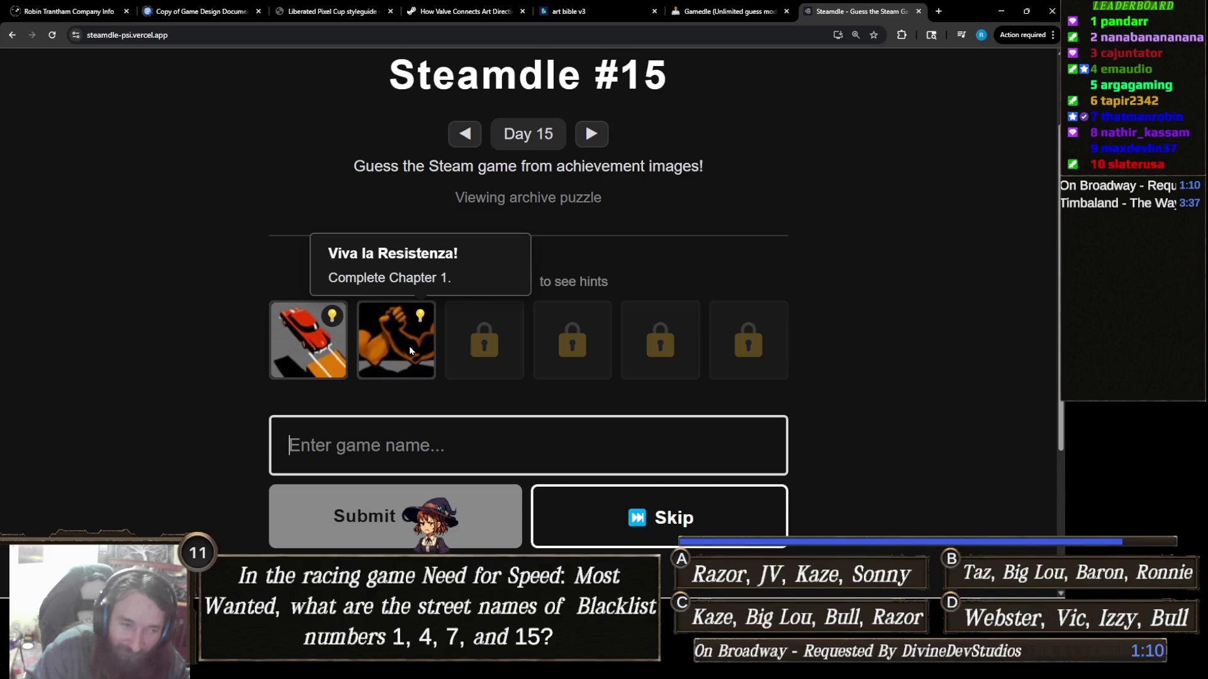
{"action": "mouse_move", "coordinate": [306, 341]}
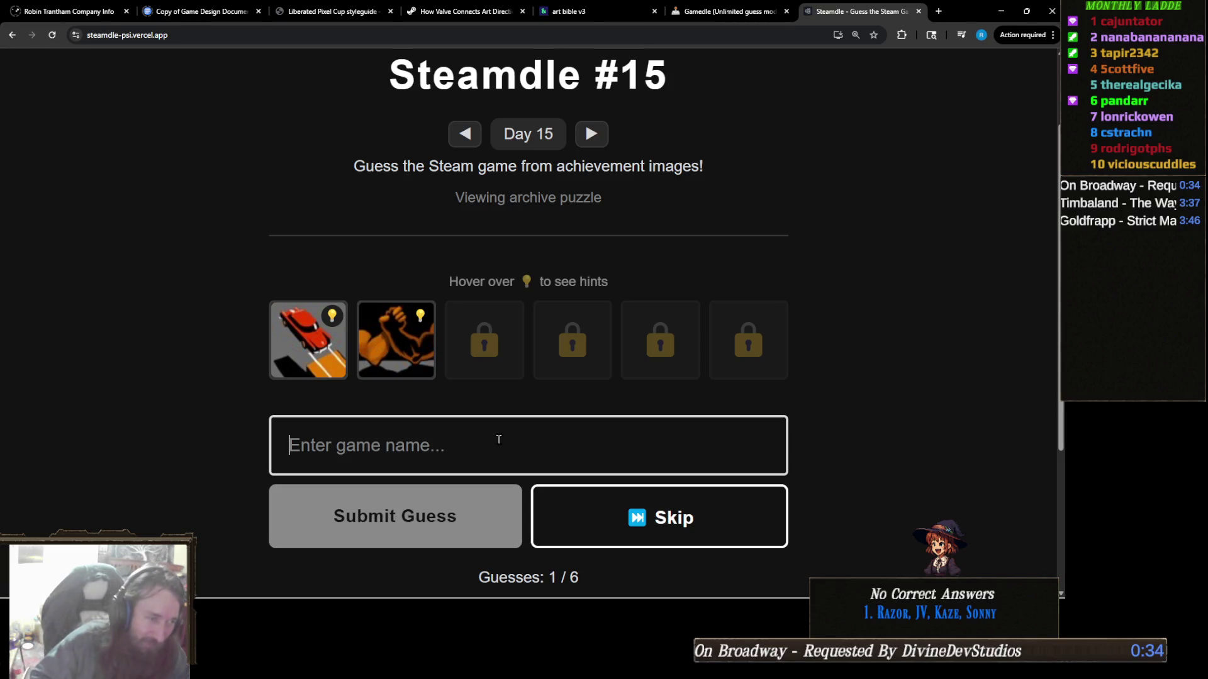
{"action": "key", "text": "ctrl+minus"}
{"action": "key", "text": "ctrl+minus"}
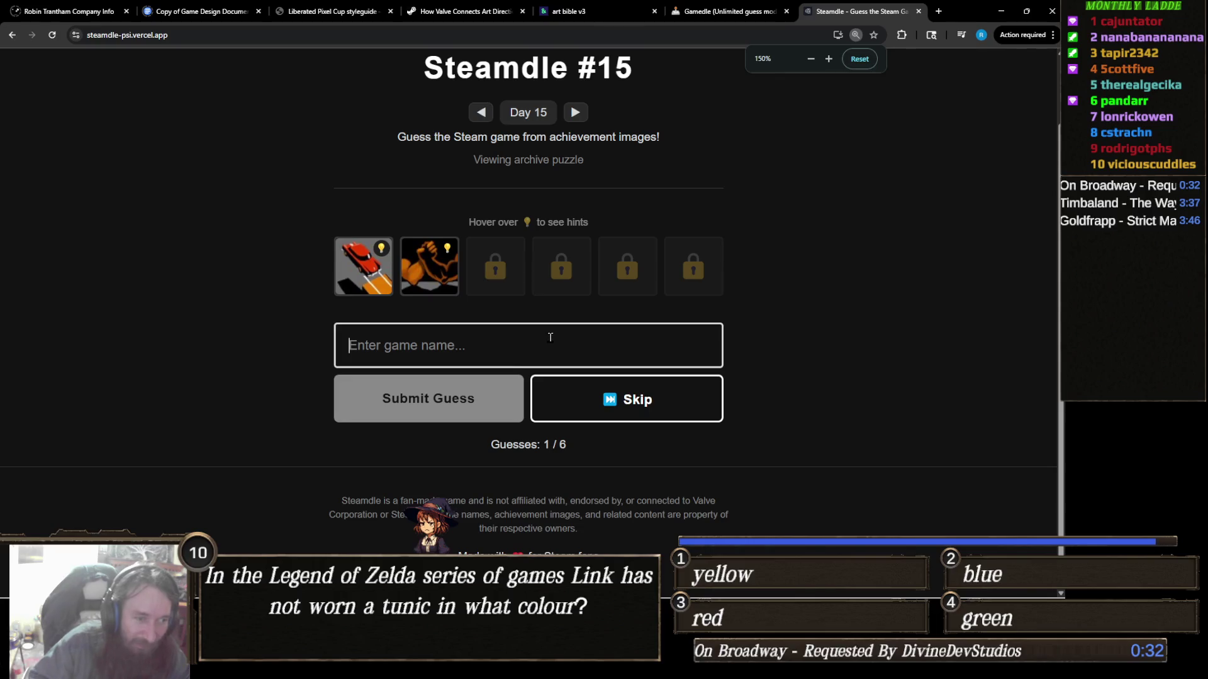
Step: Submit Grand Theft Auto IV, unlocking the 'Arctic Grave' achievement image
{"action": "mouse_move", "coordinate": [431, 259]}
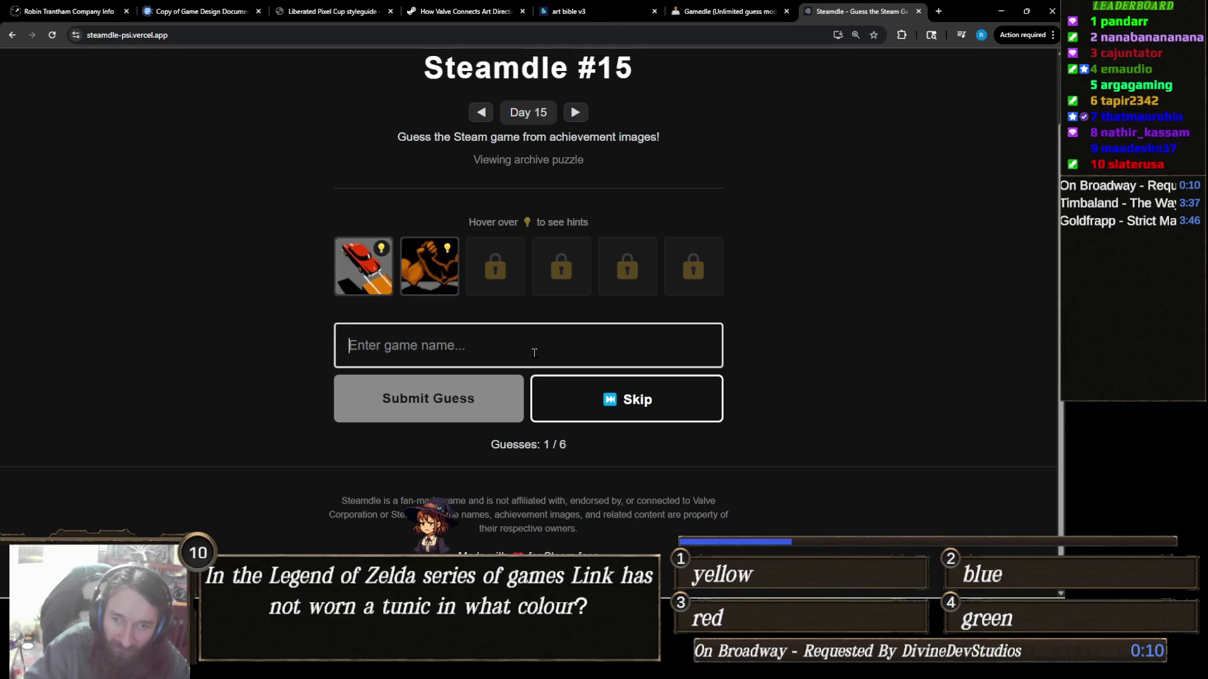
{"action": "type", "text": "Gra"}
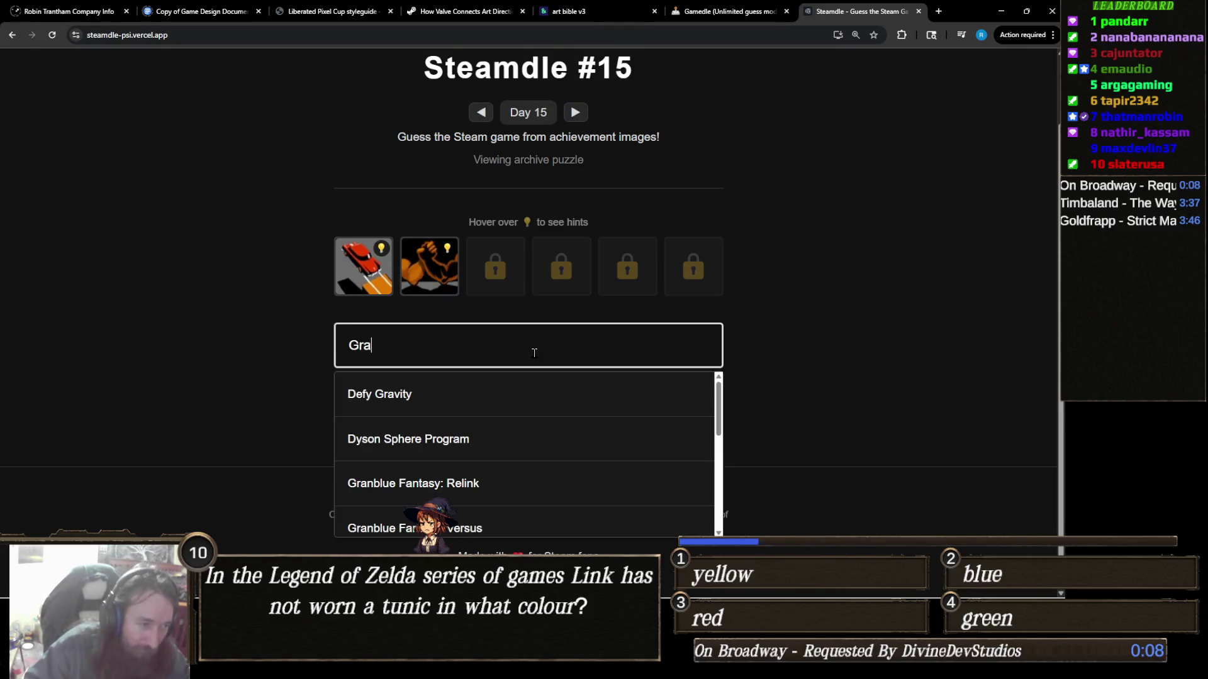
{"action": "type", "text": "nd"}
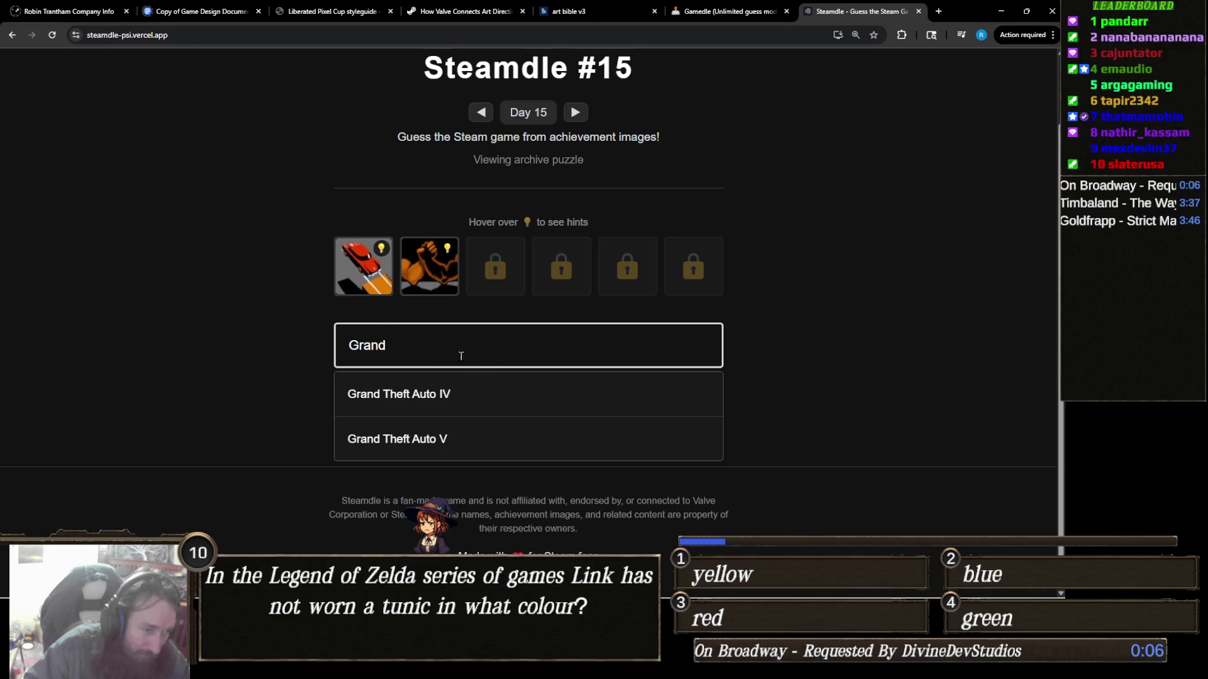
{"action": "left_click", "coordinate": [459, 394]}
{"action": "left_click", "coordinate": [458, 395]}
{"action": "mouse_move", "coordinate": [511, 283]}
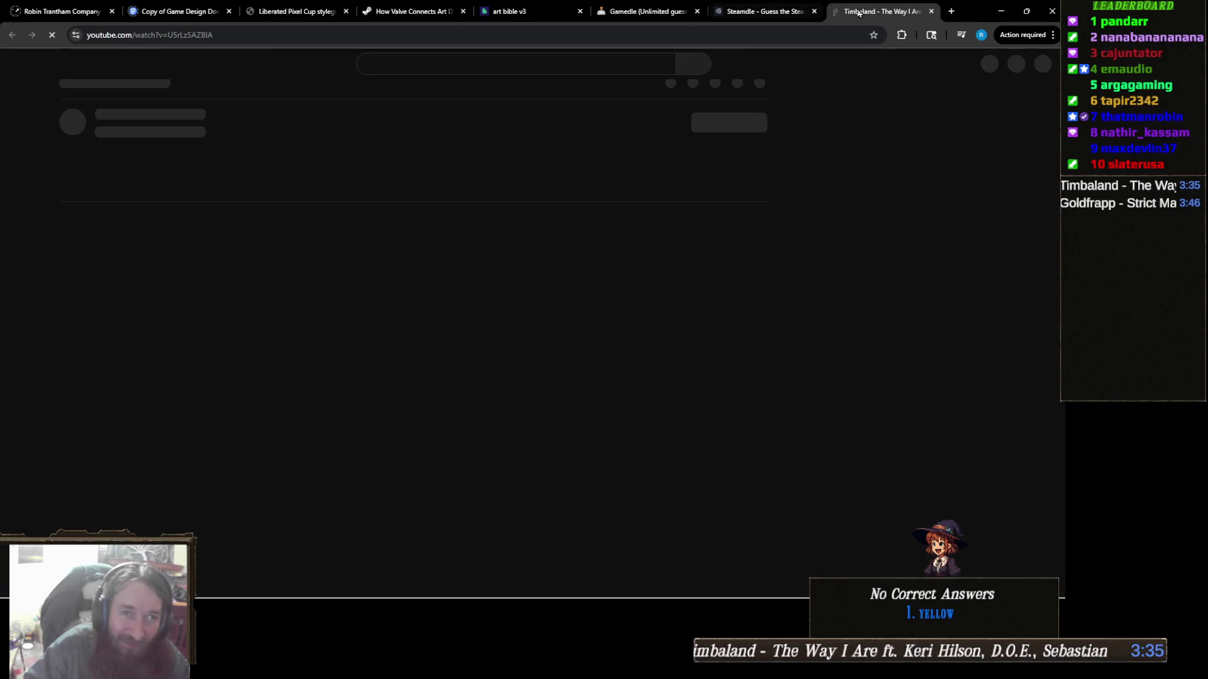
Step: Close the YouTube tab with Ctrl+W and refocus the Steamdle guess field
{"action": "key", "text": "ctrl+w"}
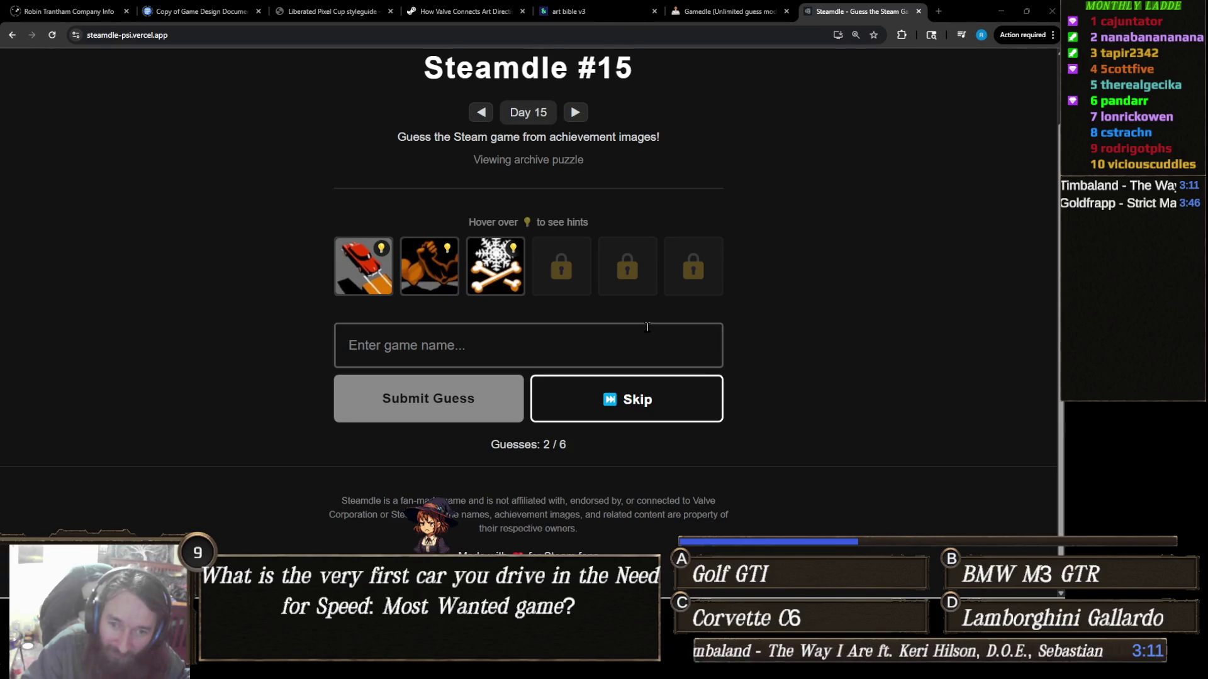
{"action": "left_click", "coordinate": [647, 327]}
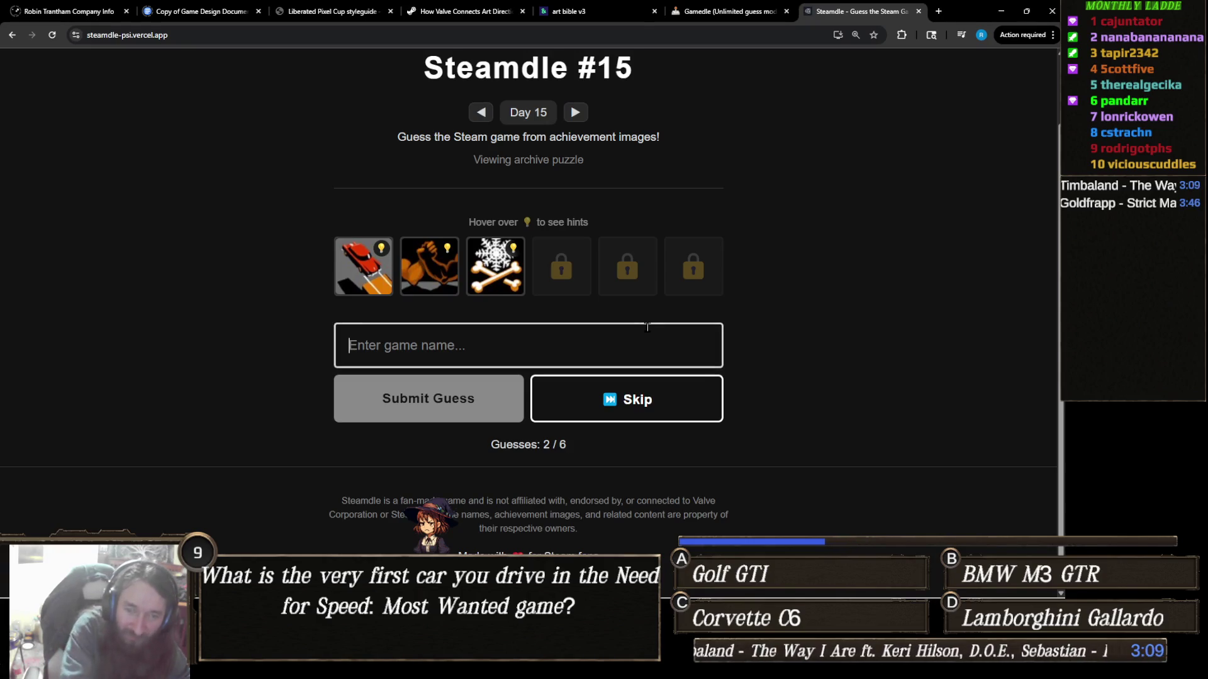
{"action": "type", "text": "Joe"}
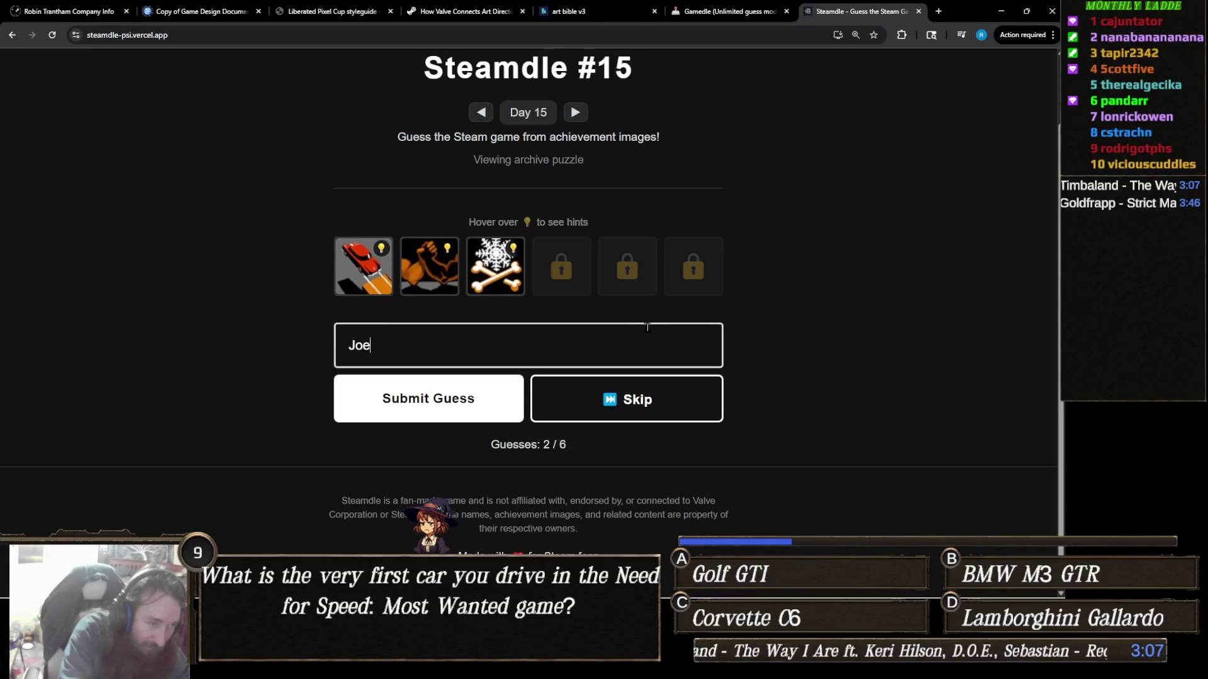
{"action": "key", "text": "BackSpace"}
{"action": "key", "text": "BackSpace"}
{"action": "key", "text": "BackSpace"}
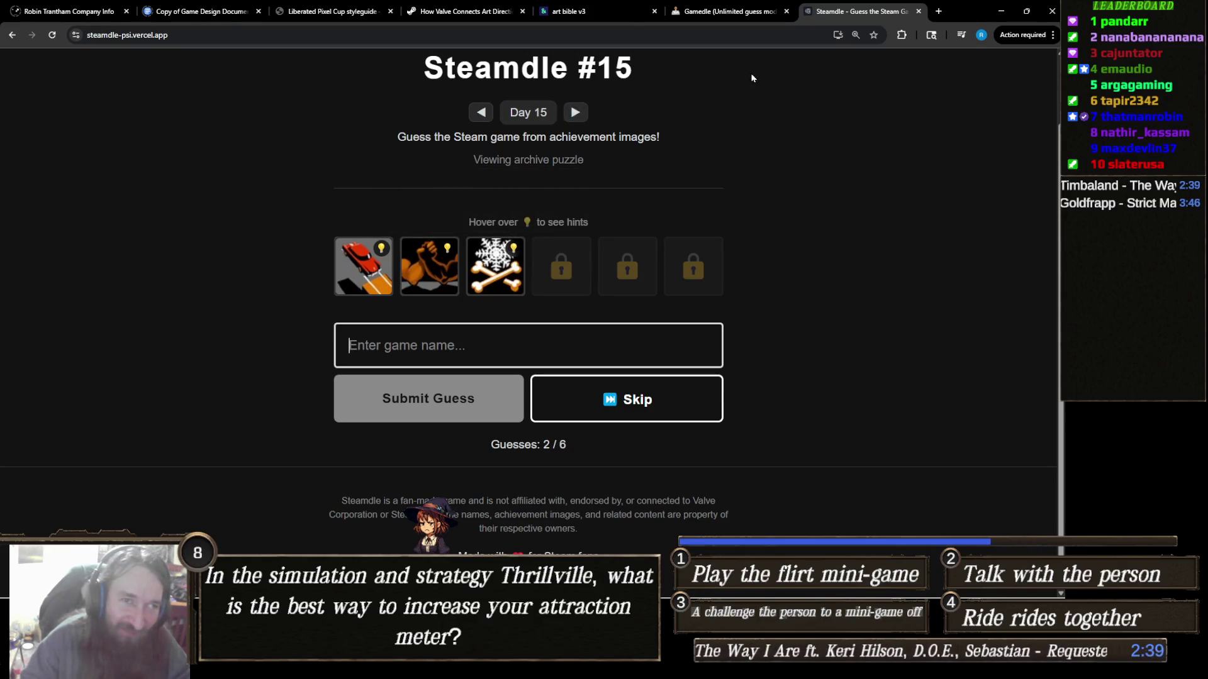
{"action": "scroll", "coordinate": [682, 151], "scroll_direction": "up", "scroll_amount": 2}
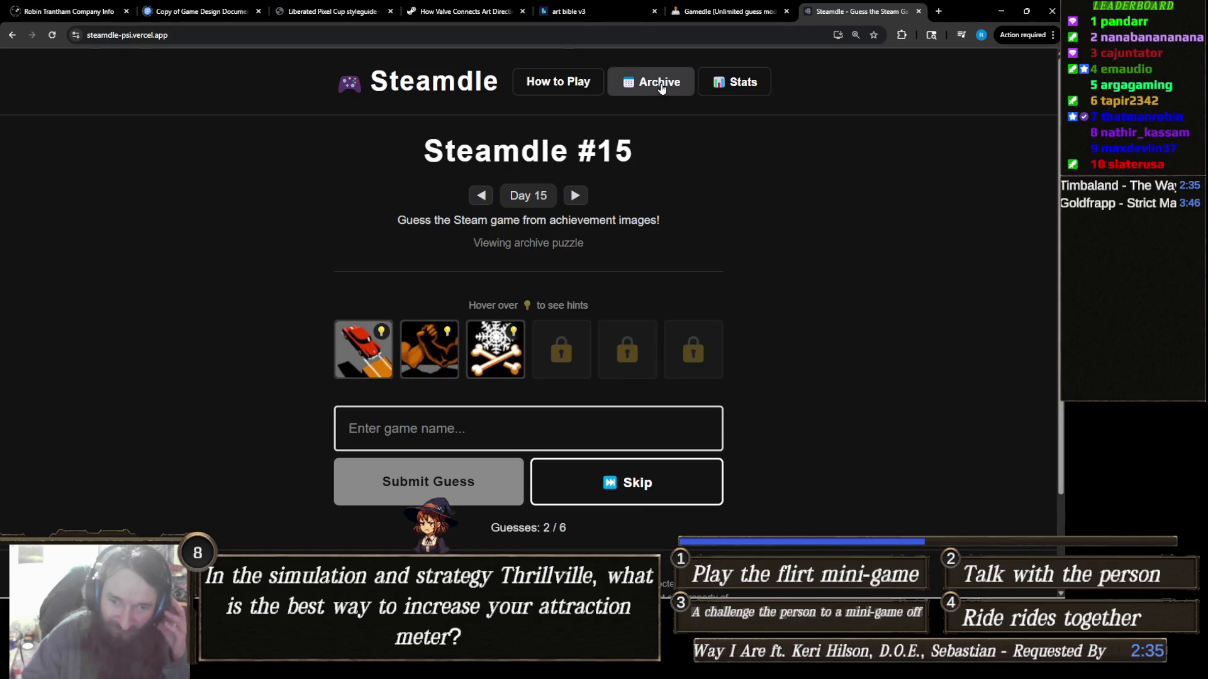
Step: Load today's puzzle from the Puzzle Archive, showing the 'Correct! Uno' result, then return to Gamedle
{"action": "left_click", "coordinate": [661, 89]}
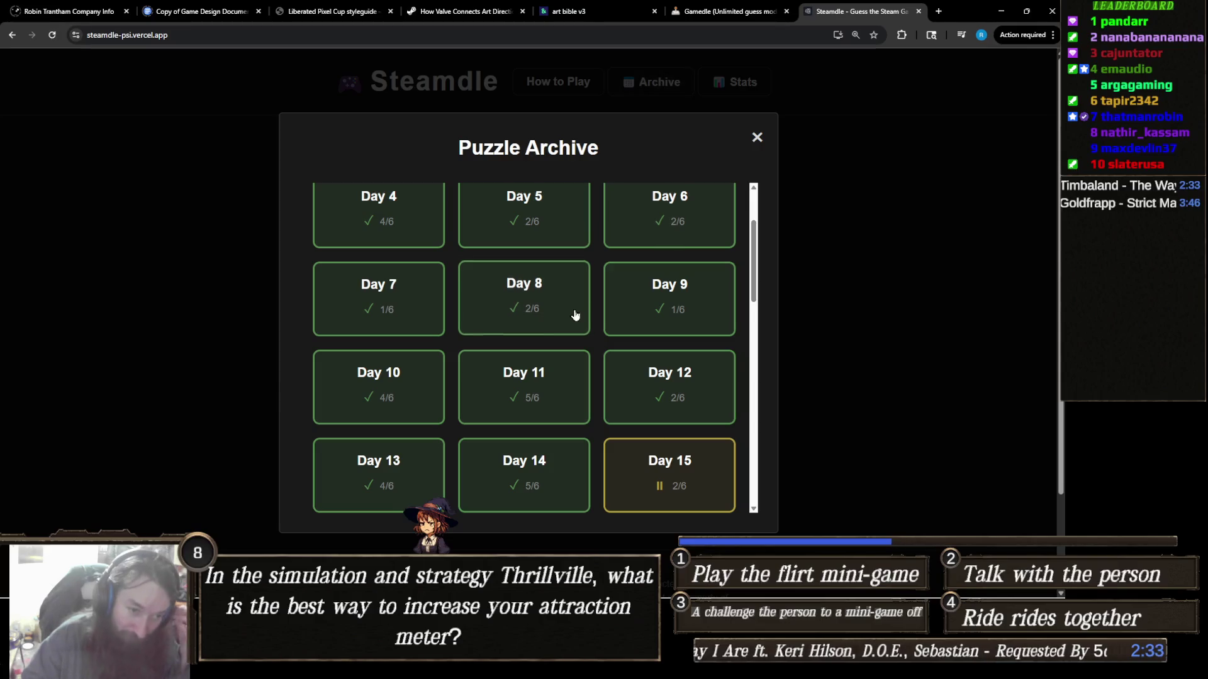
{"action": "scroll", "coordinate": [574, 315], "scroll_direction": "down", "scroll_amount": 10}
{"action": "left_click", "coordinate": [697, 471]}
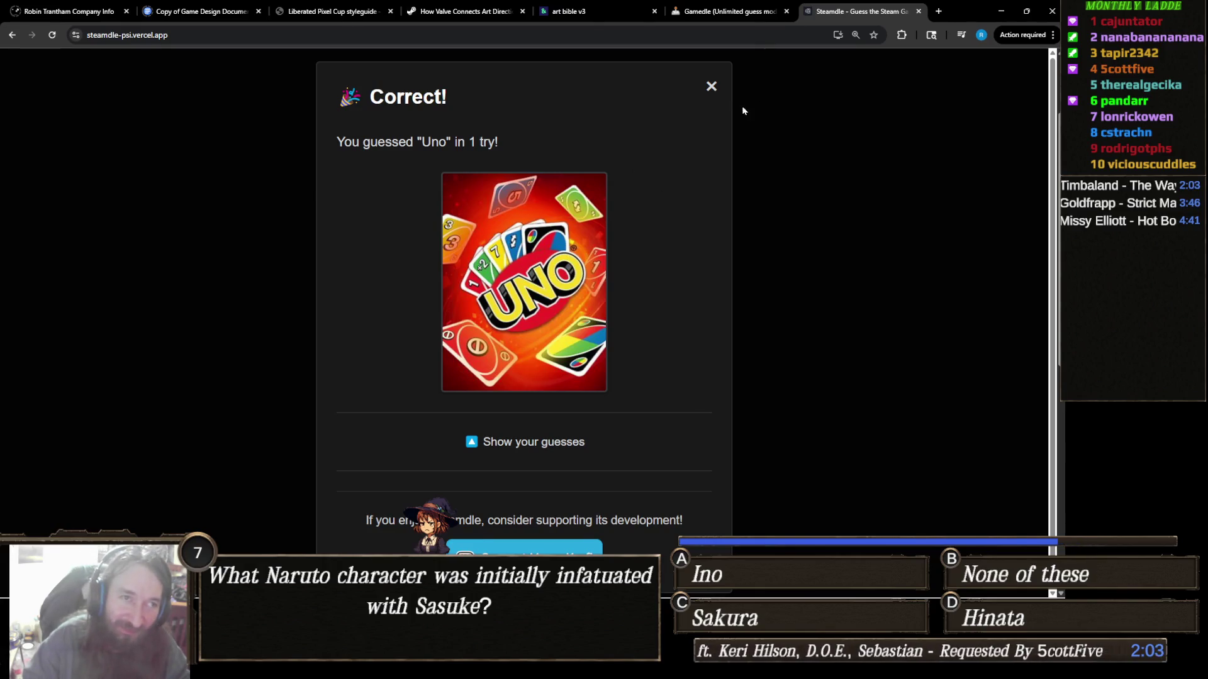
{"action": "left_click", "coordinate": [730, 11]}
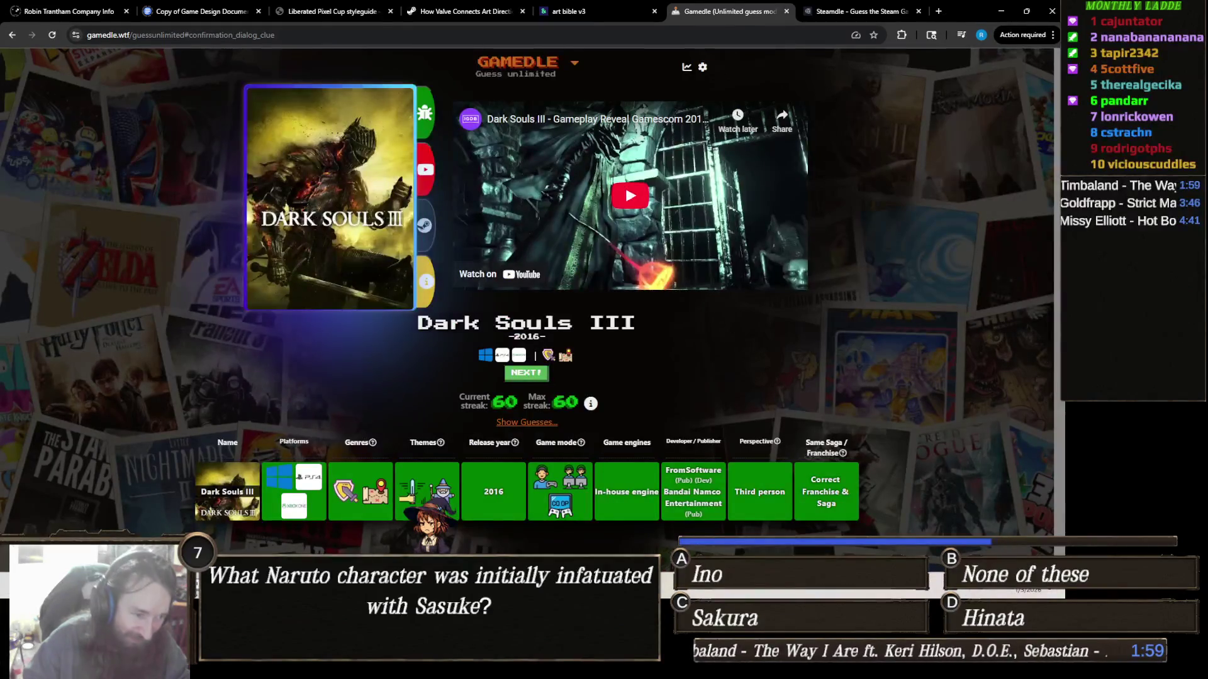
Step: Switch back to the Finding Fern 2 project in Unity
{"action": "mouse_move", "coordinate": [492, 665]}
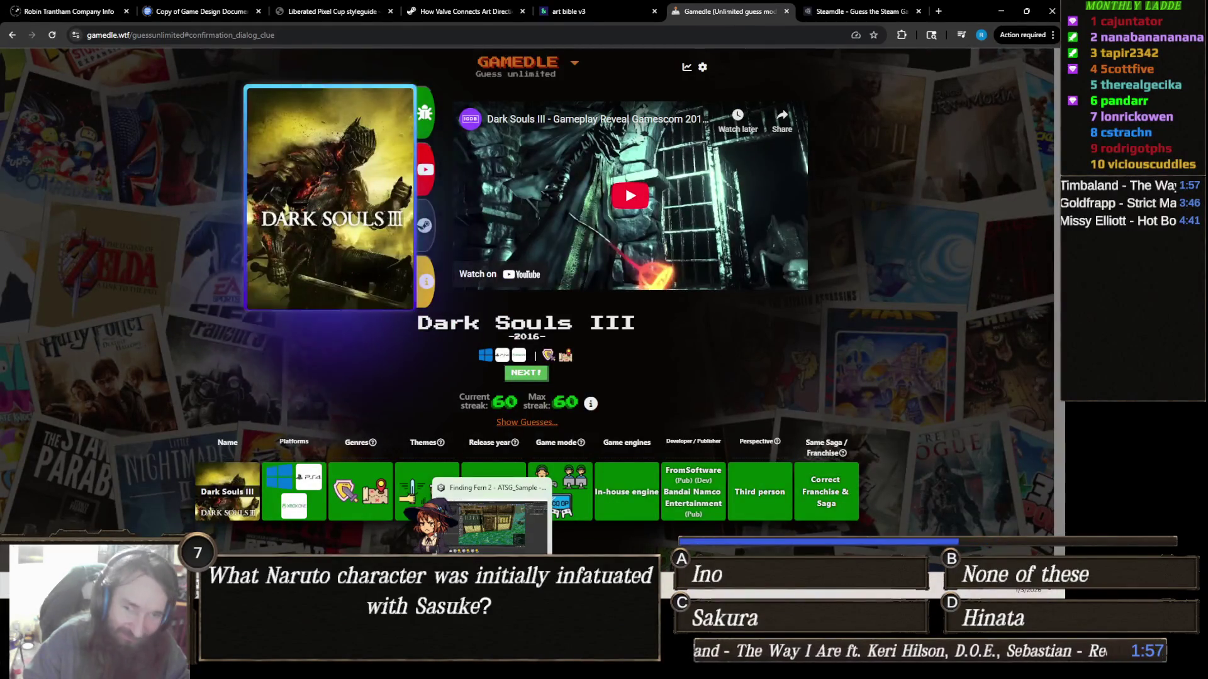
{"action": "left_click", "coordinate": [497, 518]}
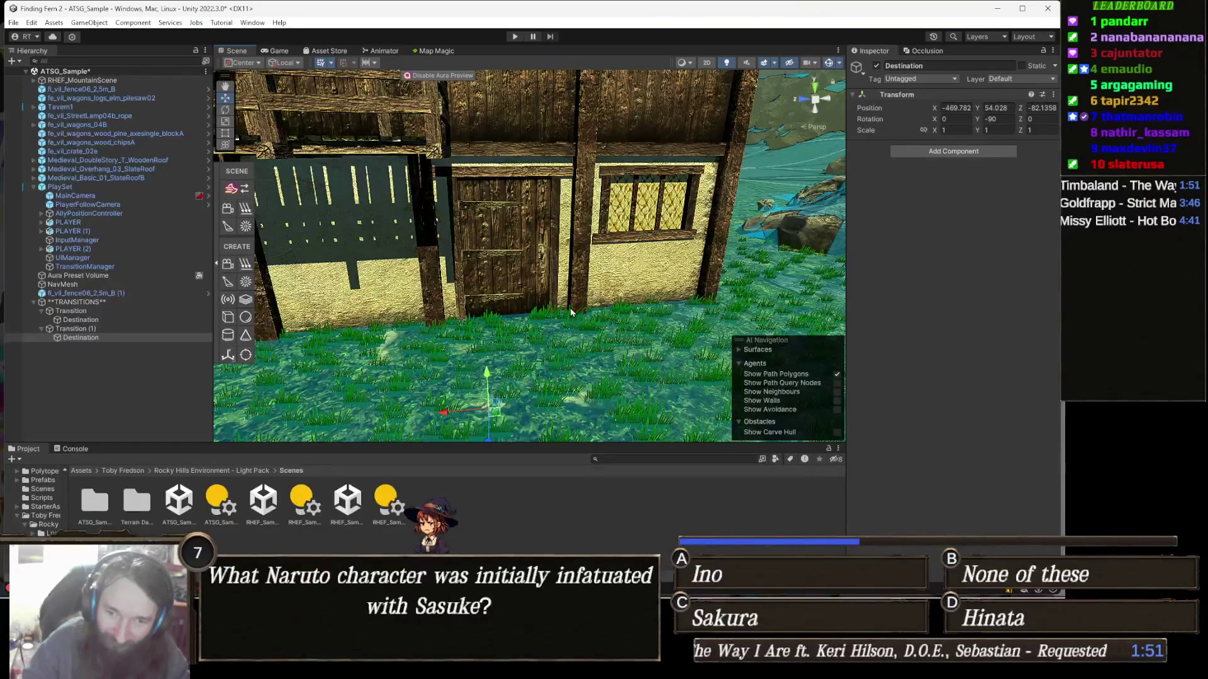
Step: Pull the Scene view back to frame the whole house and wagon, then select PlaySet in the Hierarchy
{"action": "left_click_drag", "start_coordinate": [671, 270], "coordinate": [553, 271]}
{"action": "mouse_move", "coordinate": [452, 250]}
{"action": "left_mouse_down"}
{"action": "mouse_move", "coordinate": [561, 227]}
{"action": "mouse_move", "coordinate": [664, 273]}
{"action": "mouse_move", "coordinate": [677, 261]}
{"action": "mouse_move", "coordinate": [604, 272]}
{"action": "mouse_move", "coordinate": [621, 285]}
{"action": "mouse_move", "coordinate": [604, 269]}
{"action": "mouse_move", "coordinate": [612, 296]}
{"action": "mouse_move", "coordinate": [533, 295]}
{"action": "left_mouse_up"}
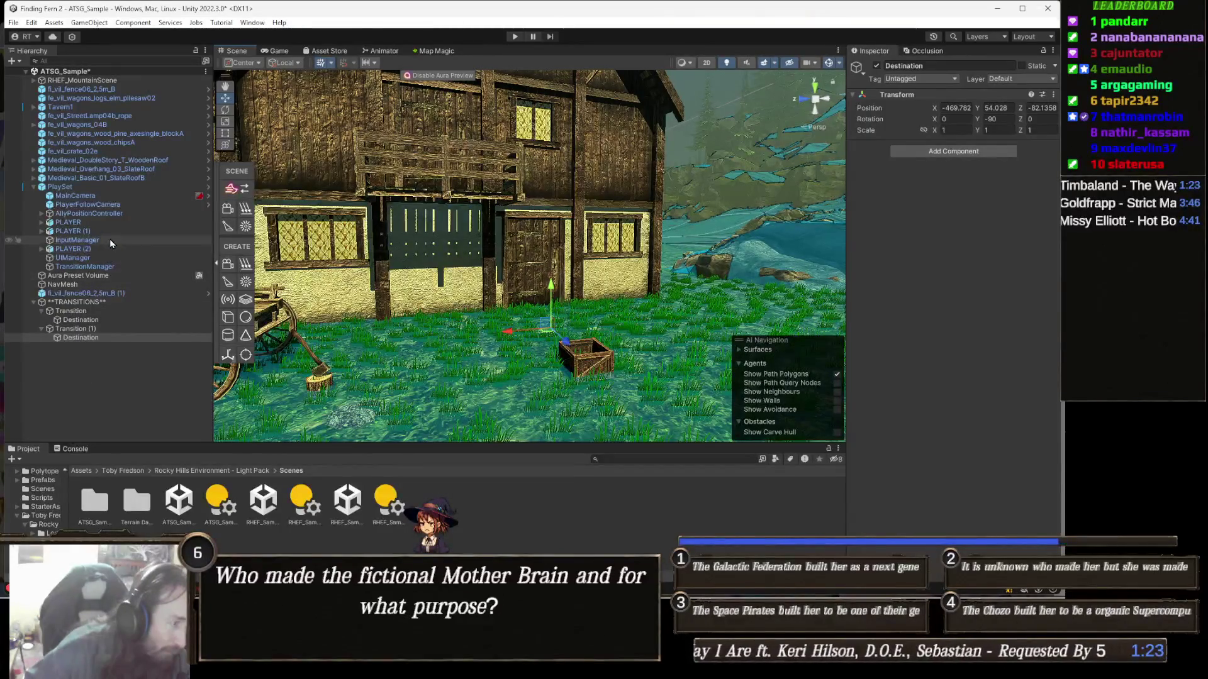
{"action": "left_click", "coordinate": [91, 188]}
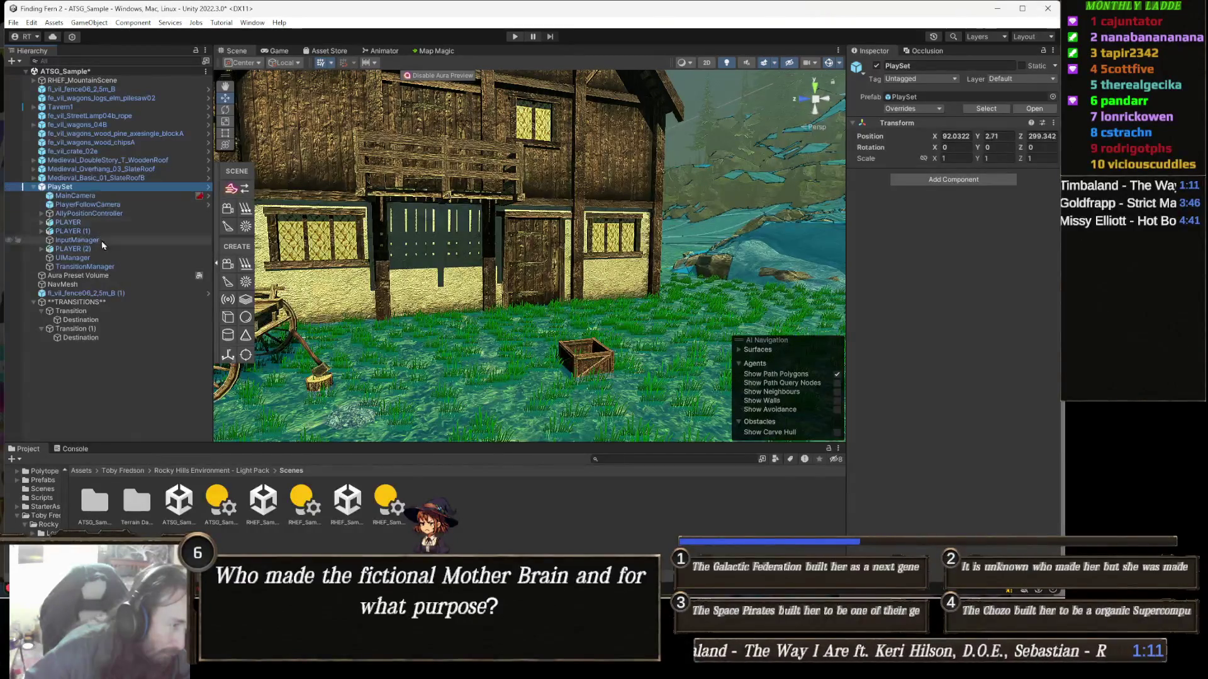
{"action": "right_click", "coordinate": [101, 266]}
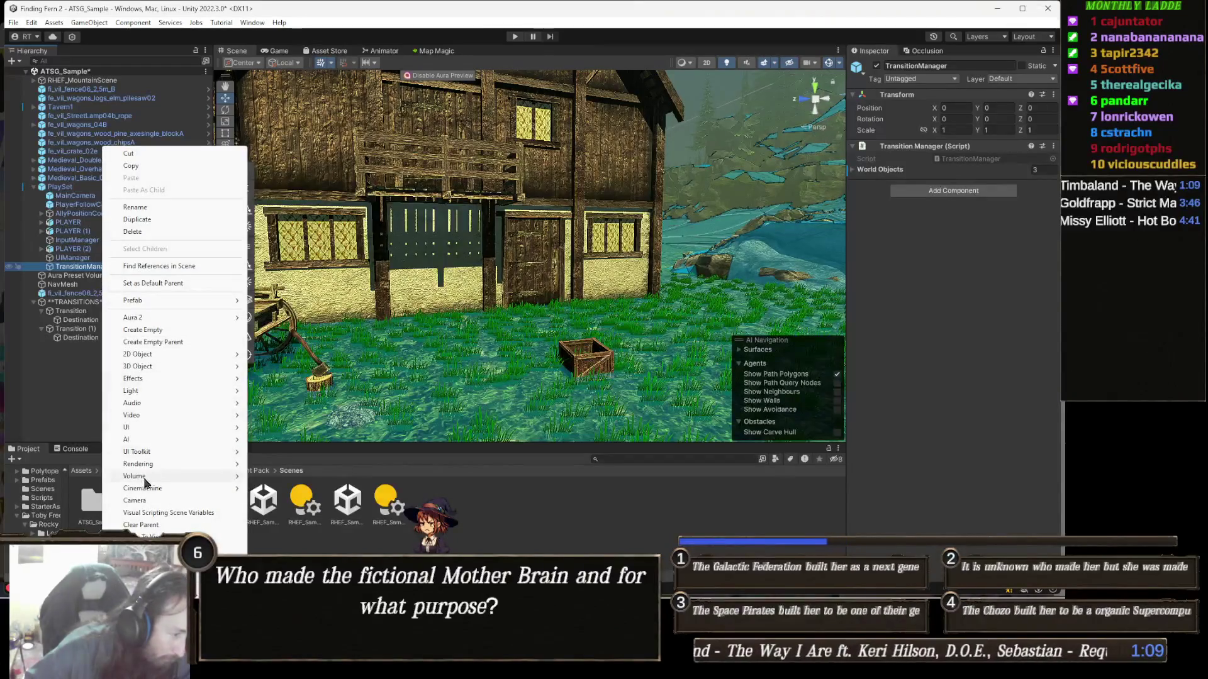
Step: Add a UI Canvas under TransitionManager, with an EventSystem, and a UI Image inside it
{"action": "mouse_move", "coordinate": [161, 430]}
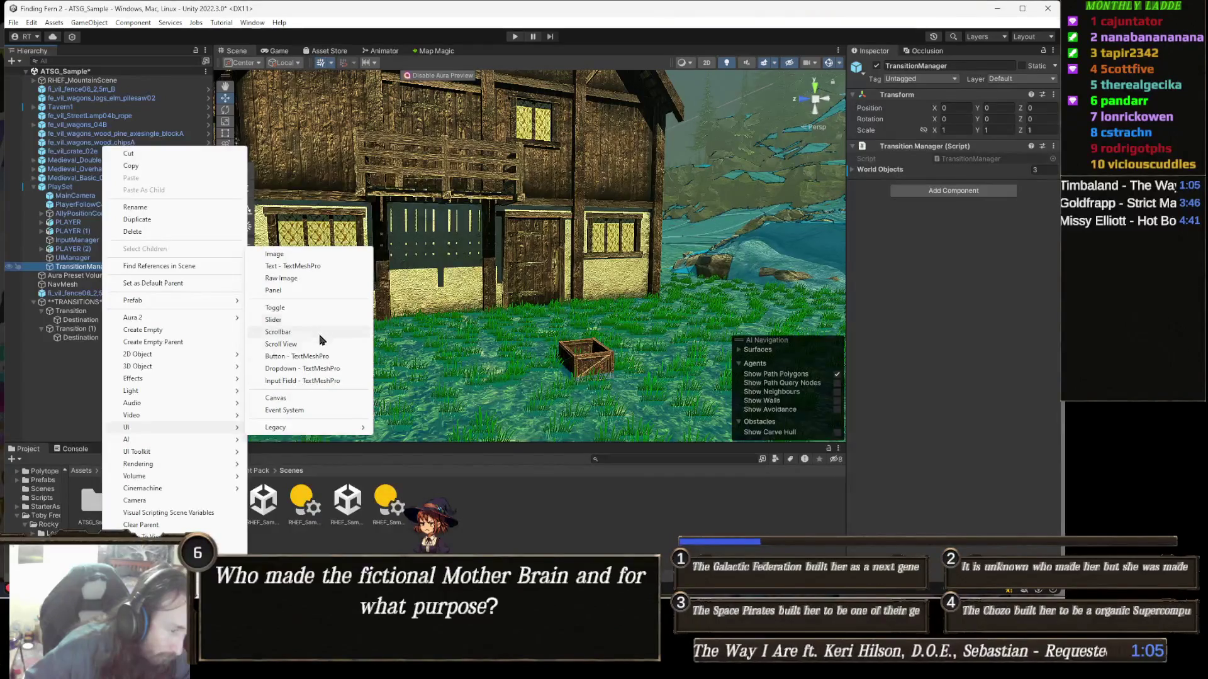
{"action": "left_click", "coordinate": [307, 400]}
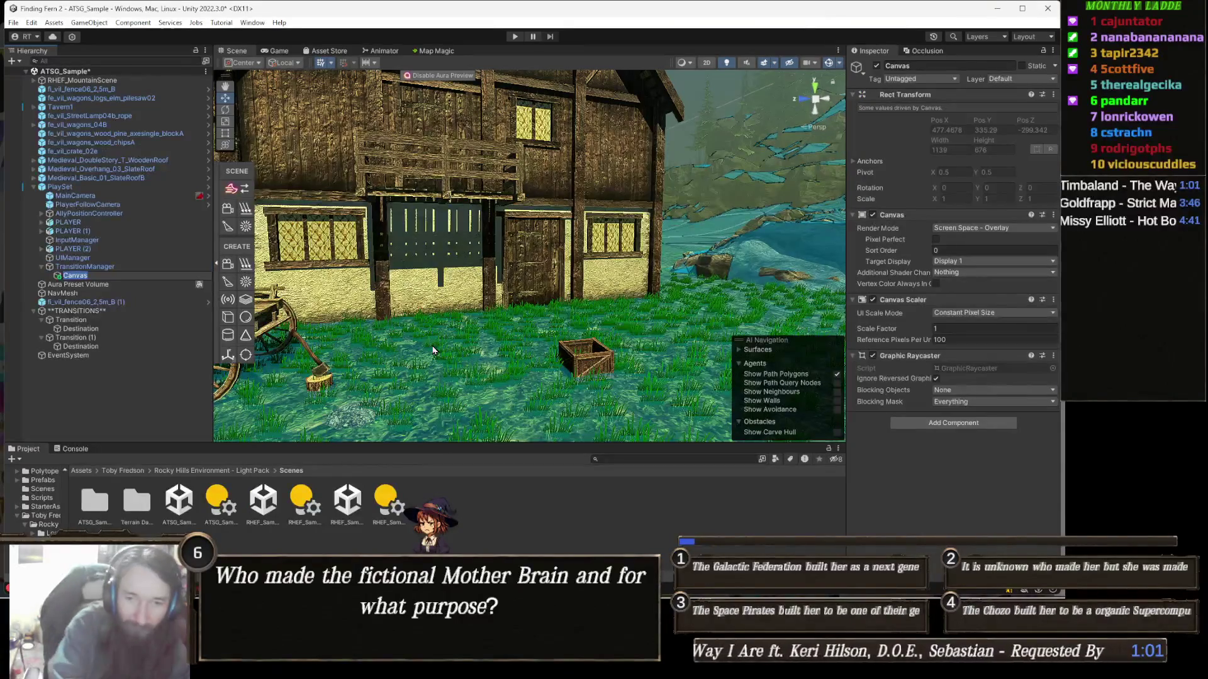
{"action": "key", "text": "Return"}
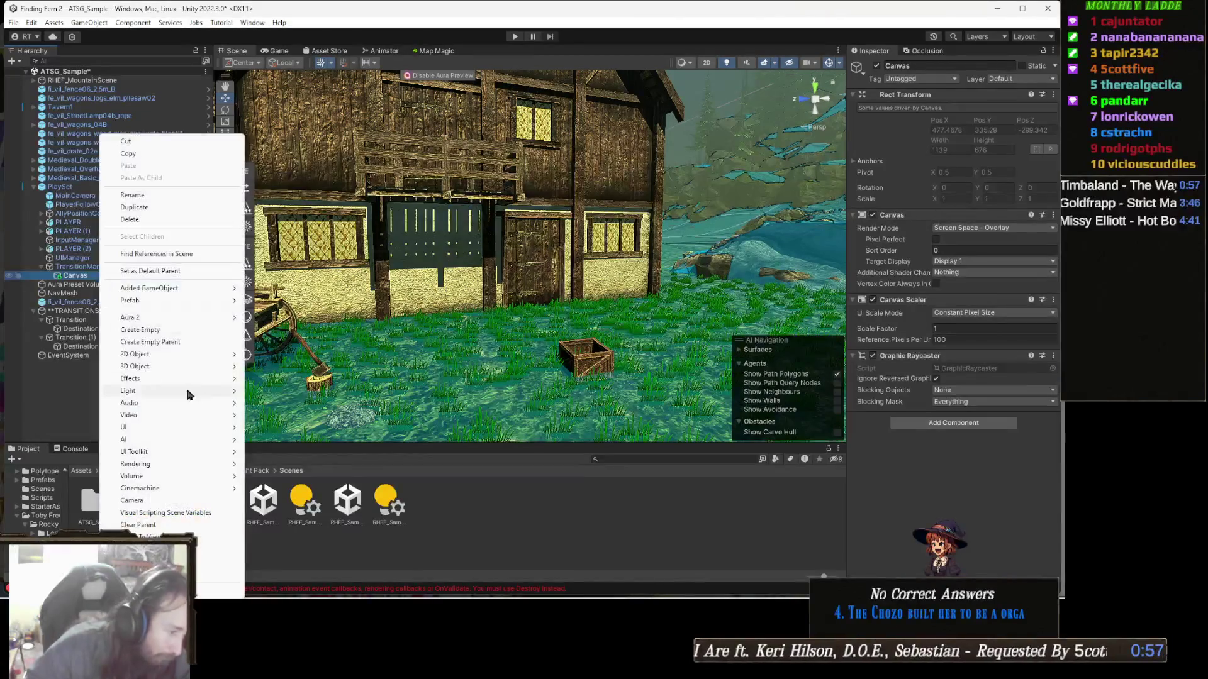
{"action": "mouse_move", "coordinate": [167, 429]}
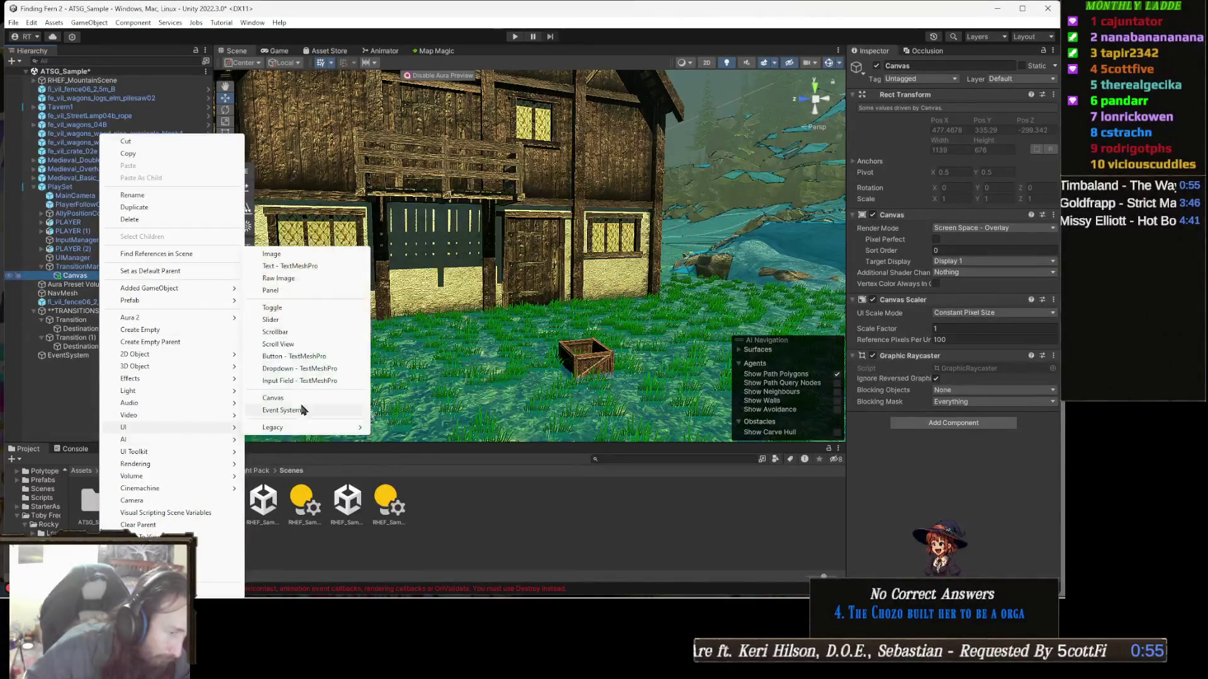
{"action": "left_click", "coordinate": [311, 258]}
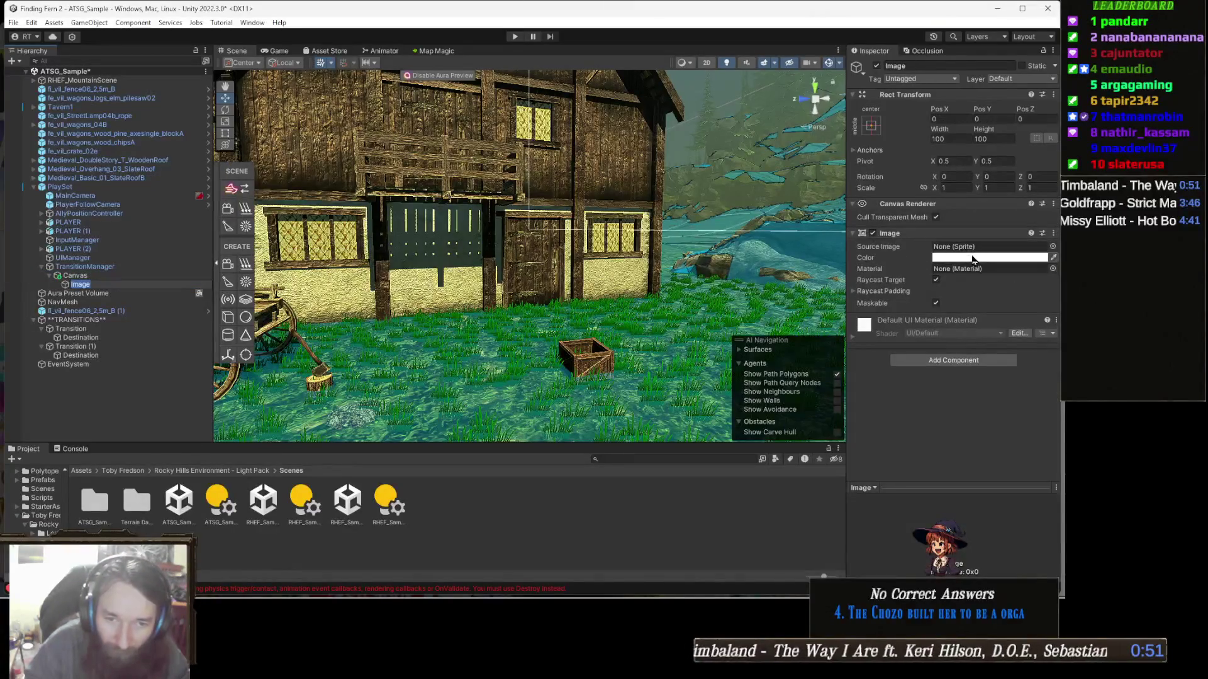
Step: Rename the Image to BlackImage and set its colour to black
{"action": "type", "text": "B"}
{"action": "type", "text": "lack"}
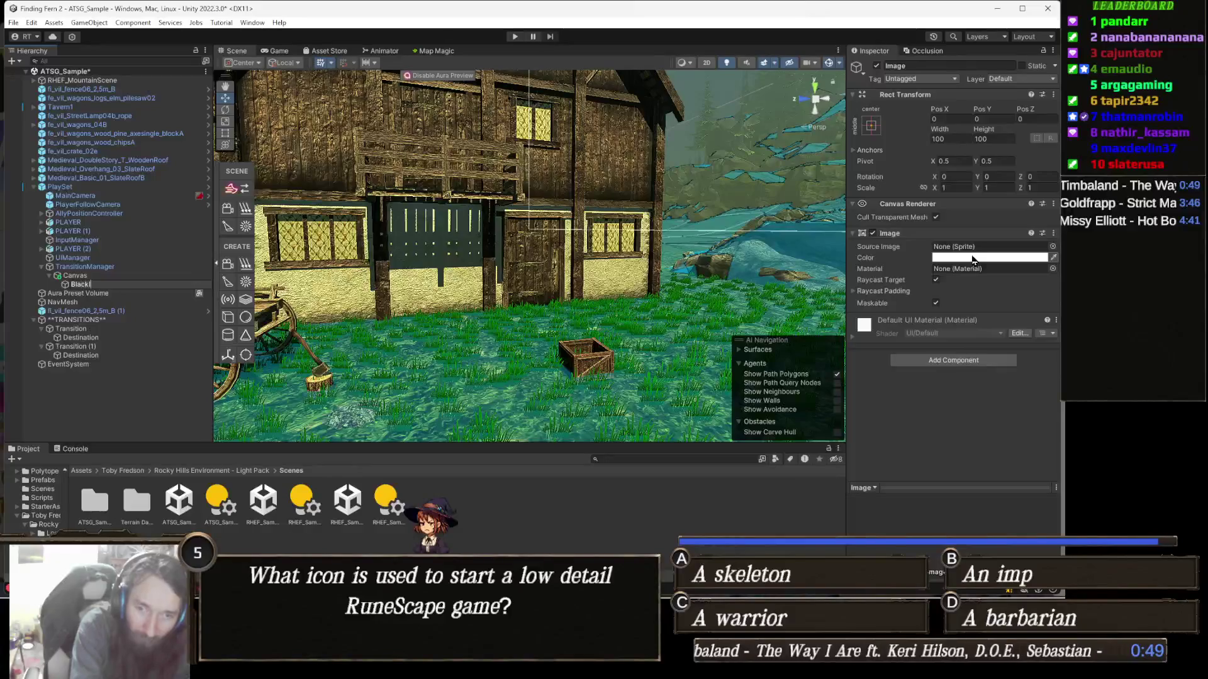
{"action": "type", "text": "e"}
{"action": "key", "text": "Return"}
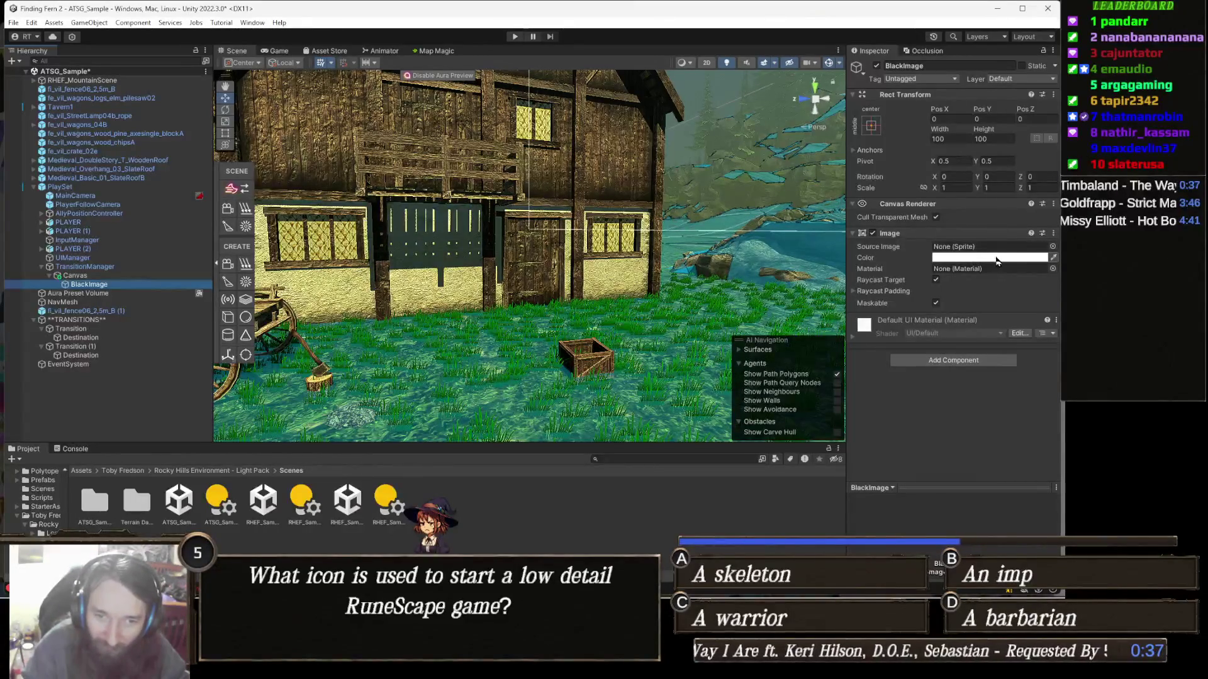
{"action": "left_click", "coordinate": [992, 258]}
{"action": "left_click_drag", "start_coordinate": [768, 346], "coordinate": [597, 296]}
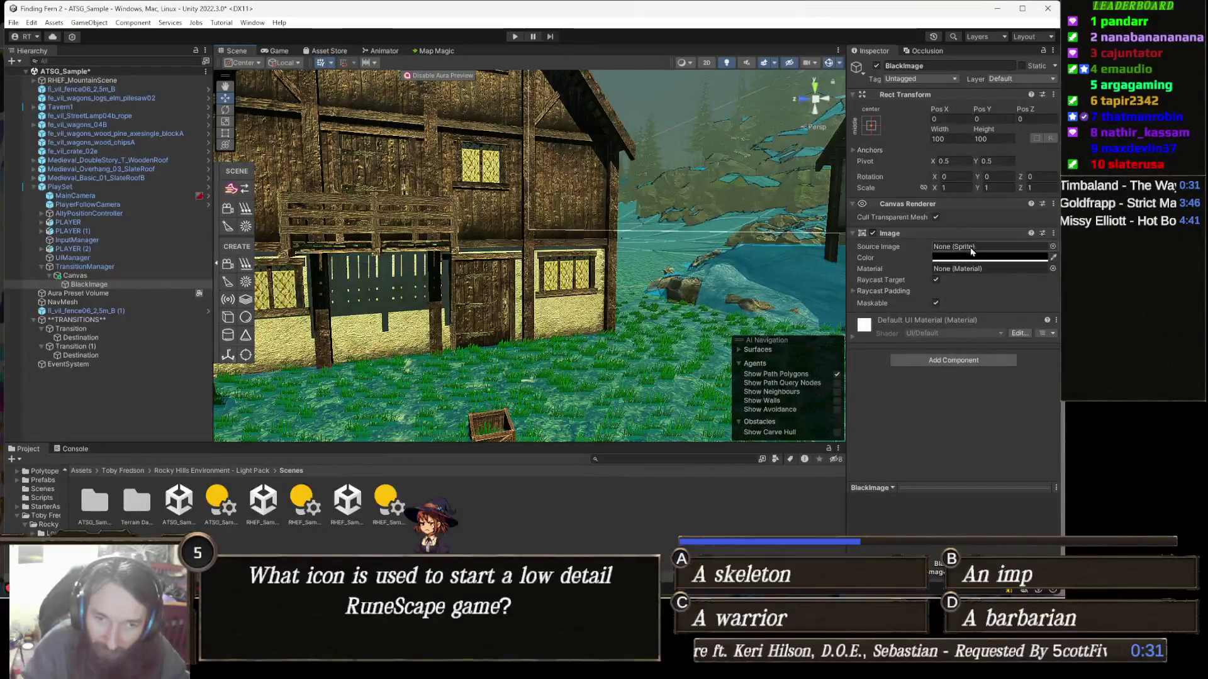
Step: Apply the stretch-stretch anchor preset and set the Left, Top, Right and Bottom offsets to 0
{"action": "left_click", "coordinate": [873, 127]}
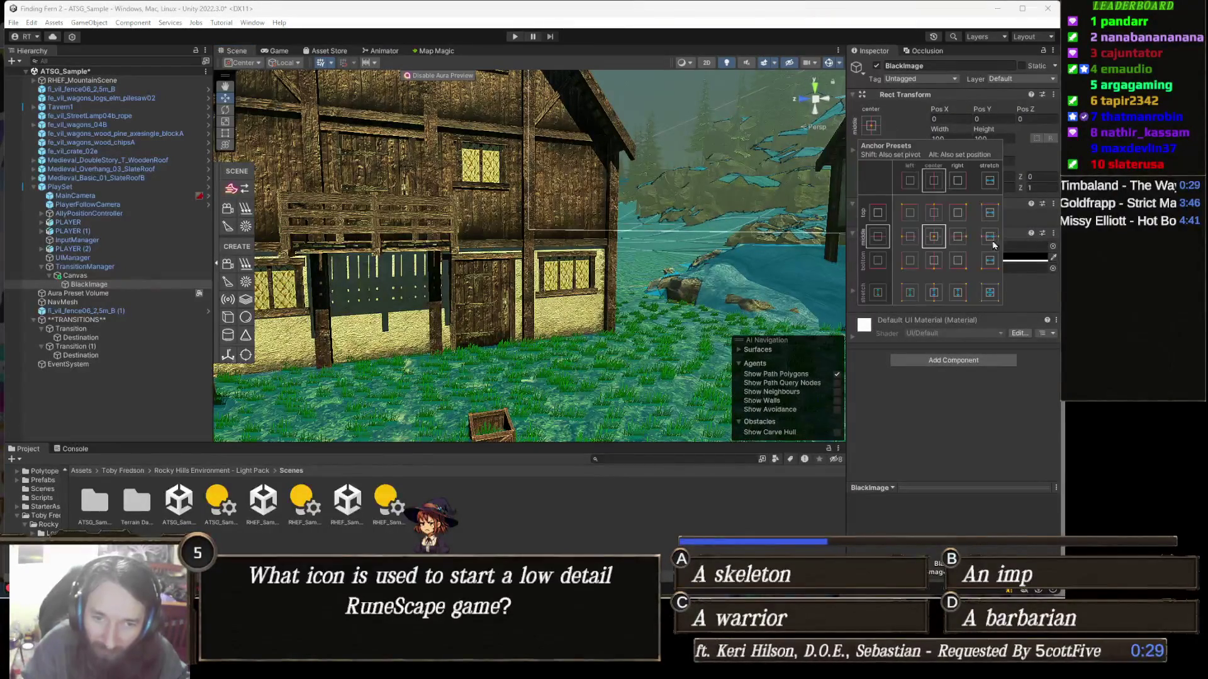
{"action": "left_click", "coordinate": [989, 292]}
{"action": "type", "text": "0"}
{"action": "left_click", "coordinate": [977, 119]}
{"action": "type", "text": "0"}
{"action": "left_click", "coordinate": [992, 139]}
{"action": "type", "text": "0"}
{"action": "left_click", "coordinate": [939, 140]}
{"action": "type", "text": "0"}
{"action": "left_click_drag", "start_coordinate": [604, 239], "coordinate": [692, 225]}
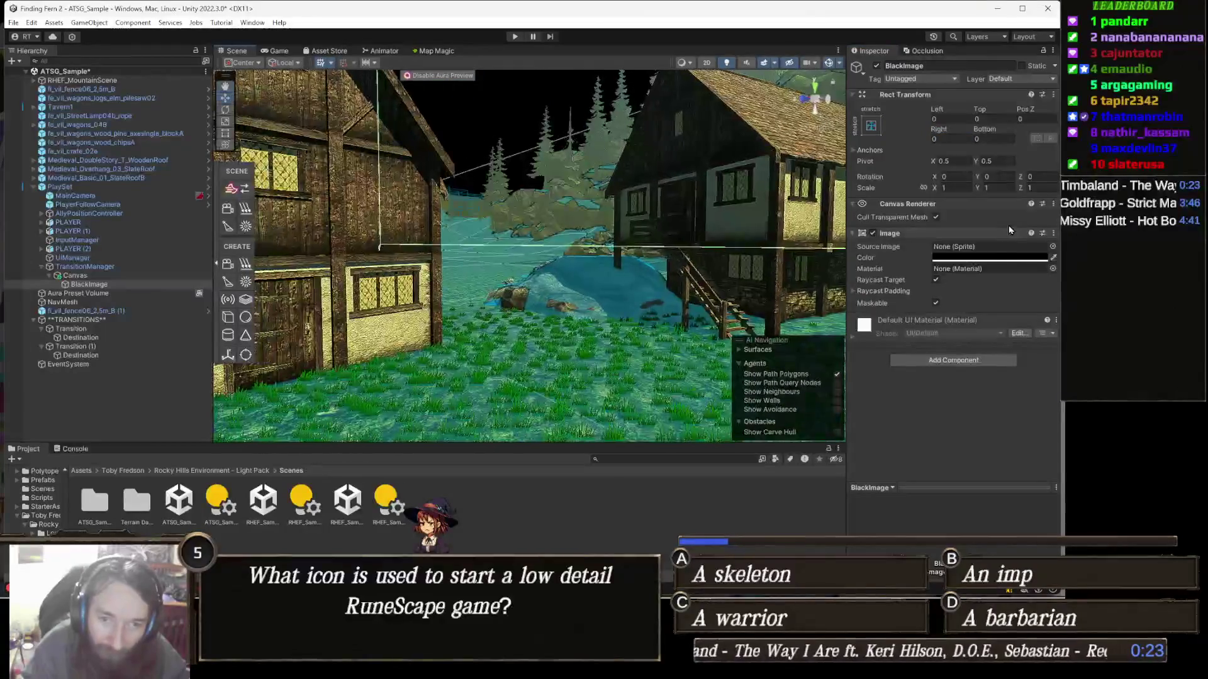
{"action": "left_click", "coordinate": [988, 257]}
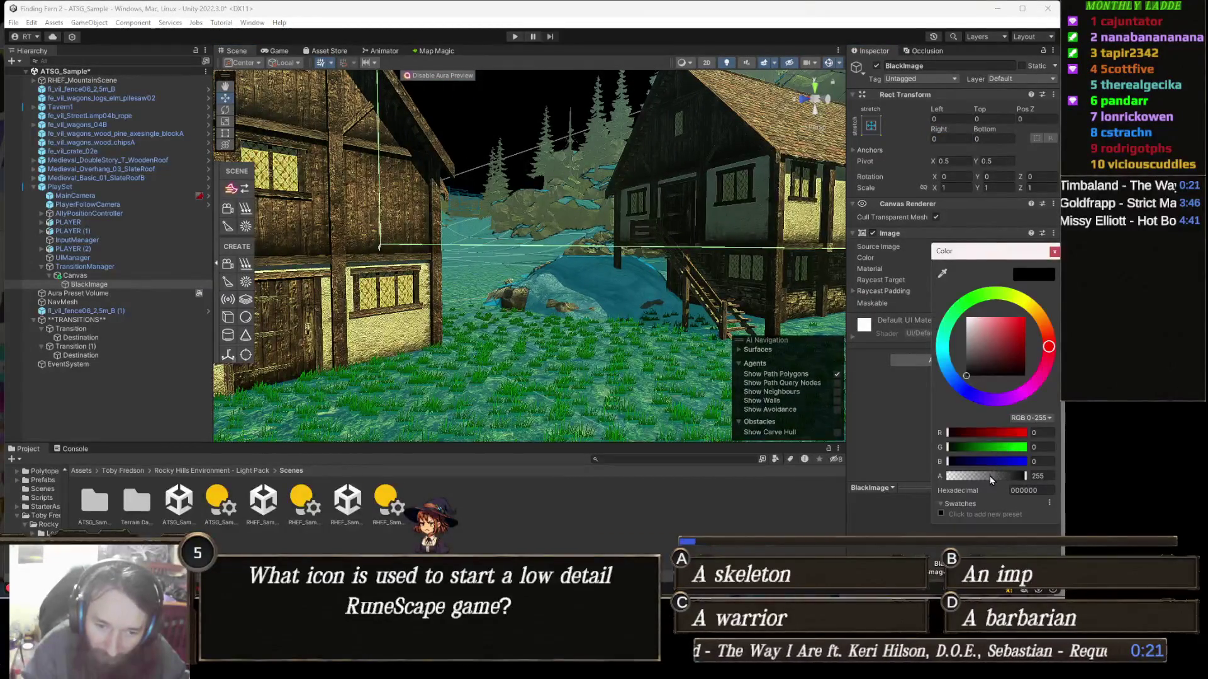
Step: Attach a new AnimationEventController script to BlackImage with Add Component and open it for editing
{"action": "left_click_drag", "start_coordinate": [600, 323], "coordinate": [619, 322]}
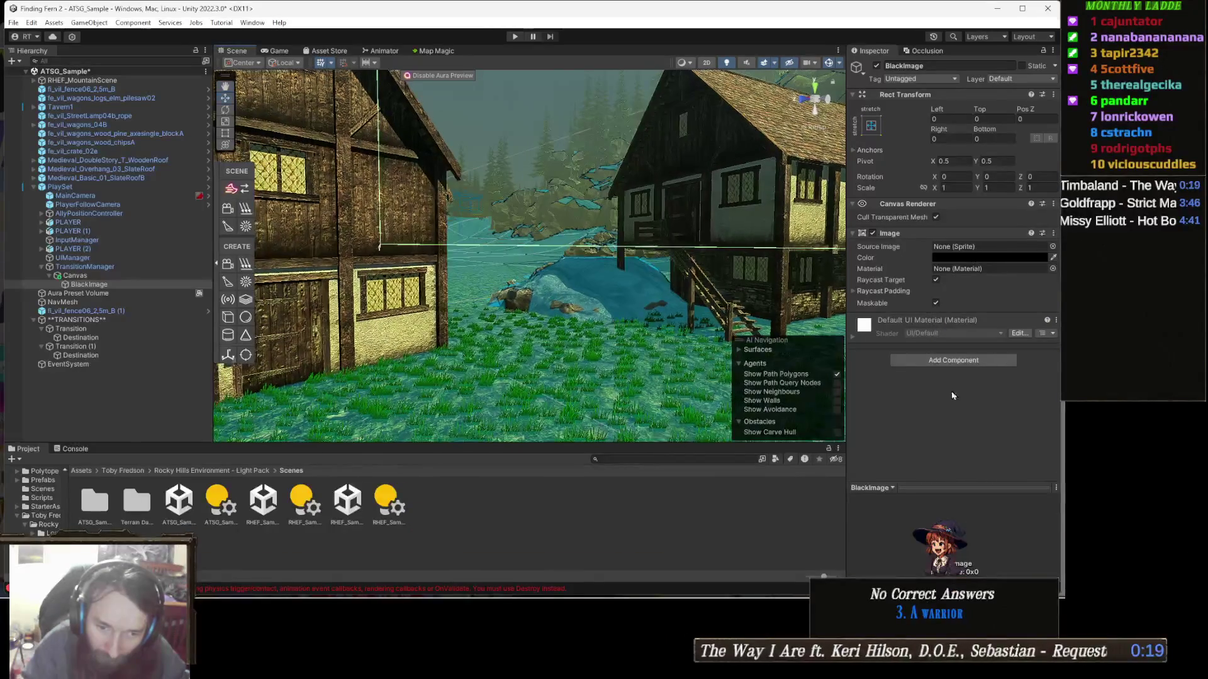
{"action": "left_click", "coordinate": [981, 360]}
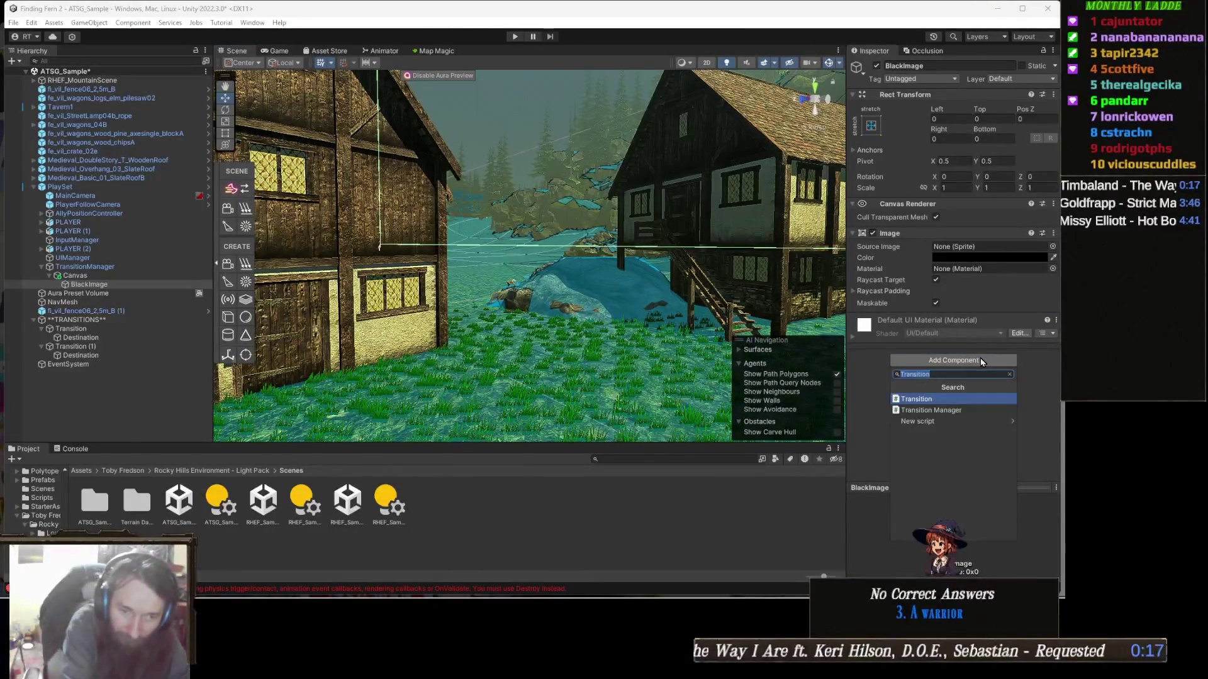
{"action": "type", "text": "An"}
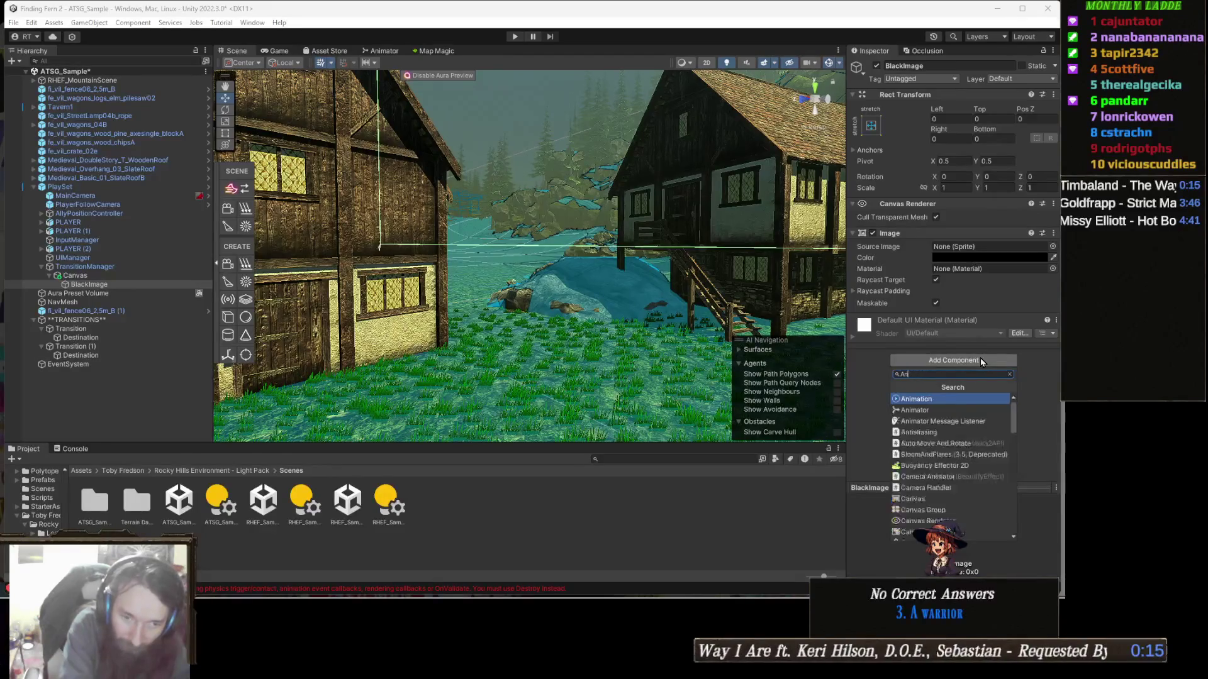
{"action": "type", "text": "imationEvent"}
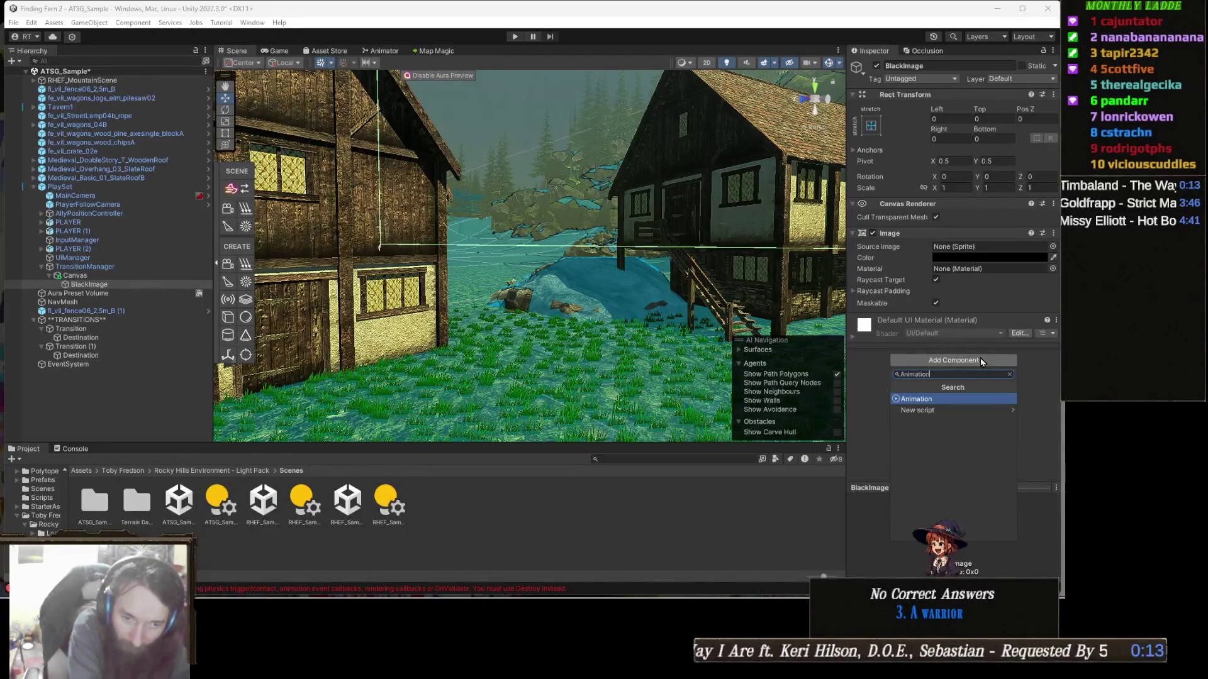
{"action": "type", "text": "Co"}
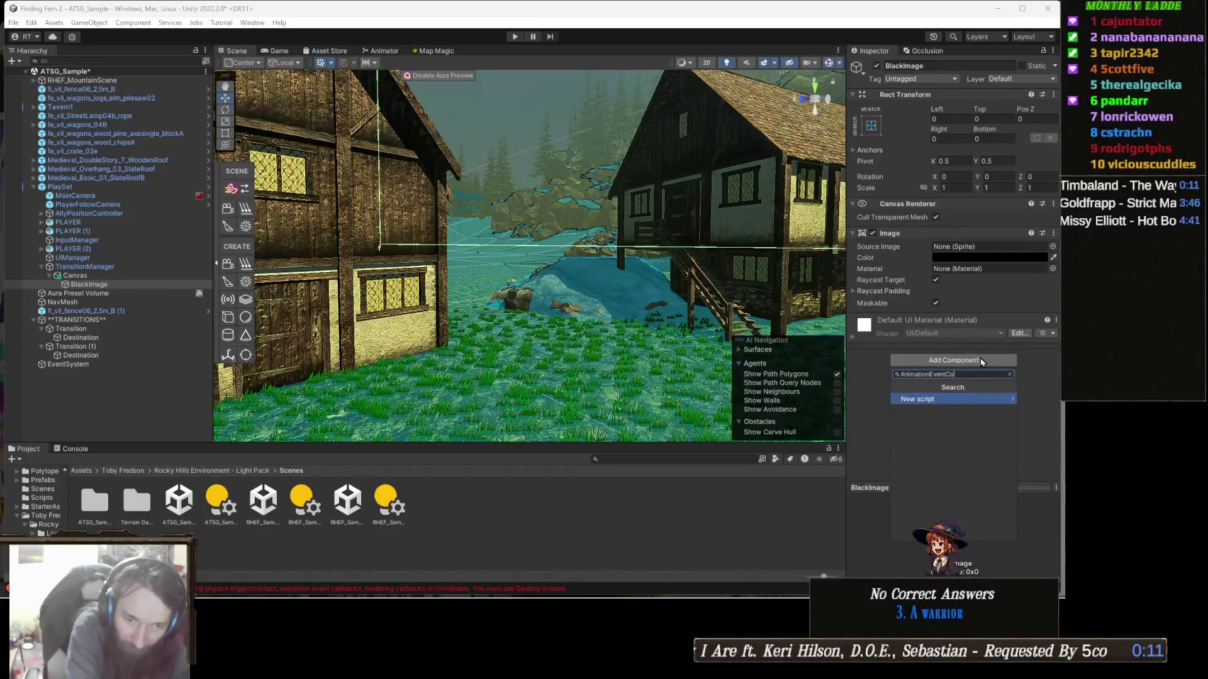
{"action": "type", "text": "ntroller"}
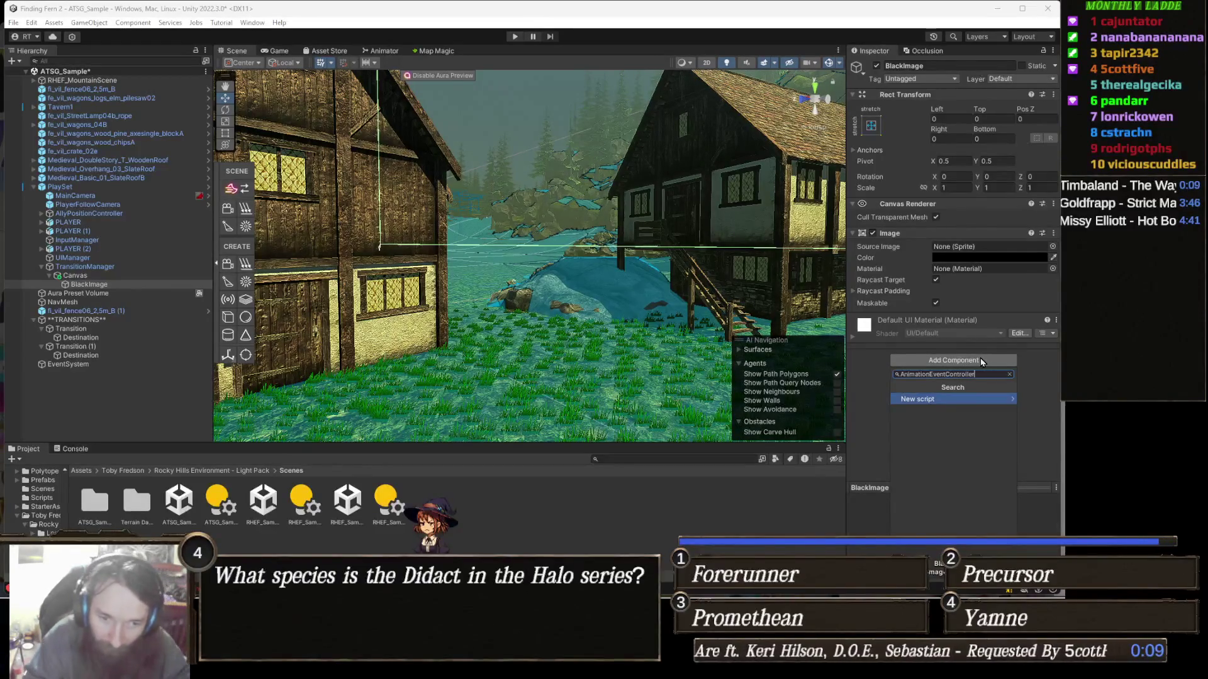
{"action": "key", "text": "Return"}
{"action": "key", "text": "Return"}
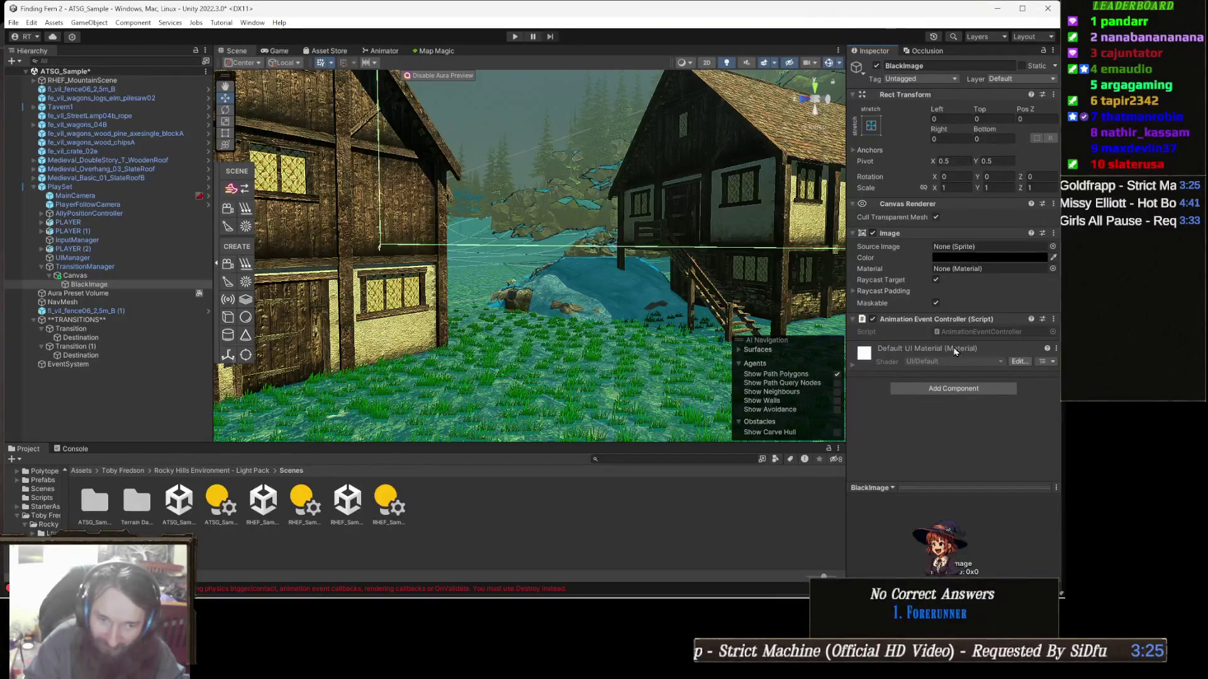
{"action": "double_click", "coordinate": [979, 336]}
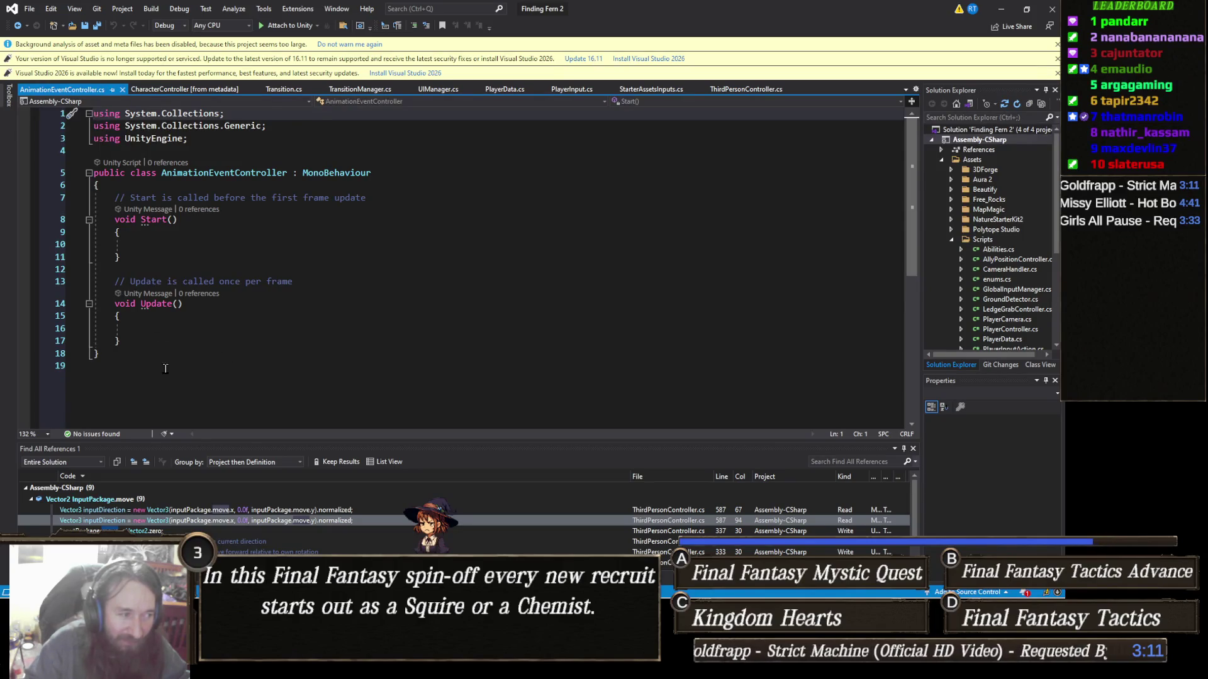
Step: Select and delete the default Start and Update methods in AnimationEventController
{"action": "mouse_move", "coordinate": [150, 341]}
{"action": "left_mouse_down"}
{"action": "mouse_move", "coordinate": [135, 199]}
{"action": "mouse_move", "coordinate": [115, 198]}
{"action": "left_mouse_up"}
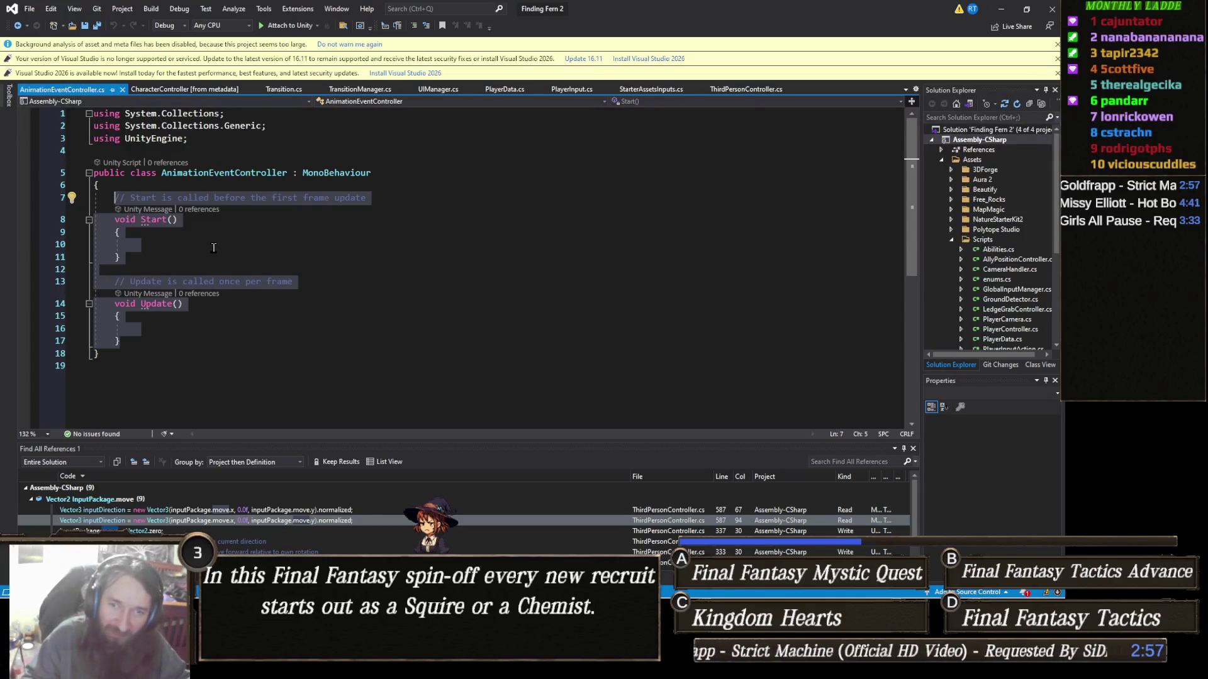
{"action": "key", "text": "Delete"}
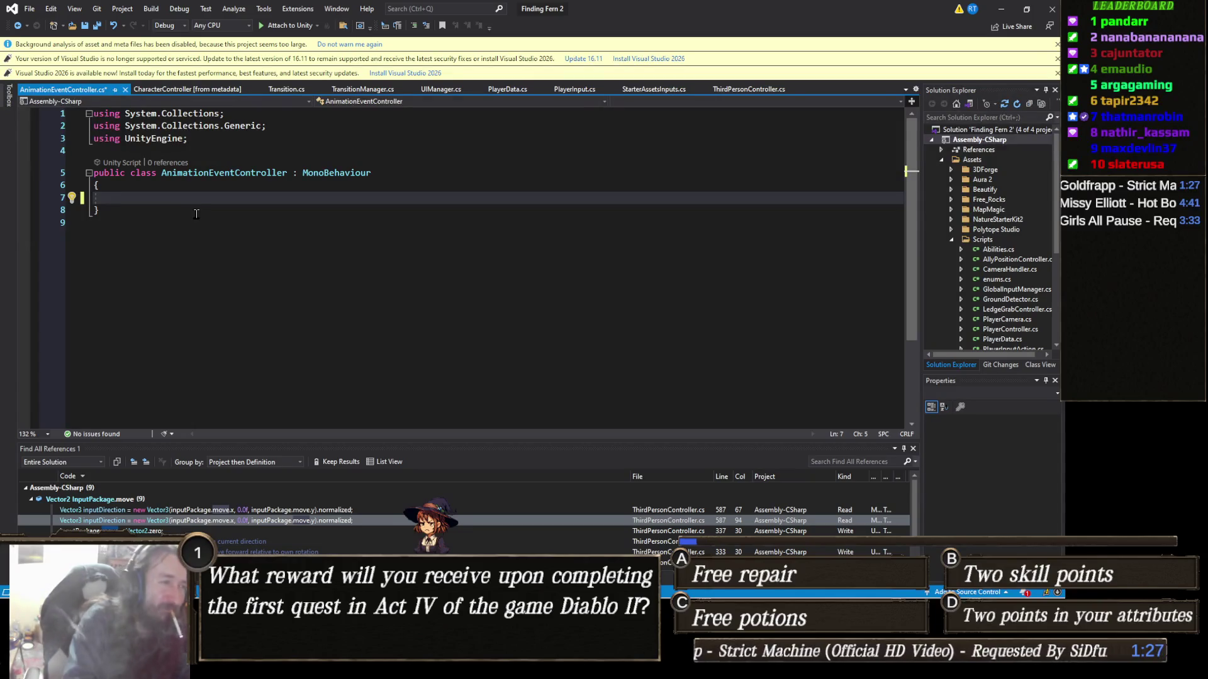
Step: Begin a public UnityEngine field declaration inside the empty AnimationEventController class
{"action": "type", "text": "public Un"}
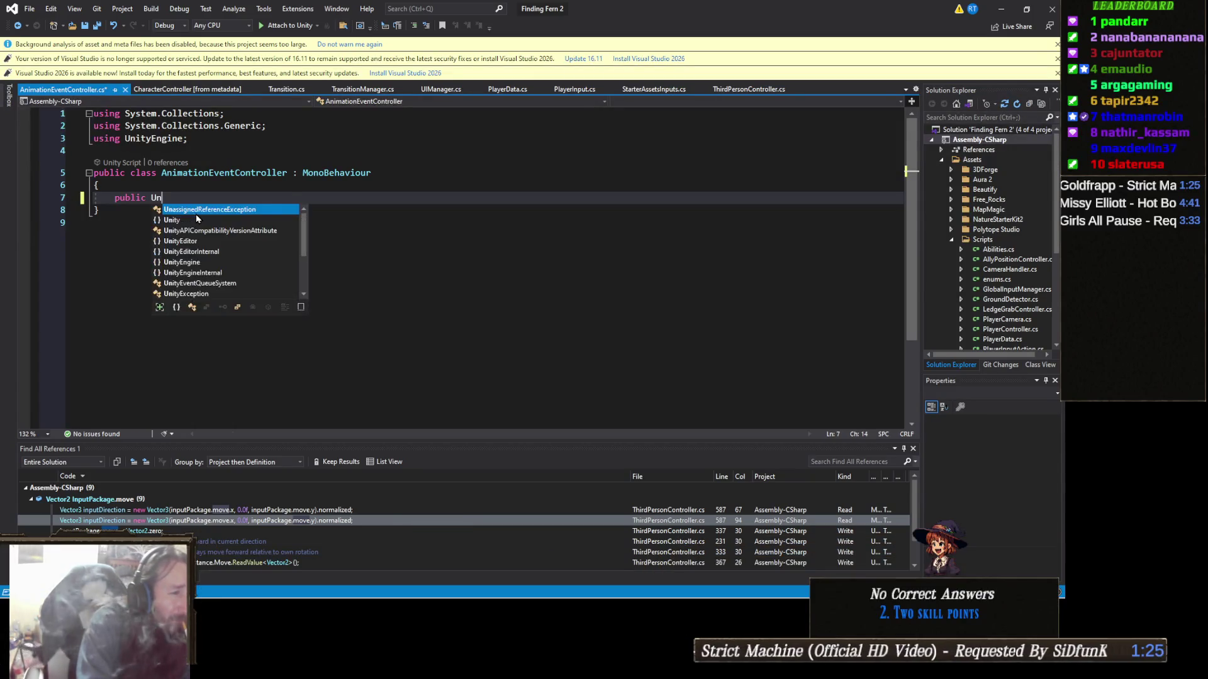
{"action": "type", "text": "ityEnfg"}
Step: Declare the field 'public UnityEngine.Events.UnityEvent[] animationsEvents;' using IntelliSense completions
{"action": "key", "text": "BackSpace"}
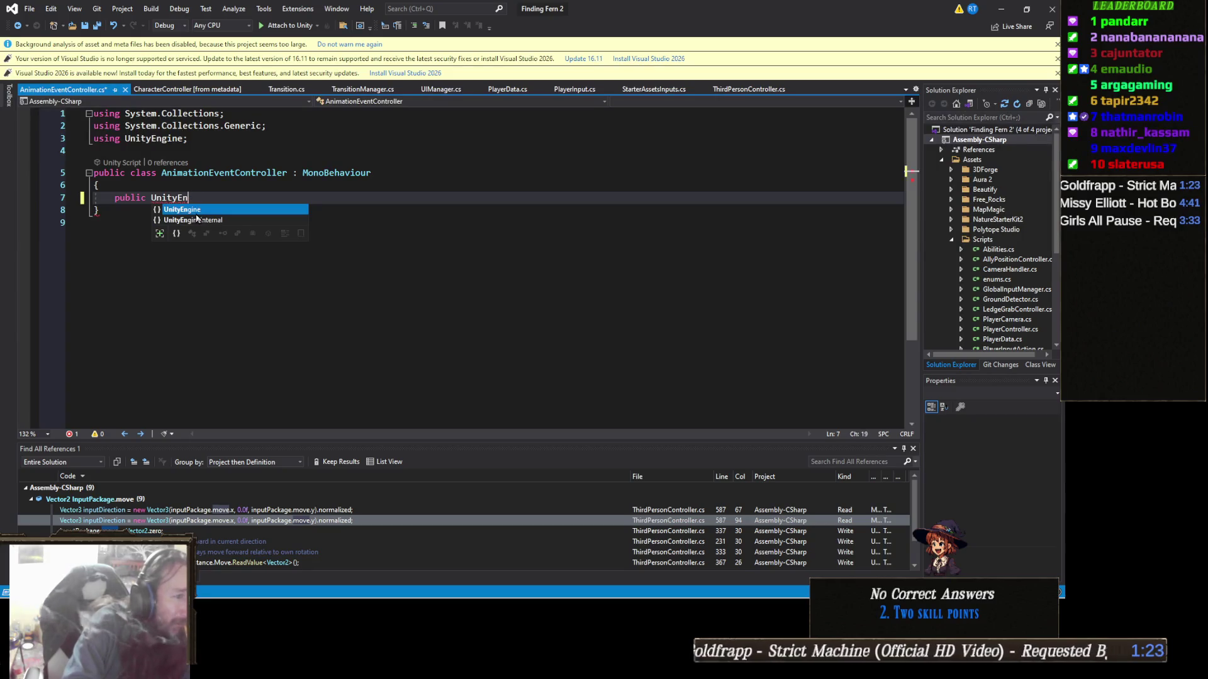
{"action": "key", "text": "Tab"}
{"action": "type", "text": ".Even"}
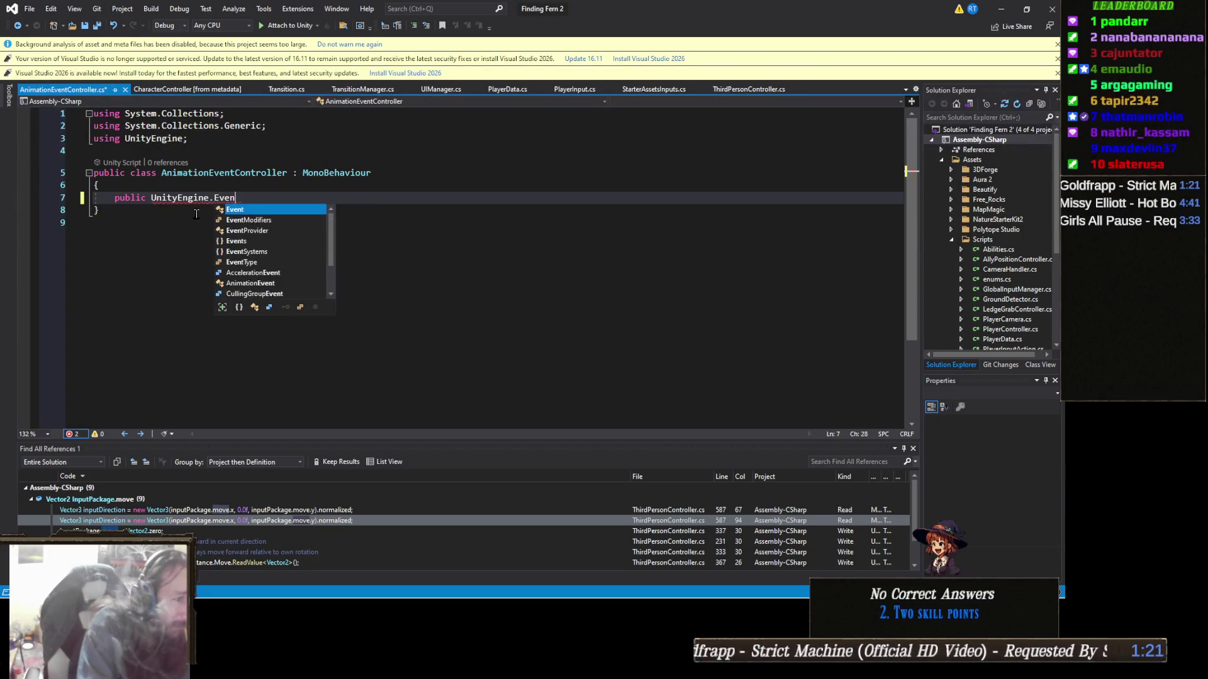
{"action": "type", "text": "ts."}
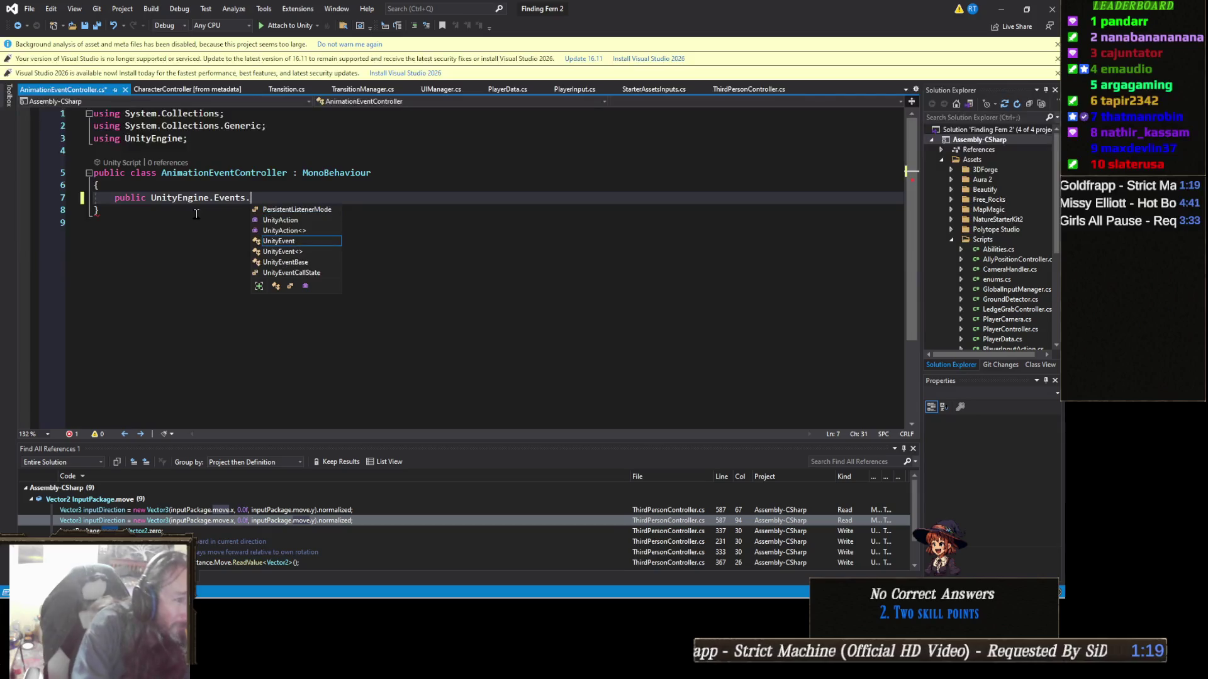
{"action": "type", "text": "UnityE"}
{"action": "key", "text": "Tab"}
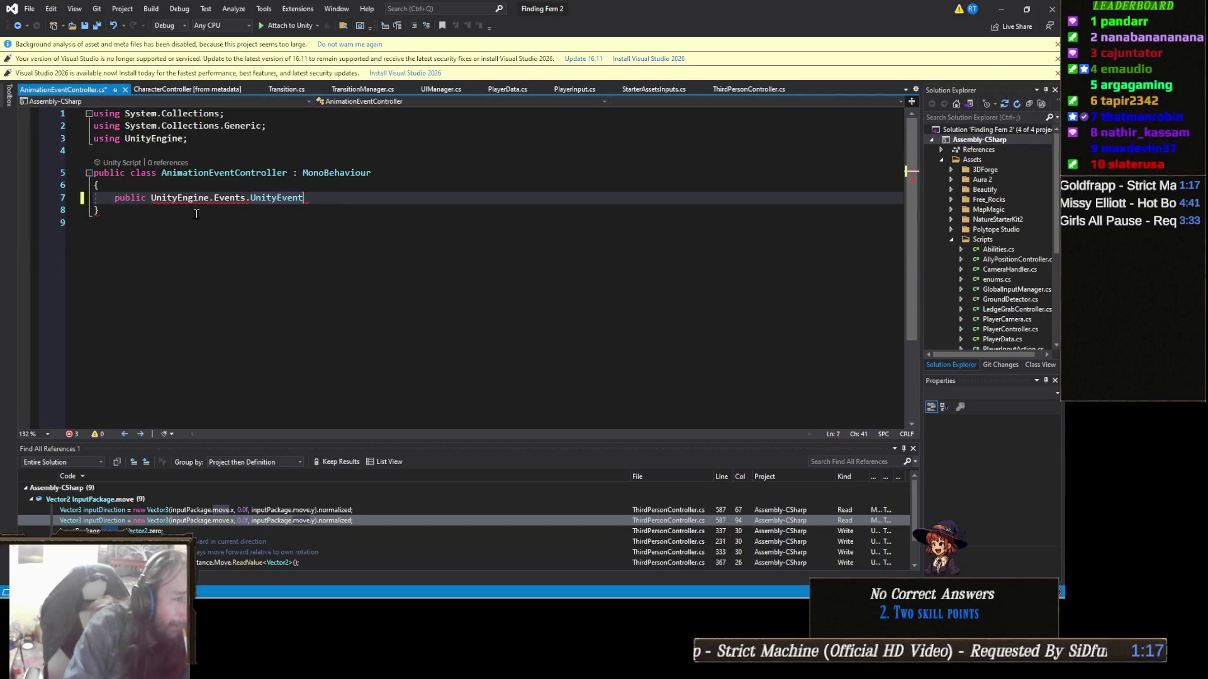
{"action": "type", "text": "["}
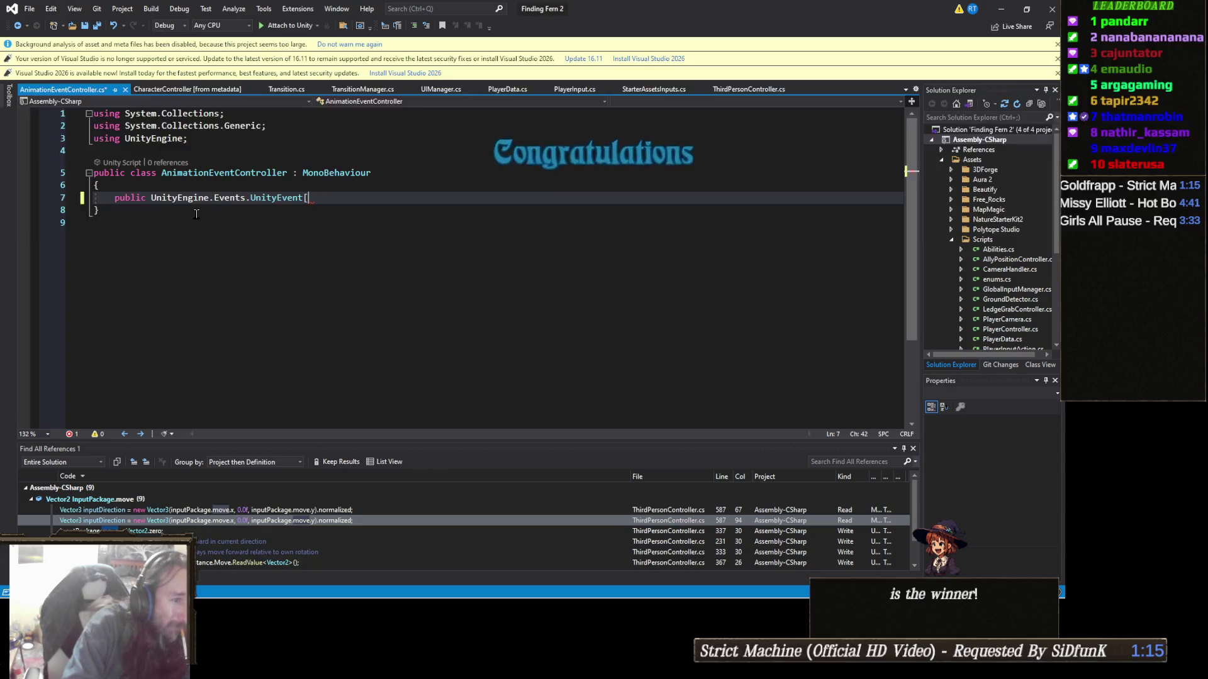
{"action": "type", "text": "] animat"}
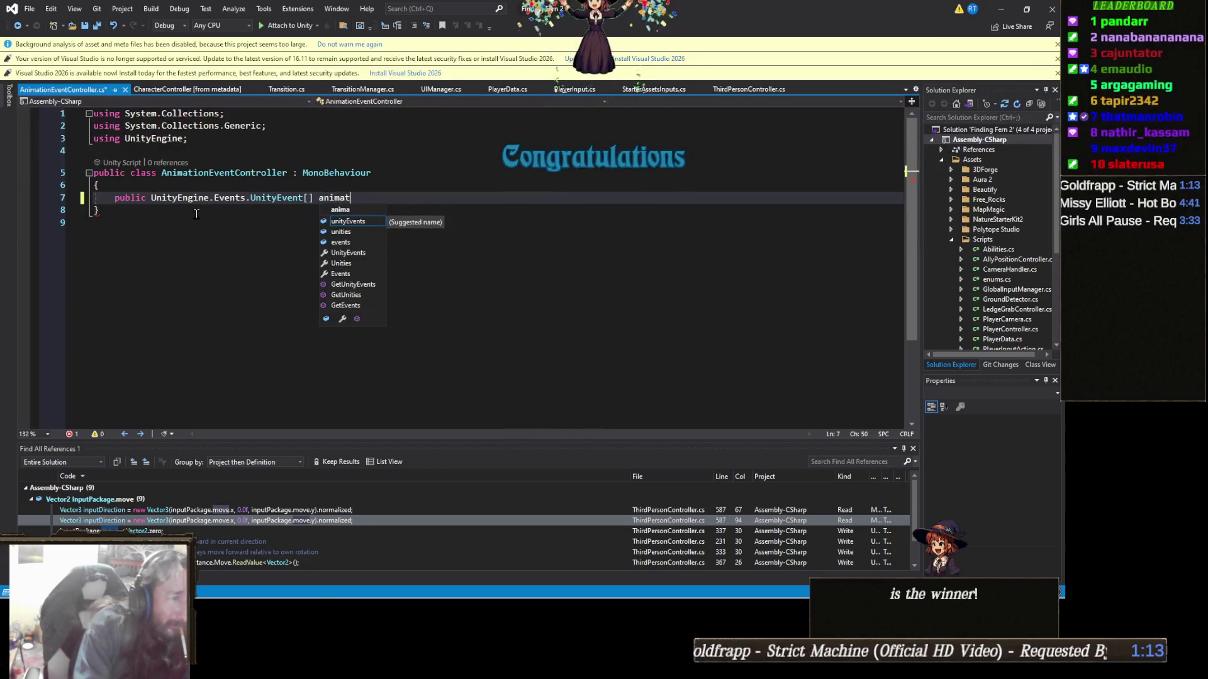
{"action": "type", "text": "ionsEvents;"}
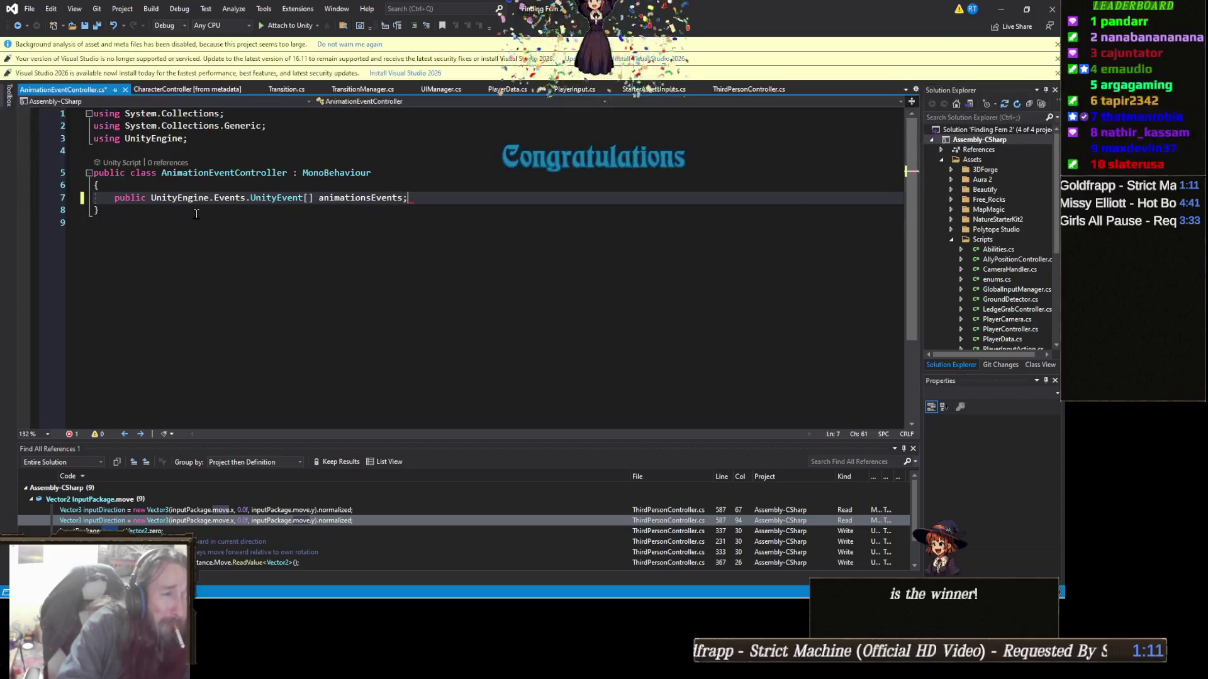
{"action": "key", "text": "Return"}
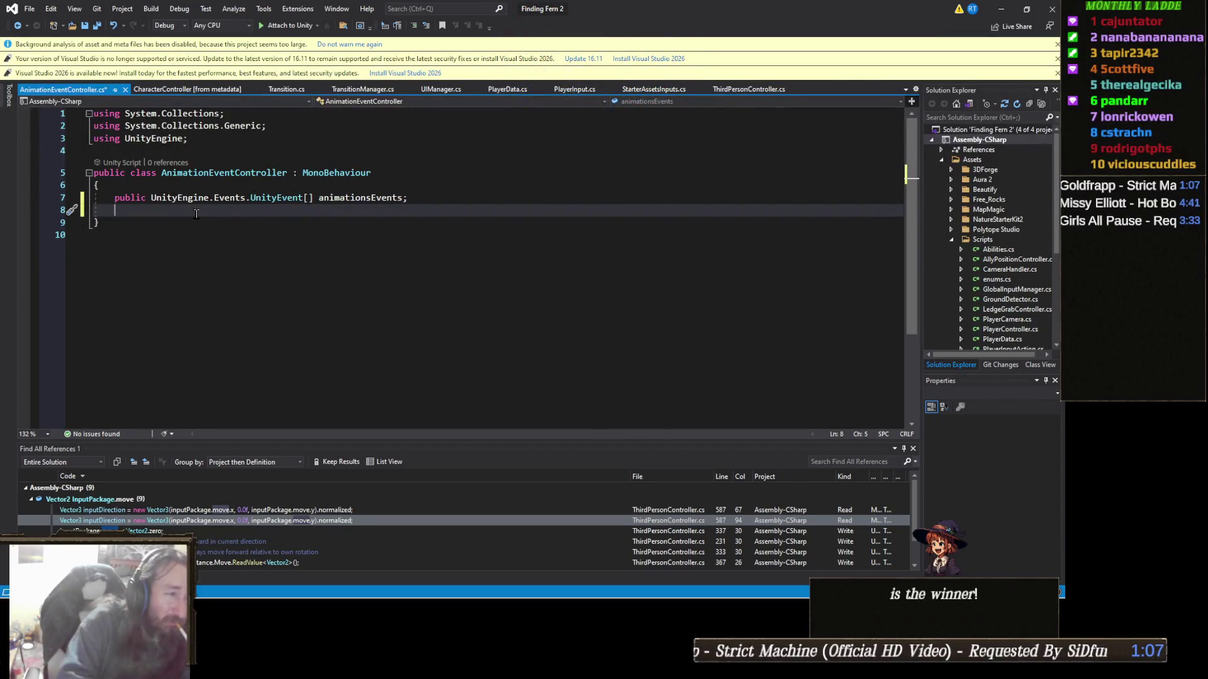
{"action": "type", "text": "public void On"}
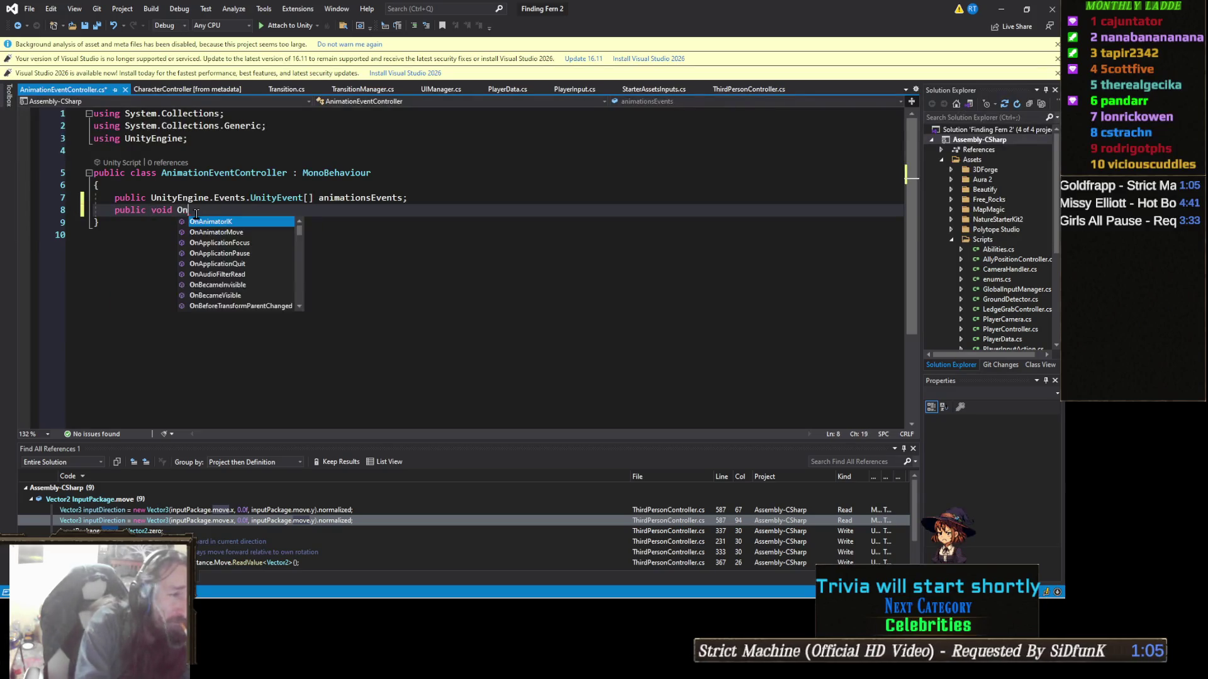
{"action": "type", "text": "AnimationE"}
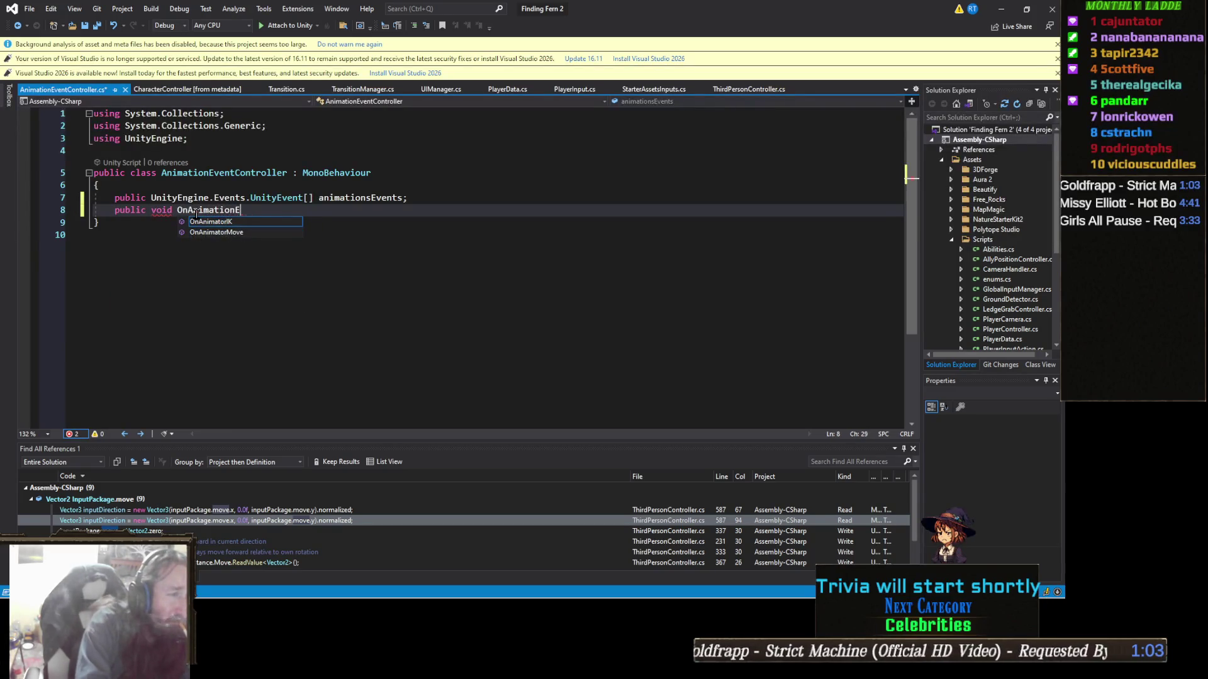
{"action": "type", "text": "ven(int i"}
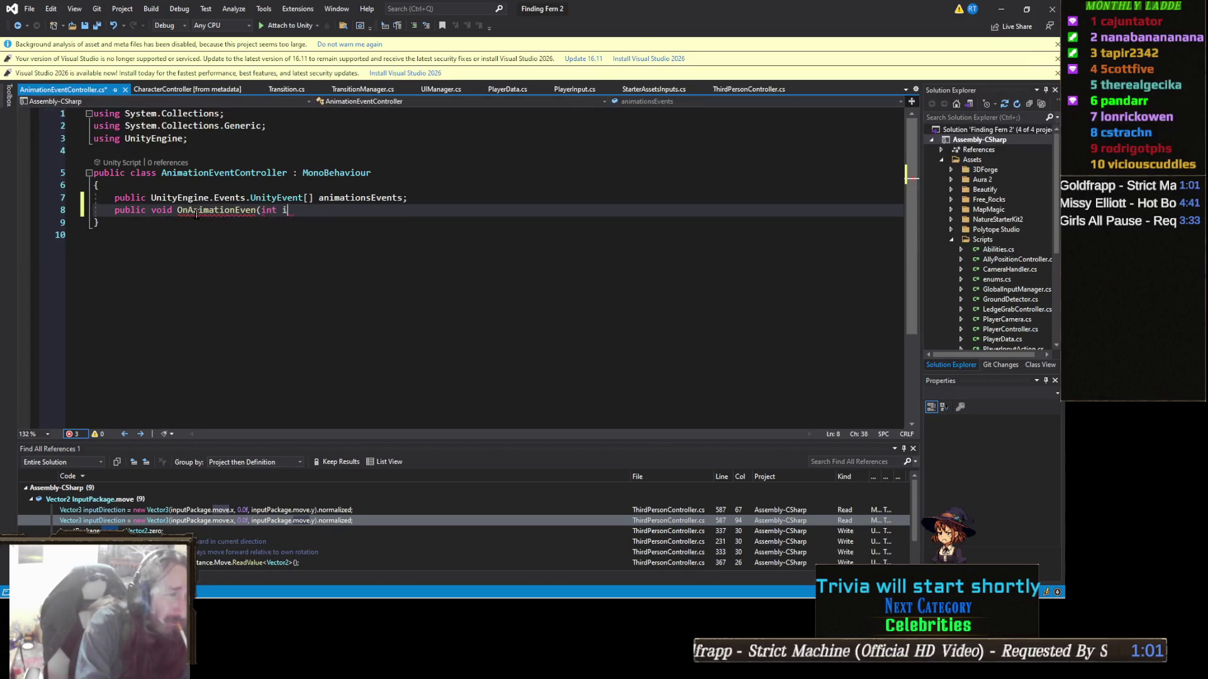
Step: Open the OnAnimationEven method body and start the line 'animationsEvents[index', correcting a wrong completion
{"action": "key", "text": "Return"}
{"action": "type", "text": "{"}
{"action": "key", "text": "Return"}
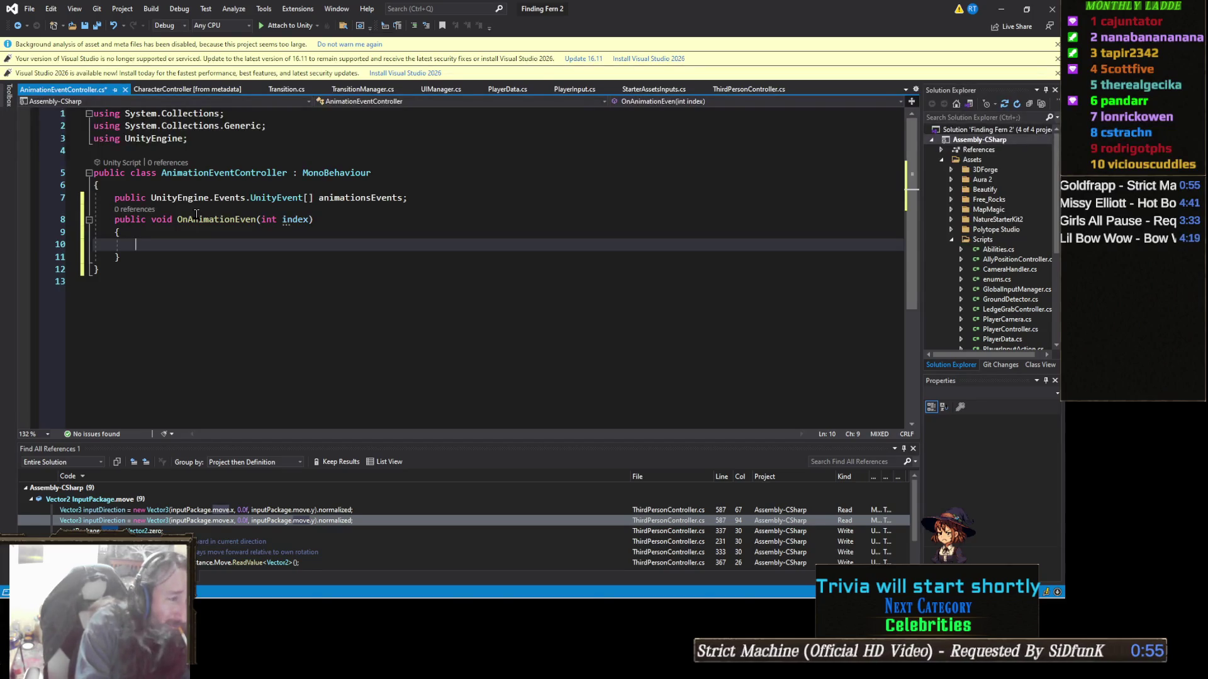
{"action": "type", "text": "animationEv"}
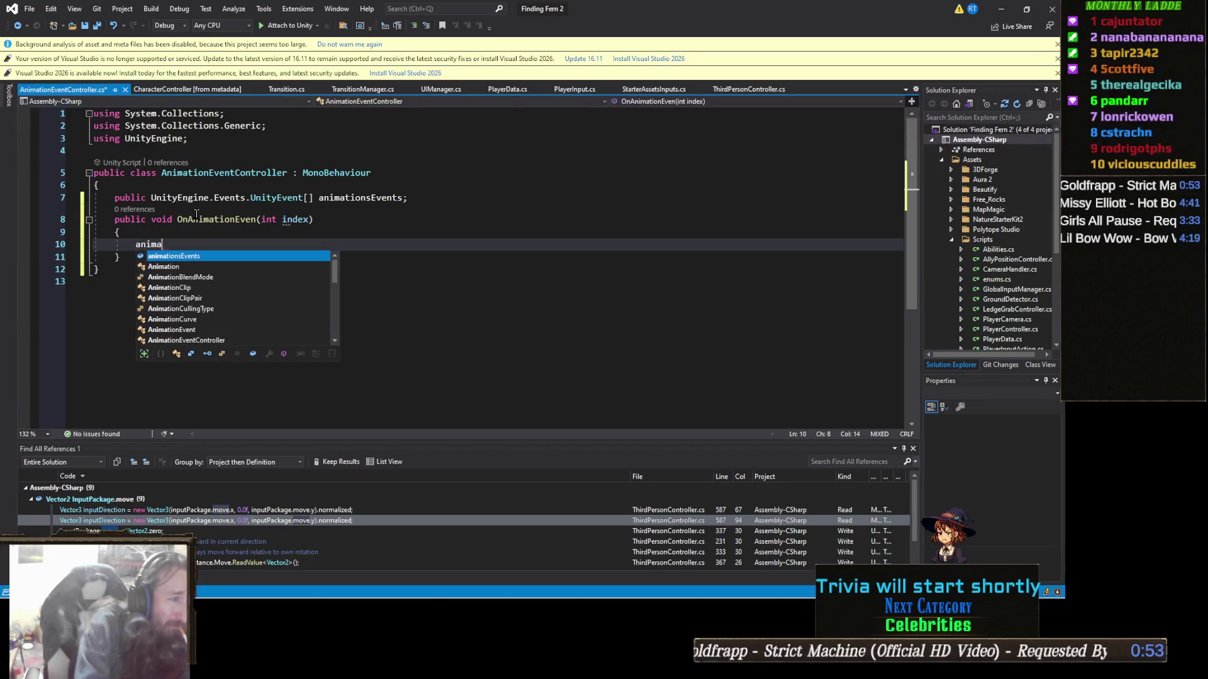
{"action": "key", "text": "Tab"}
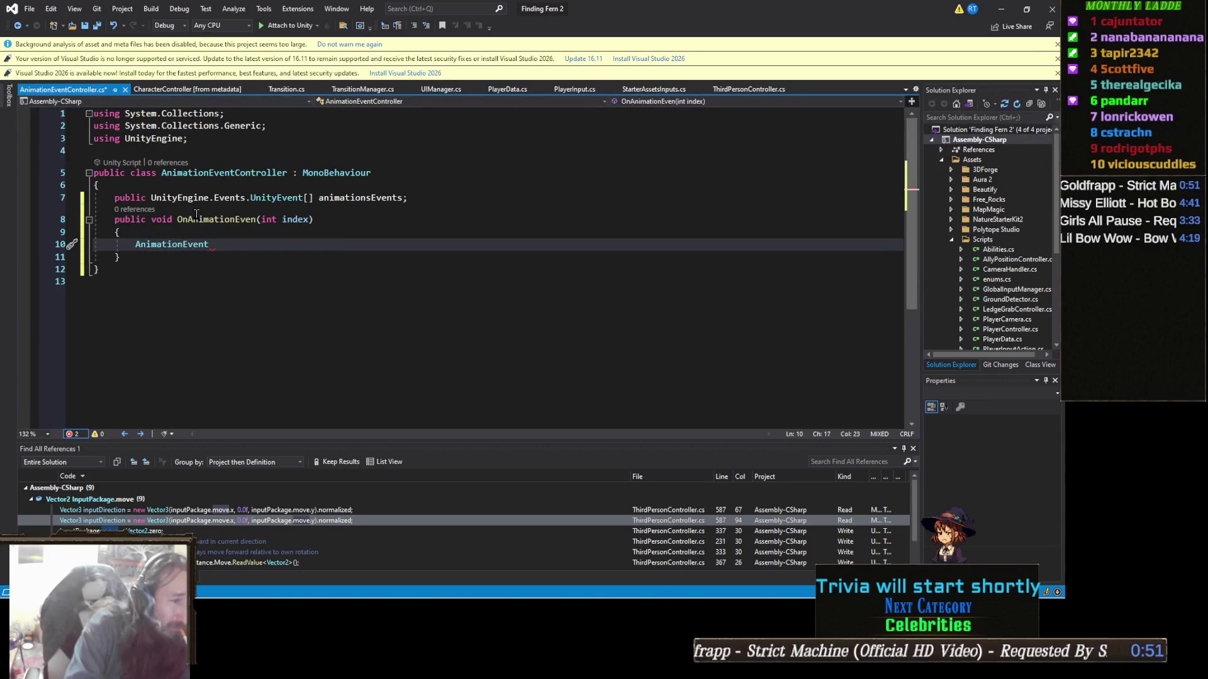
{"action": "type", "text": "[index]inv"}
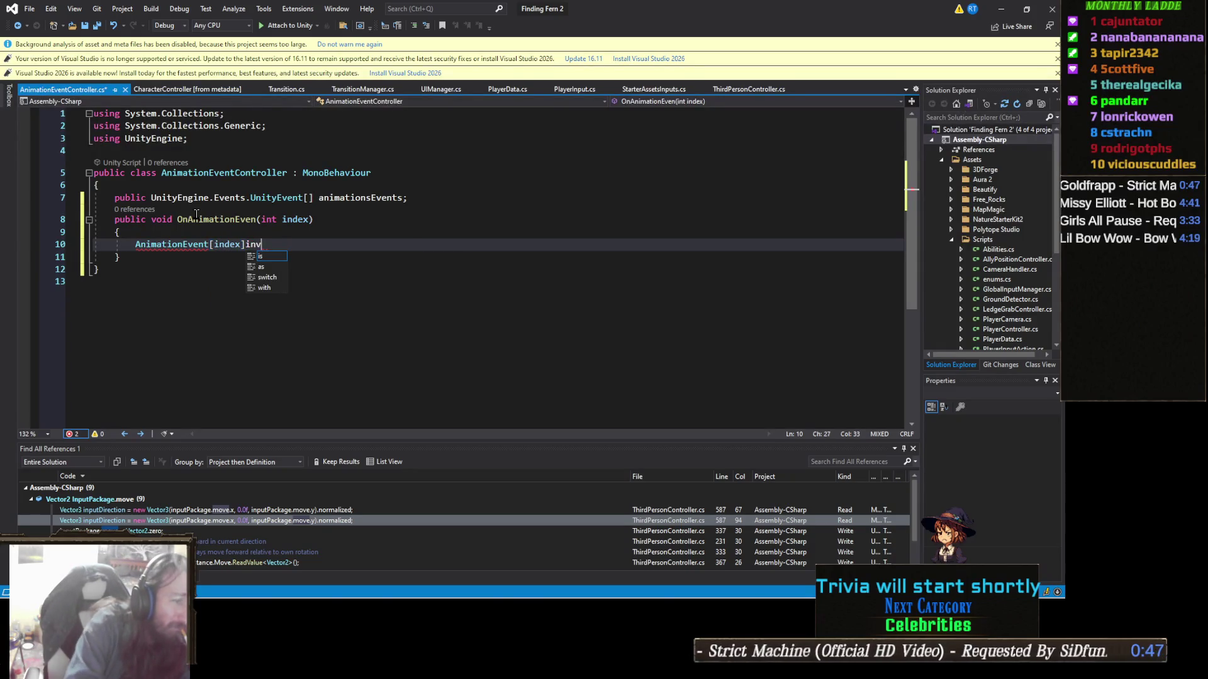
{"action": "key", "text": "BackSpace"}
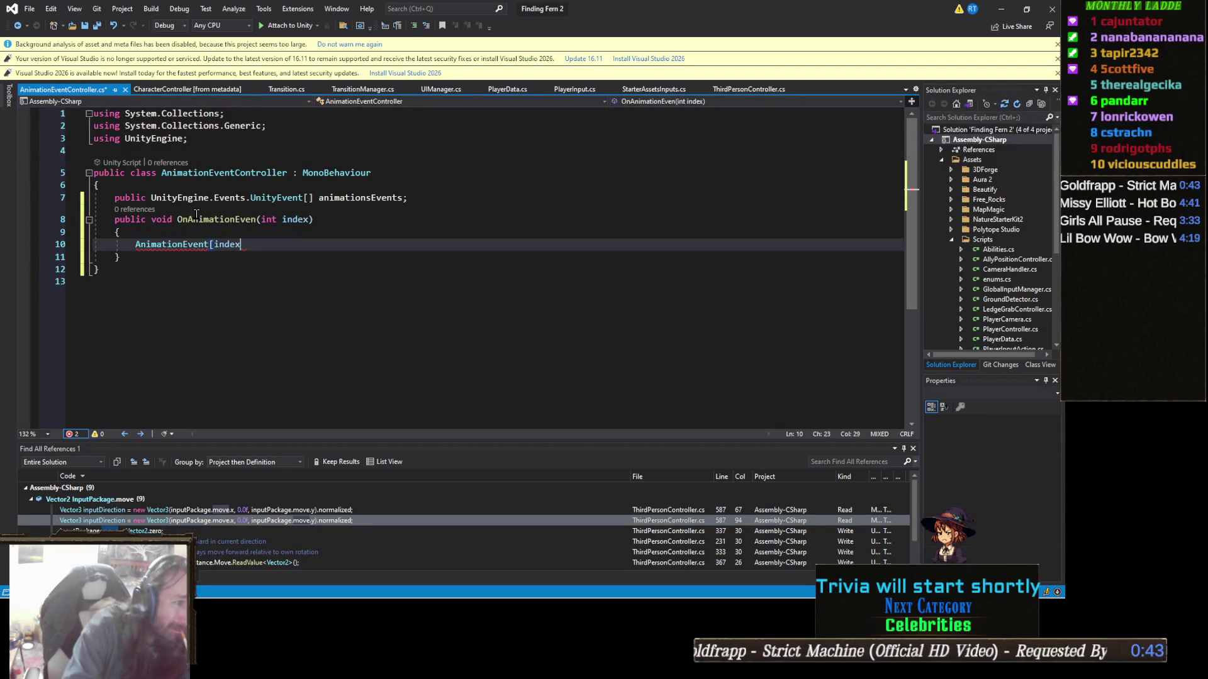
{"action": "key", "text": "BackSpace"}
{"action": "key", "text": "BackSpace"}
{"action": "key", "text": "BackSpace"}
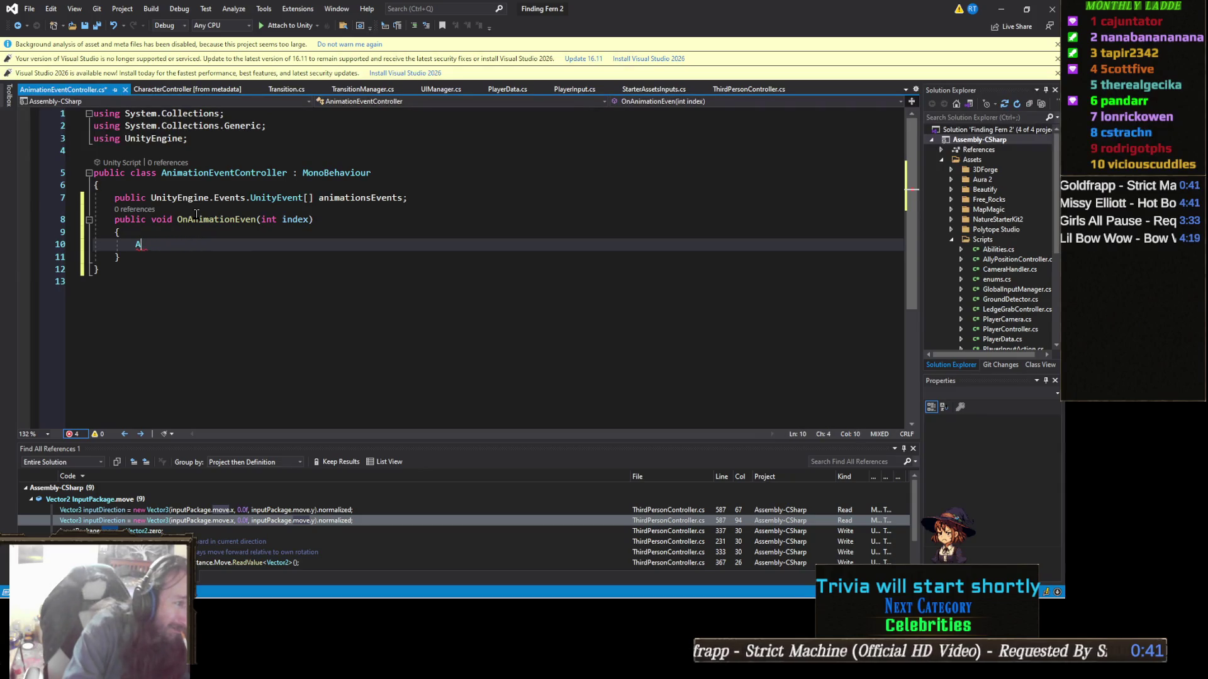
{"action": "type", "text": "animation"}
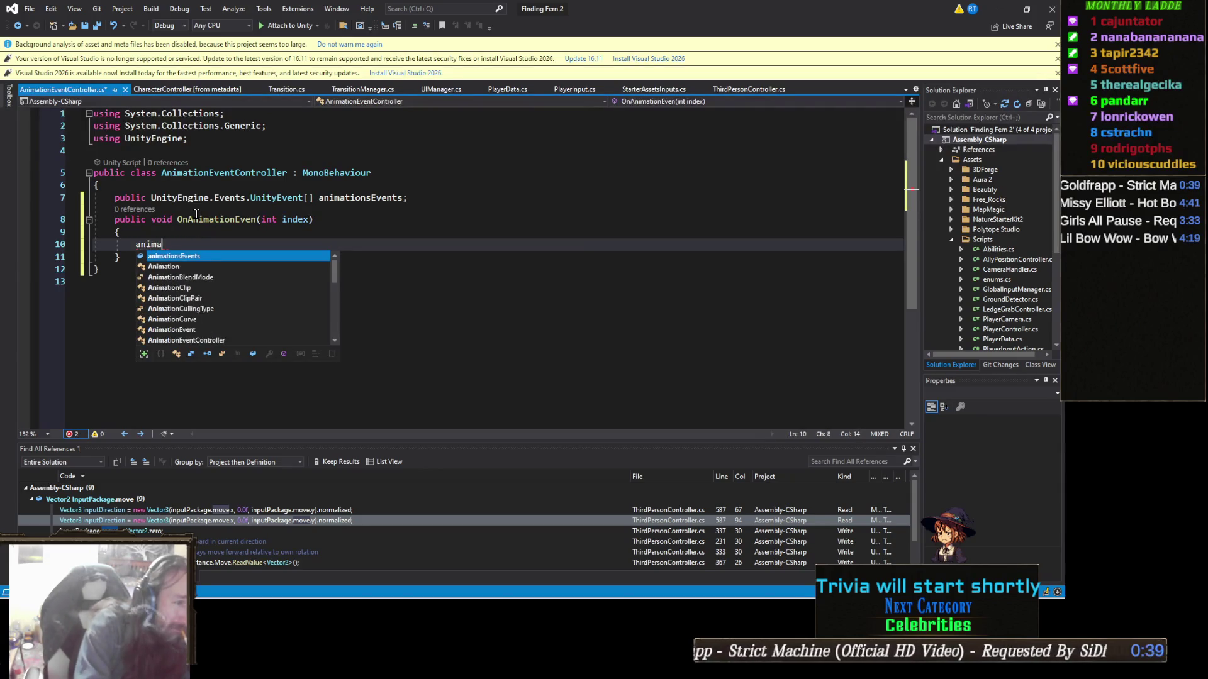
{"action": "type", "text": "sEve"}
{"action": "key", "text": "Tab"}
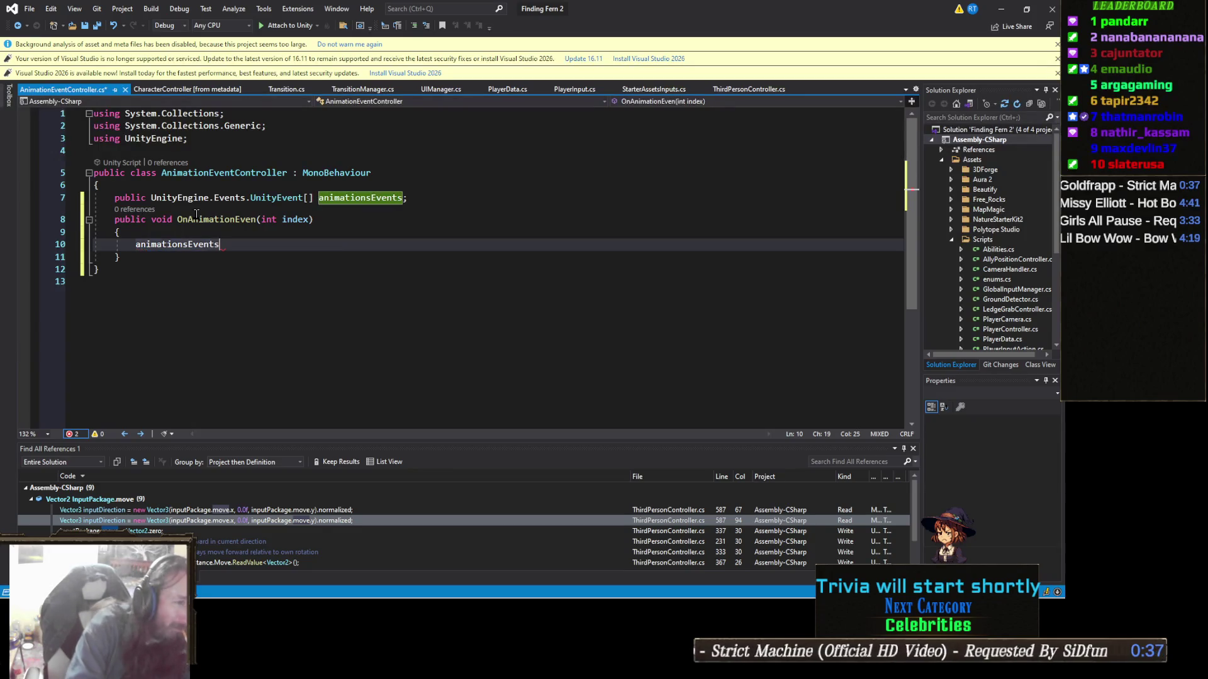
{"action": "type", "text": "[ind"}
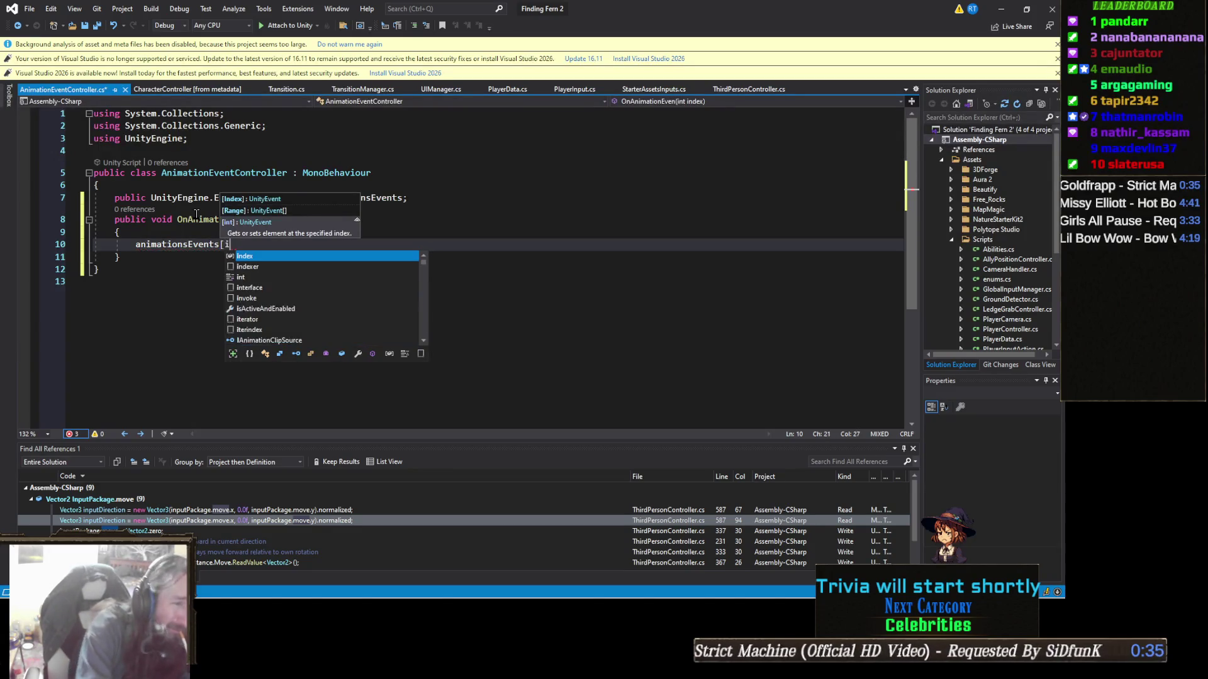